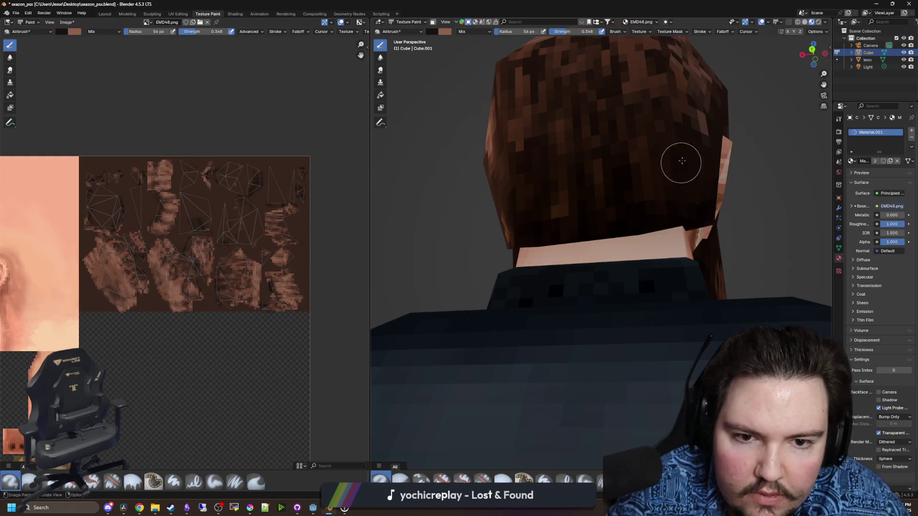
Orbit around the head, ear and neck to inspect the beard from below and the sides
{"action": "mouse_move", "coordinate": [575, 230]}
{"action": "left_mouse_down"}
{"action": "mouse_move", "coordinate": [609, 260]}
{"action": "mouse_move", "coordinate": [689, 276]}
{"action": "left_mouse_up"}
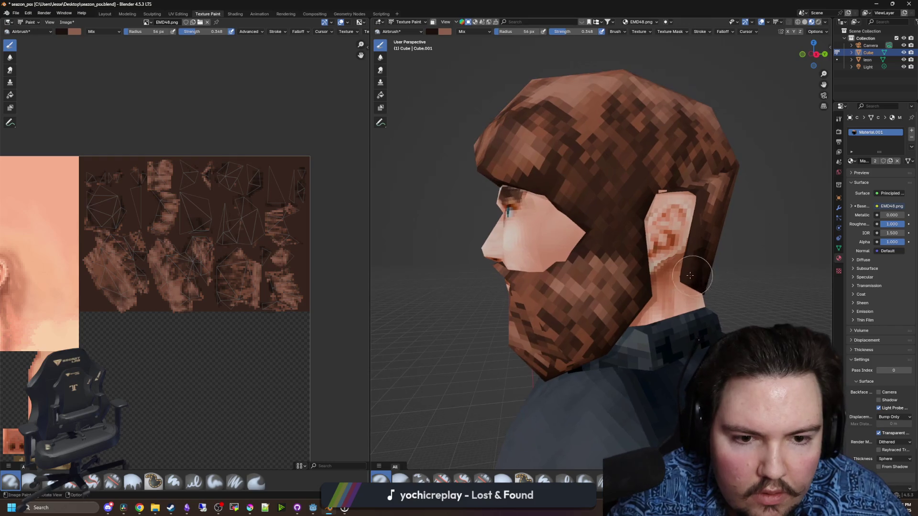
{"action": "left_click_drag", "start_coordinate": [693, 221], "coordinate": [653, 183]}
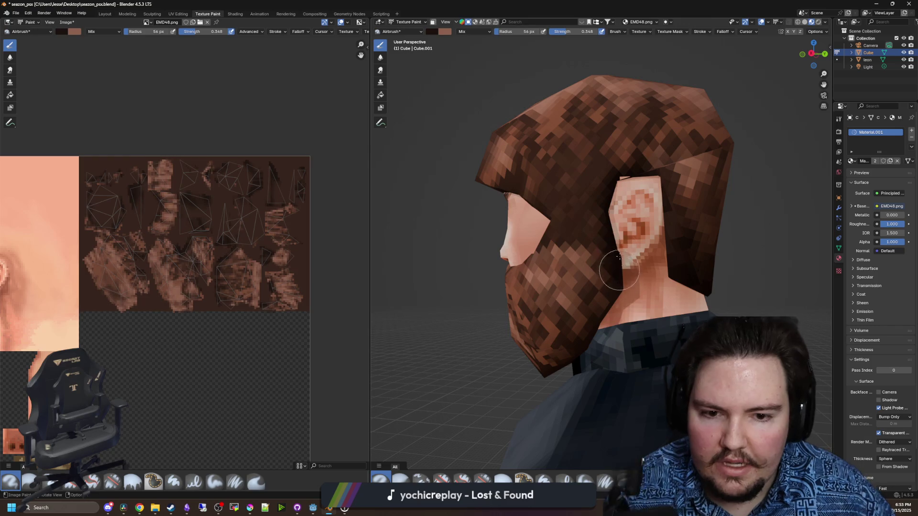
{"action": "left_click_drag", "start_coordinate": [619, 257], "coordinate": [589, 280]}
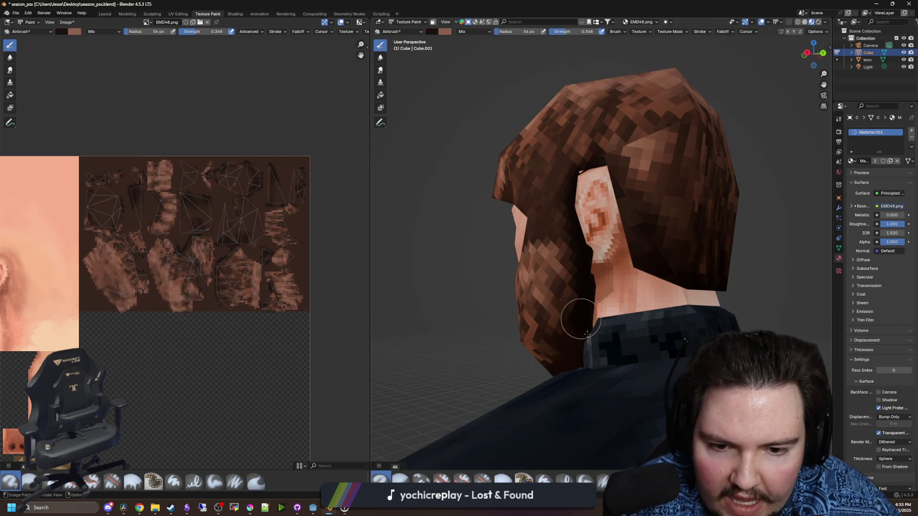
{"action": "mouse_move", "coordinate": [571, 338]}
{"action": "left_mouse_down"}
{"action": "mouse_move", "coordinate": [602, 330]}
{"action": "mouse_move", "coordinate": [587, 310]}
{"action": "mouse_move", "coordinate": [604, 340]}
{"action": "mouse_move", "coordinate": [662, 361]}
{"action": "left_mouse_up"}
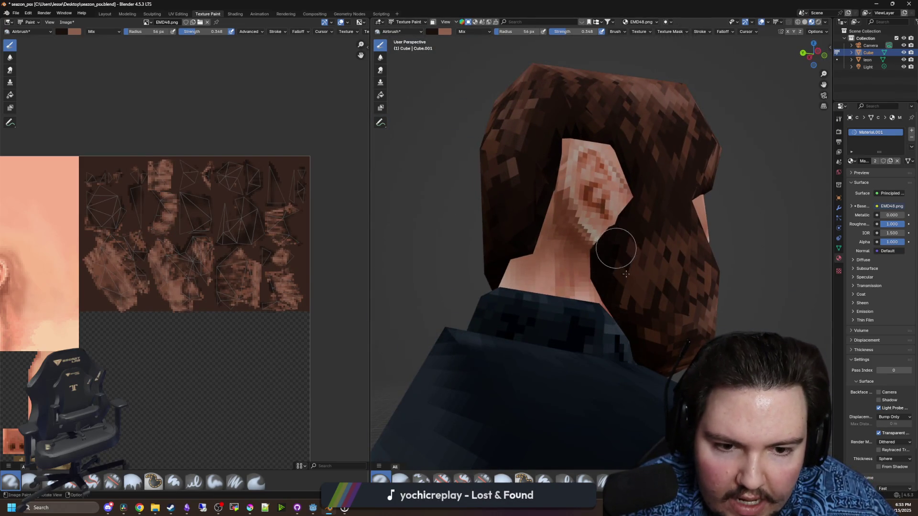
{"action": "mouse_move", "coordinate": [626, 274]}
{"action": "left_mouse_down"}
{"action": "mouse_move", "coordinate": [578, 332]}
{"action": "mouse_move", "coordinate": [549, 341]}
{"action": "mouse_move", "coordinate": [554, 351]}
{"action": "mouse_move", "coordinate": [544, 360]}
{"action": "left_mouse_up"}
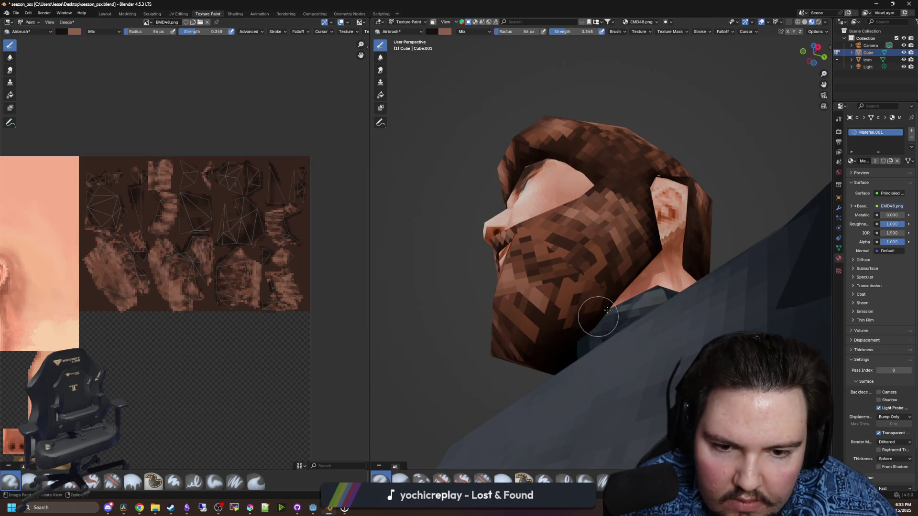
{"action": "left_click_drag", "start_coordinate": [607, 309], "coordinate": [581, 341]}
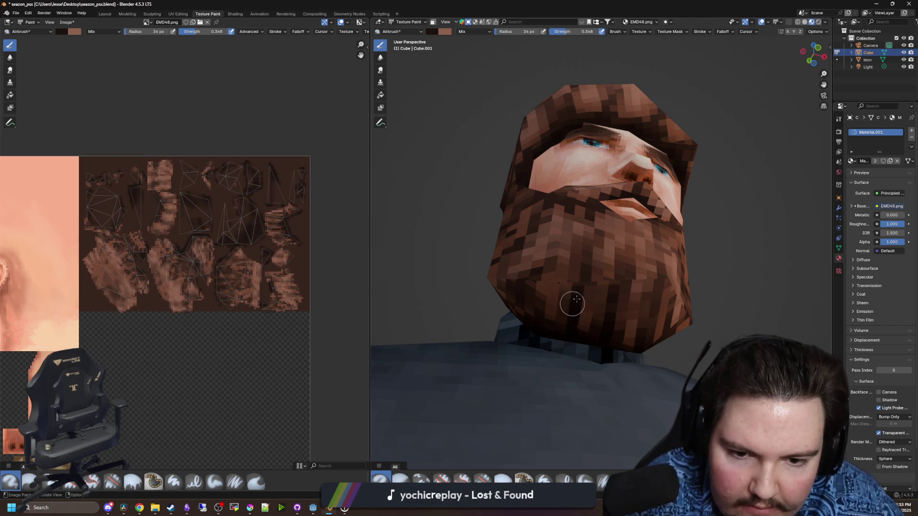
{"action": "mouse_move", "coordinate": [577, 298]}
{"action": "left_mouse_down"}
{"action": "mouse_move", "coordinate": [547, 371]}
{"action": "mouse_move", "coordinate": [553, 346]}
{"action": "left_mouse_up"}
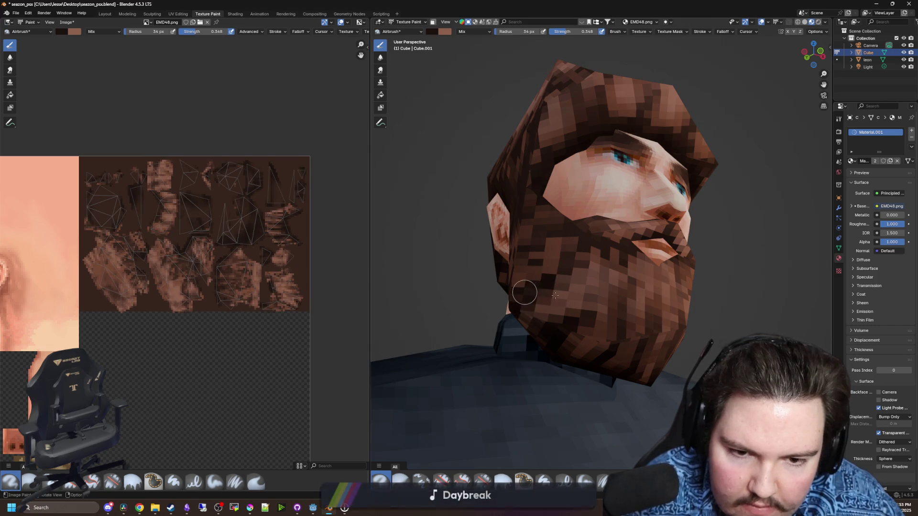
{"action": "mouse_move", "coordinate": [544, 285]}
{"action": "left_mouse_down"}
{"action": "mouse_move", "coordinate": [564, 344]}
{"action": "mouse_move", "coordinate": [592, 374]}
{"action": "mouse_move", "coordinate": [591, 352]}
{"action": "left_mouse_up"}
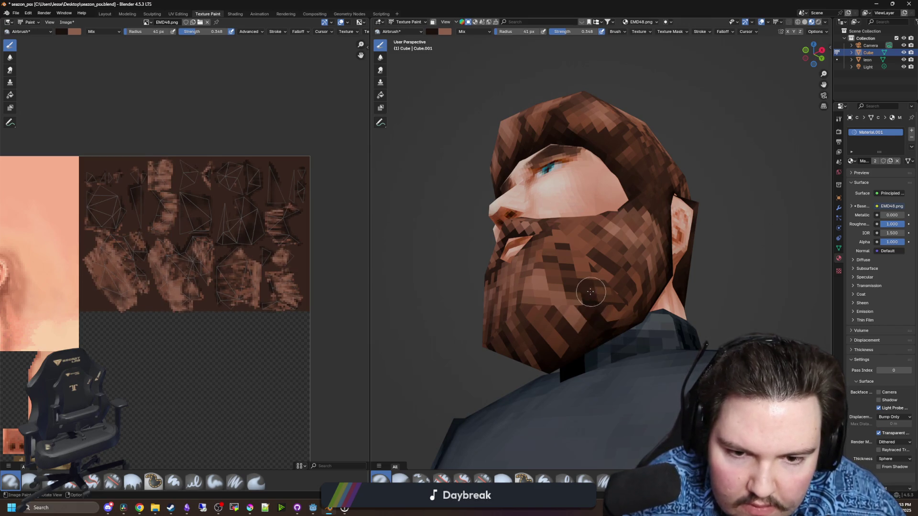
{"action": "scroll", "coordinate": [602, 325], "scroll_direction": "down", "scroll_amount": 6}
{"action": "left_click_drag", "start_coordinate": [563, 340], "coordinate": [612, 331]}
{"action": "scroll", "coordinate": [547, 242], "scroll_direction": "up", "scroll_amount": 6}
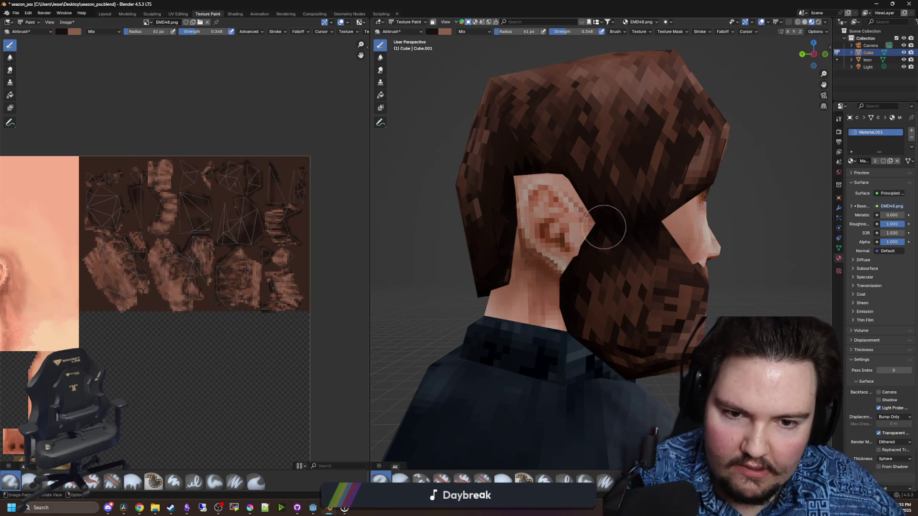
{"action": "left_click_drag", "start_coordinate": [588, 225], "coordinate": [617, 249]}
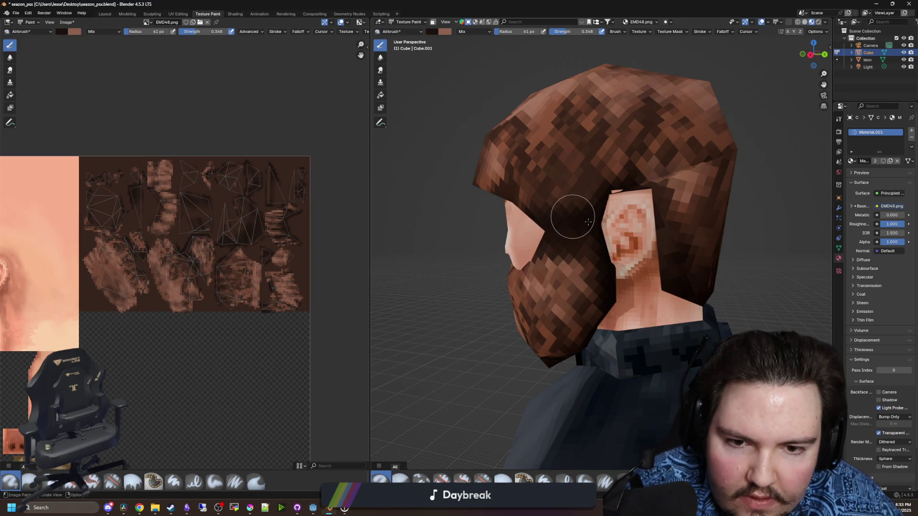
{"action": "left_click_drag", "start_coordinate": [520, 222], "coordinate": [635, 259]}
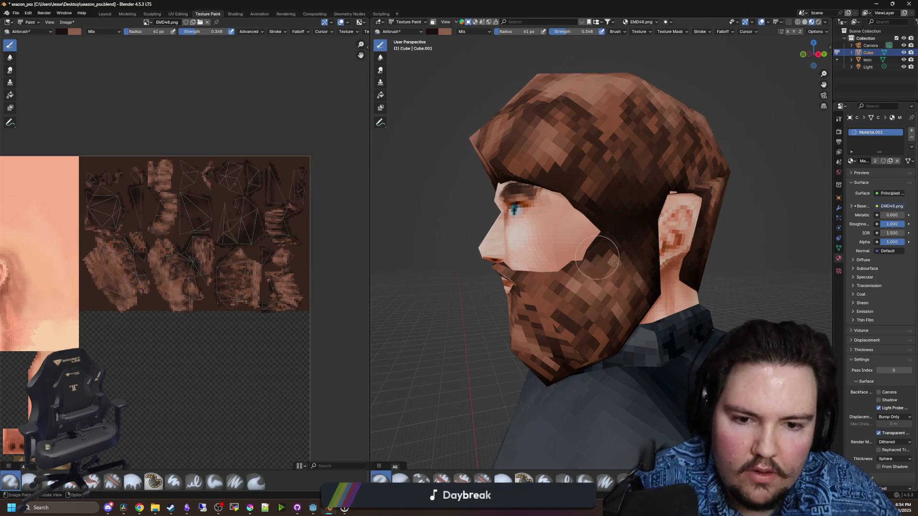
{"action": "mouse_move", "coordinate": [584, 262]}
{"action": "left_mouse_down"}
{"action": "mouse_move", "coordinate": [600, 262]}
{"action": "mouse_move", "coordinate": [591, 260]}
{"action": "mouse_move", "coordinate": [580, 291]}
{"action": "mouse_move", "coordinate": [705, 272]}
{"action": "mouse_move", "coordinate": [641, 287]}
{"action": "mouse_move", "coordinate": [669, 303]}
{"action": "mouse_move", "coordinate": [649, 287]}
{"action": "mouse_move", "coordinate": [651, 256]}
{"action": "mouse_move", "coordinate": [664, 260]}
{"action": "left_mouse_up"}
{"action": "scroll", "coordinate": [705, 273], "scroll_direction": "up", "scroll_amount": 3}
{"action": "scroll", "coordinate": [655, 248], "scroll_direction": "down", "scroll_amount": 6}
{"action": "scroll", "coordinate": [673, 292], "scroll_direction": "up", "scroll_amount": 4}
{"action": "scroll", "coordinate": [655, 297], "scroll_direction": "up", "scroll_amount": 3}
{"action": "scroll", "coordinate": [621, 323], "scroll_direction": "up", "scroll_amount": 2}
{"action": "left_click_drag", "start_coordinate": [600, 321], "coordinate": [594, 334]}
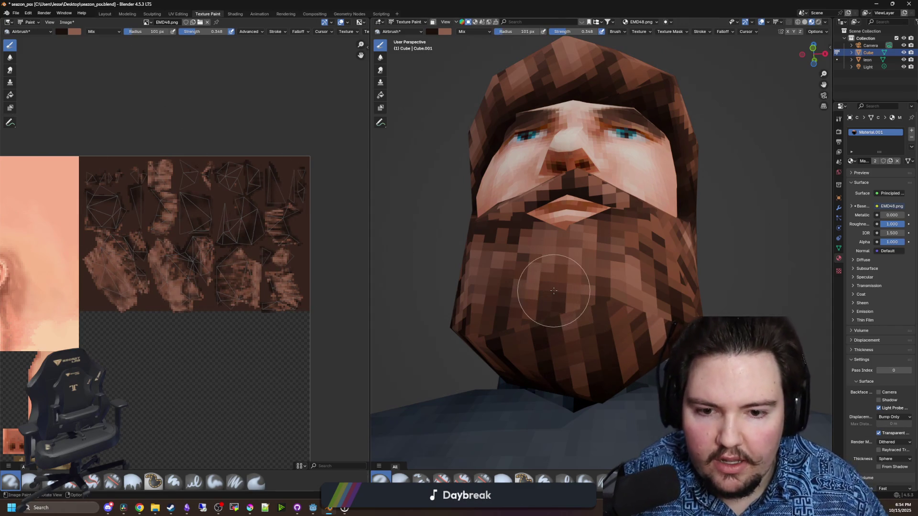
Enlarge the airbrush to 204 px, set strength 0.080, and darken the beard's centre from below
{"action": "key", "text": "f"}
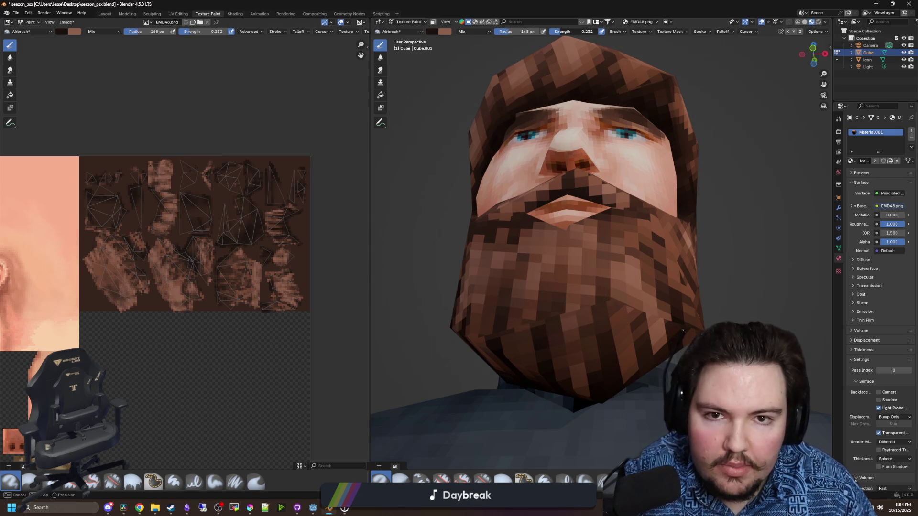
{"action": "left_click", "coordinate": [597, 226]}
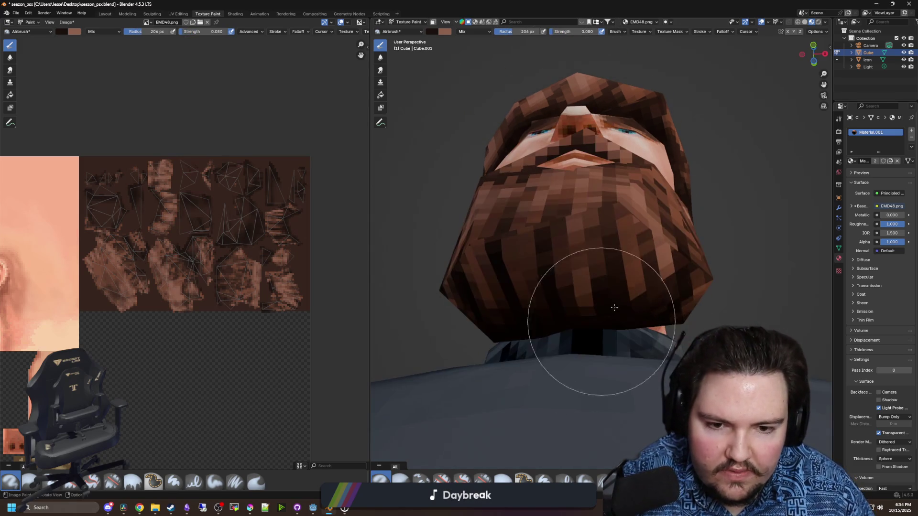
{"action": "mouse_move", "coordinate": [557, 303]}
{"action": "left_mouse_down"}
{"action": "mouse_move", "coordinate": [563, 256]}
{"action": "mouse_move", "coordinate": [579, 266]}
{"action": "mouse_move", "coordinate": [577, 280]}
{"action": "mouse_move", "coordinate": [651, 266]}
{"action": "mouse_move", "coordinate": [584, 287]}
{"action": "mouse_move", "coordinate": [594, 260]}
{"action": "mouse_move", "coordinate": [562, 282]}
{"action": "mouse_move", "coordinate": [665, 256]}
{"action": "mouse_move", "coordinate": [562, 338]}
{"action": "mouse_move", "coordinate": [454, 310]}
{"action": "left_mouse_up"}
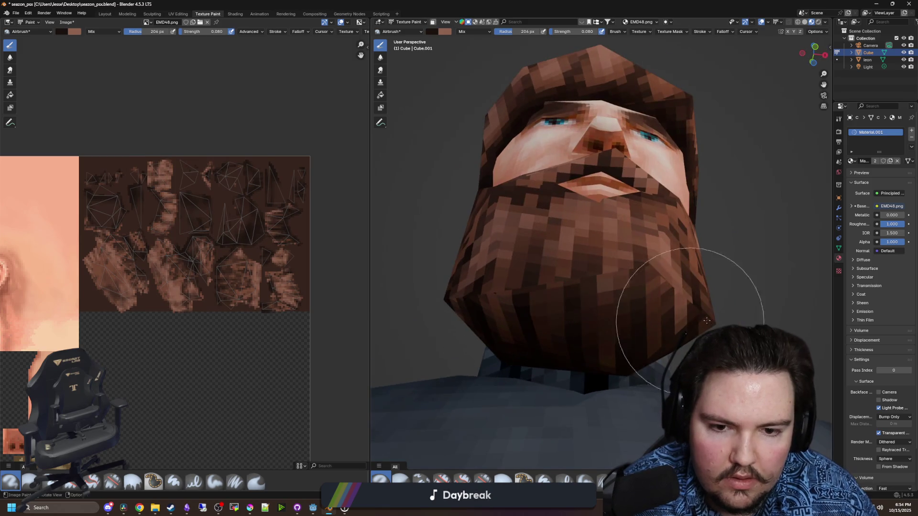
{"action": "mouse_move", "coordinate": [708, 303]}
{"action": "left_mouse_down"}
{"action": "mouse_move", "coordinate": [557, 307]}
{"action": "mouse_move", "coordinate": [676, 328]}
{"action": "mouse_move", "coordinate": [553, 379]}
{"action": "mouse_move", "coordinate": [655, 389]}
{"action": "mouse_move", "coordinate": [641, 419]}
{"action": "mouse_move", "coordinate": [635, 308]}
{"action": "left_mouse_up"}
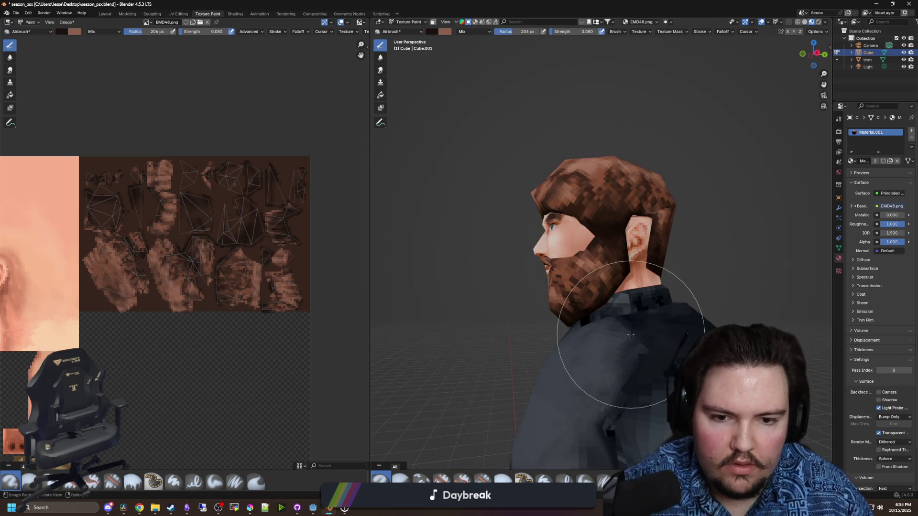
{"action": "scroll", "coordinate": [635, 307], "scroll_direction": "up", "scroll_amount": 6}
{"action": "scroll", "coordinate": [577, 341], "scroll_direction": "down", "scroll_amount": 4}
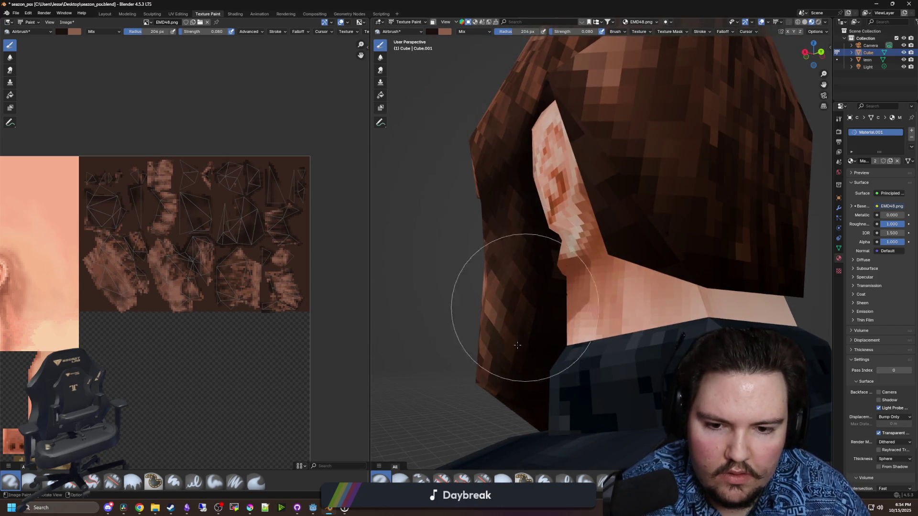
{"action": "mouse_move", "coordinate": [528, 308]}
{"action": "left_mouse_down"}
{"action": "mouse_move", "coordinate": [630, 361]}
{"action": "mouse_move", "coordinate": [651, 358]}
{"action": "mouse_move", "coordinate": [502, 369]}
{"action": "mouse_move", "coordinate": [594, 379]}
{"action": "left_mouse_up"}
{"action": "scroll", "coordinate": [585, 226], "scroll_direction": "up", "scroll_amount": 2}
{"action": "left_click_drag", "start_coordinate": [585, 226], "coordinate": [592, 110]}
{"action": "scroll", "coordinate": [592, 110], "scroll_direction": "up", "scroll_amount": 2}
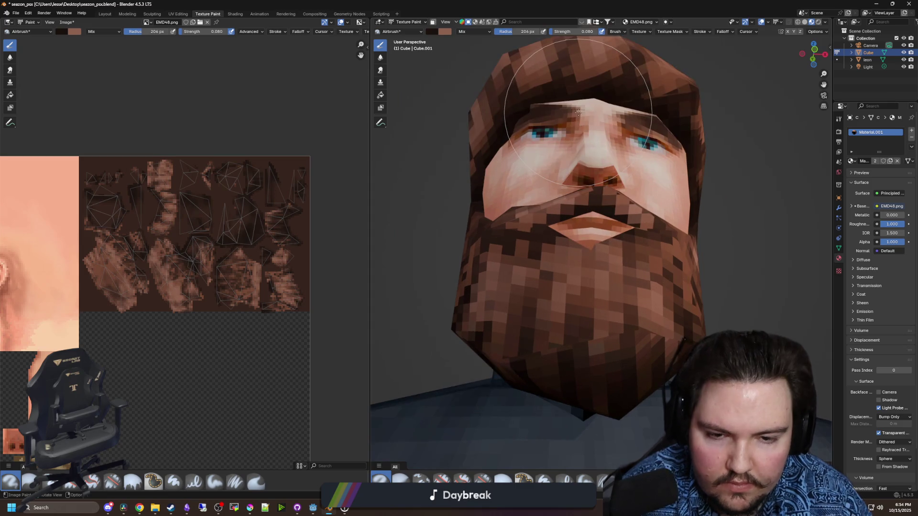
{"action": "key", "text": "bracketleft"}
{"action": "key", "text": "bracketleft"}
{"action": "key", "text": "bracketleft"}
{"action": "key", "text": "bracketleft"}
{"action": "key", "text": "bracketleft"}
{"action": "key", "text": "bracketleft"}
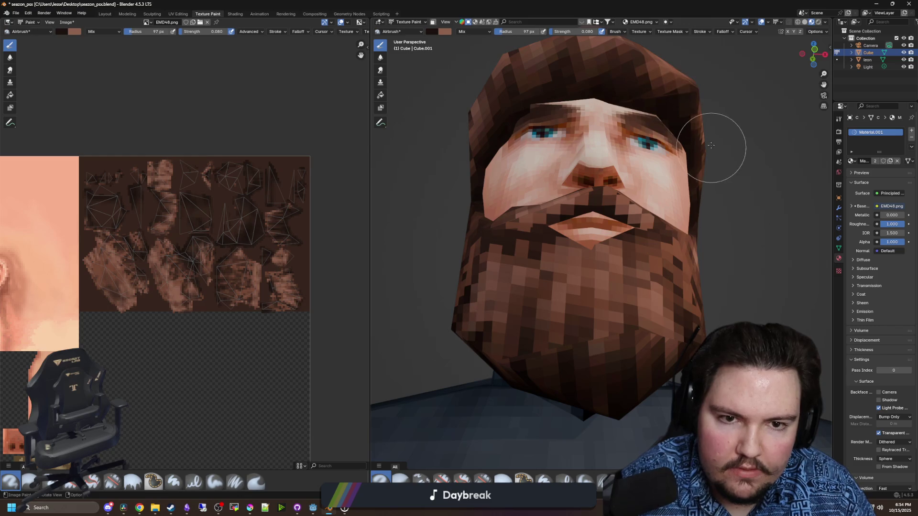
Raise the airbrush strength to 0.145 while orbiting around the head to look it over
{"action": "mouse_move", "coordinate": [707, 144]}
{"action": "left_mouse_down"}
{"action": "mouse_move", "coordinate": [652, 255]}
{"action": "mouse_move", "coordinate": [591, 240]}
{"action": "mouse_move", "coordinate": [595, 235]}
{"action": "left_mouse_up"}
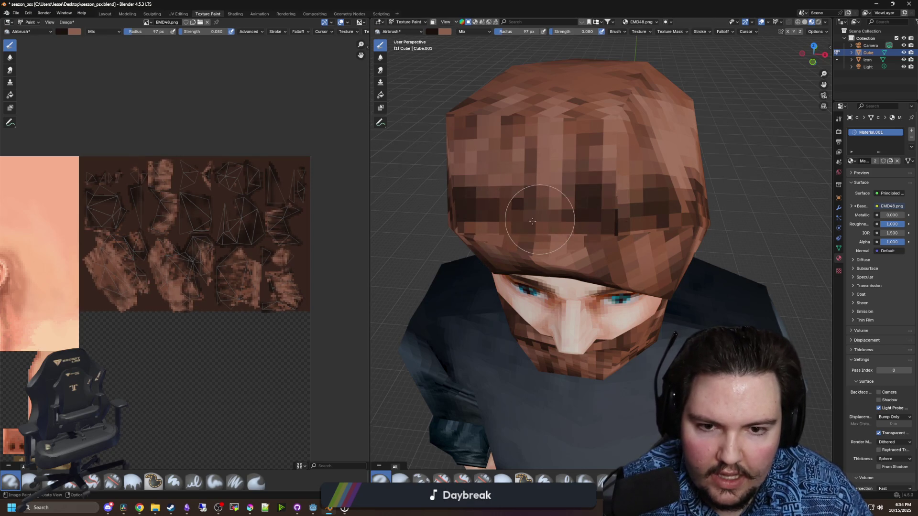
{"action": "mouse_move", "coordinate": [563, 204]}
{"action": "left_mouse_down"}
{"action": "mouse_move", "coordinate": [696, 181]}
{"action": "mouse_move", "coordinate": [524, 221]}
{"action": "left_mouse_up"}
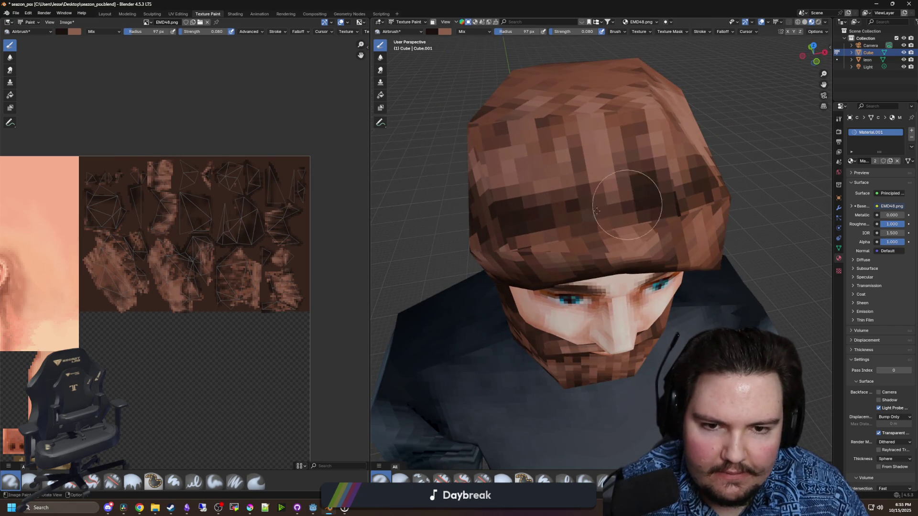
{"action": "left_click_drag", "start_coordinate": [619, 213], "coordinate": [593, 211]}
{"action": "left_click_drag", "start_coordinate": [559, 36], "coordinate": [556, 33]}
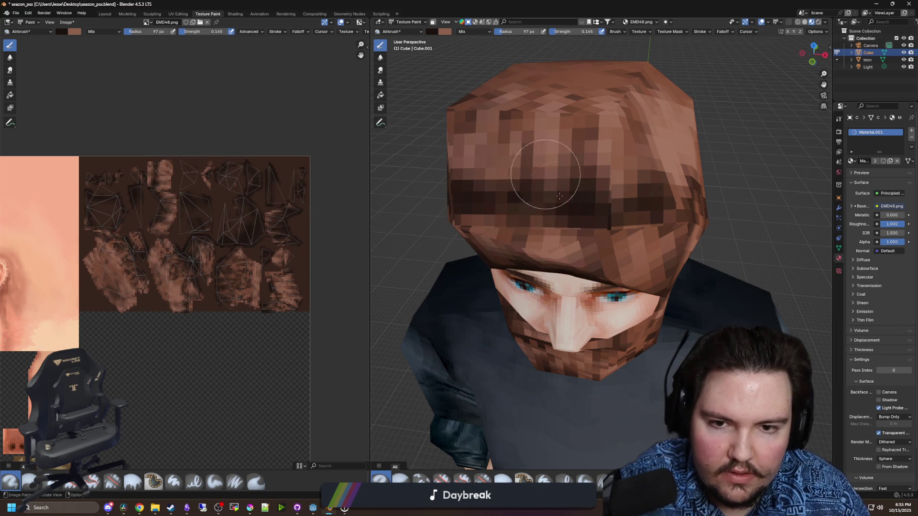
{"action": "left_click_drag", "start_coordinate": [568, 135], "coordinate": [565, 195]}
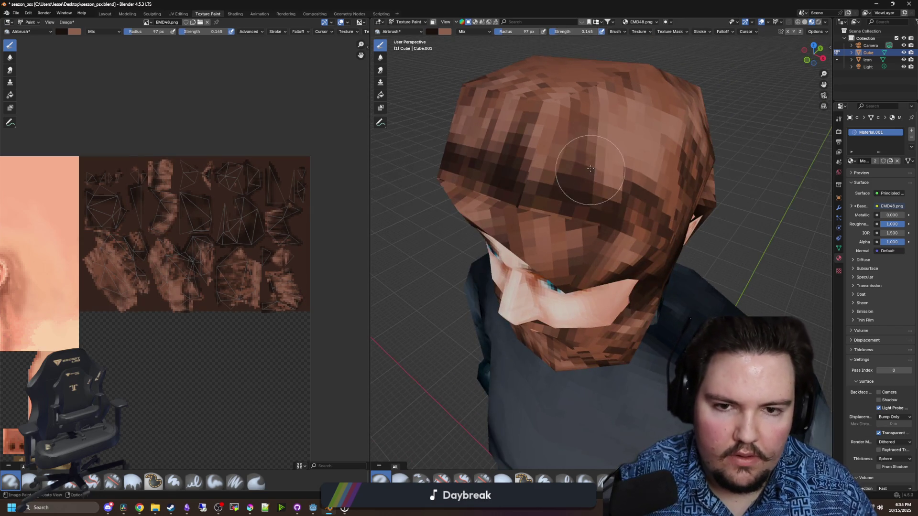
{"action": "left_click_drag", "start_coordinate": [630, 229], "coordinate": [568, 187]}
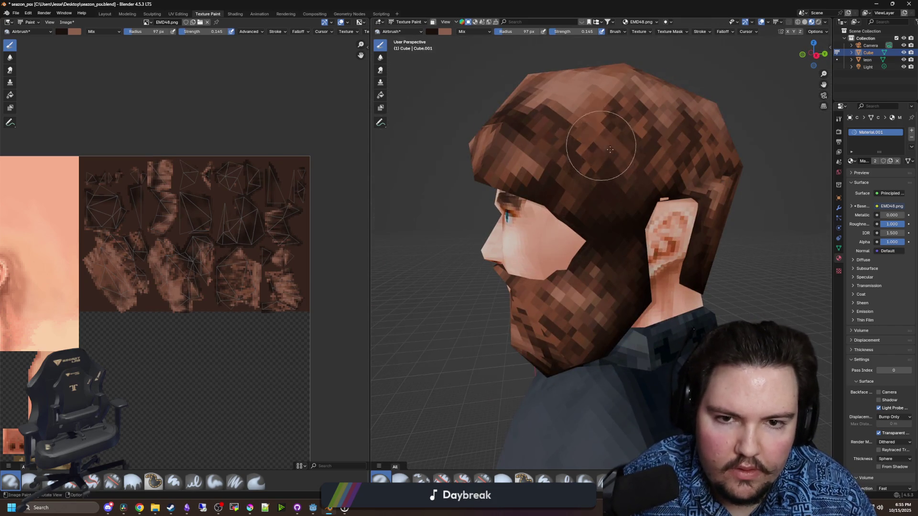
{"action": "left_click_drag", "start_coordinate": [610, 150], "coordinate": [571, 166]}
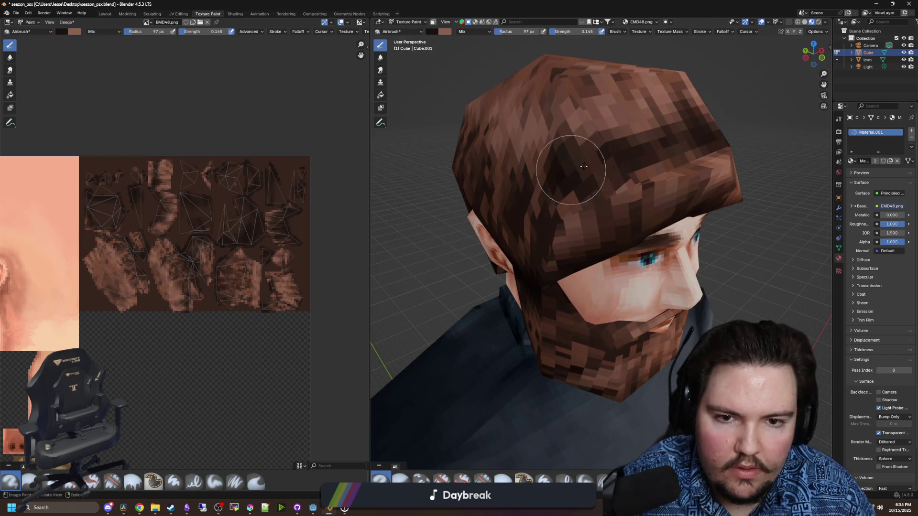
{"action": "left_click_drag", "start_coordinate": [571, 125], "coordinate": [583, 200]}
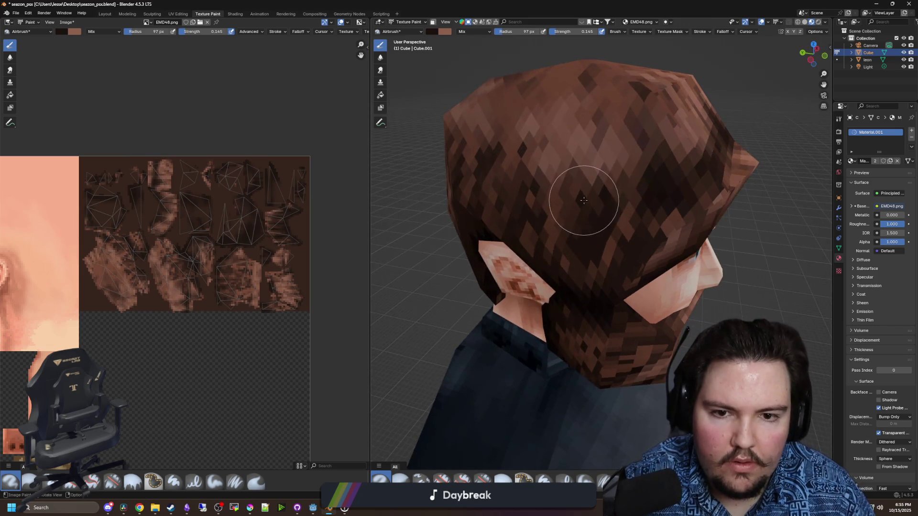
{"action": "left_click_drag", "start_coordinate": [576, 257], "coordinate": [561, 211]}
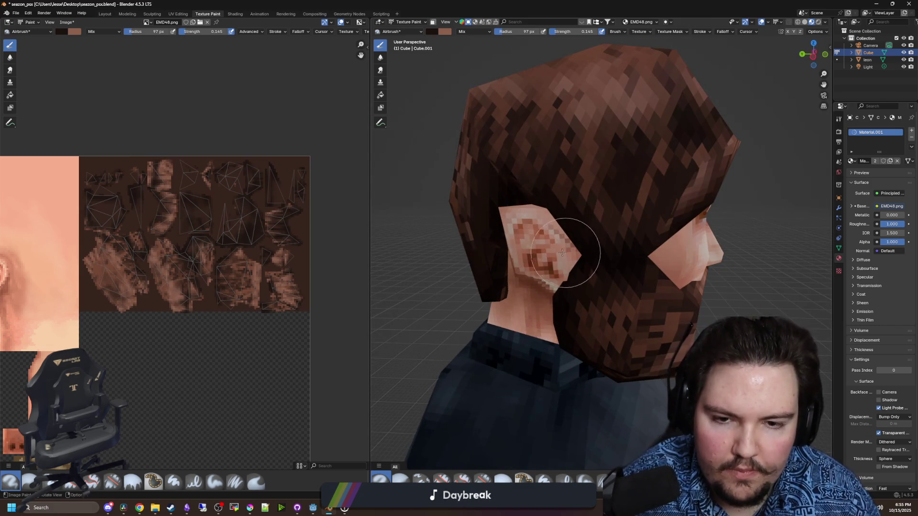
{"action": "mouse_move", "coordinate": [562, 253]}
{"action": "left_mouse_down"}
{"action": "mouse_move", "coordinate": [624, 245]}
{"action": "mouse_move", "coordinate": [656, 261]}
{"action": "left_mouse_up"}
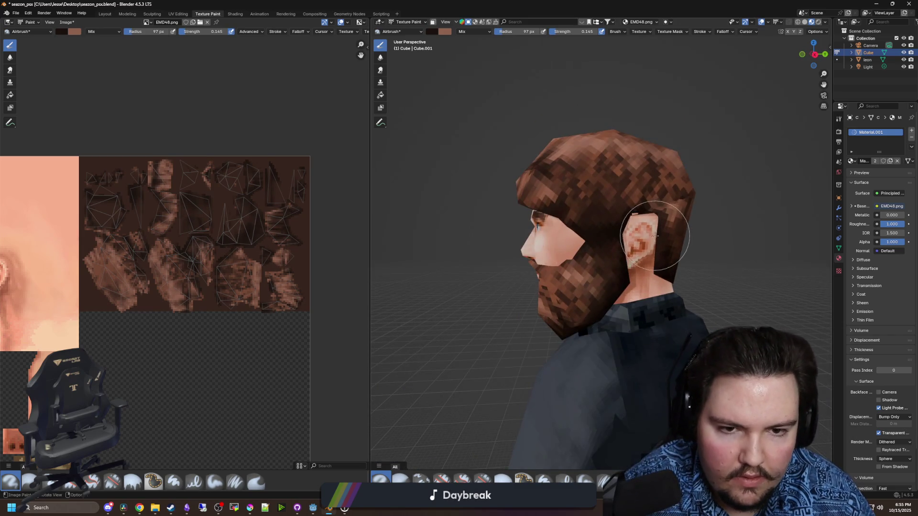
Shrink the brush radius and zoom out to a front view of the character
{"action": "key", "text": "bracketleft"}
{"action": "key", "text": "bracketleft"}
{"action": "key", "text": "bracketleft"}
{"action": "scroll", "coordinate": [654, 235], "scroll_direction": "up", "scroll_amount": 3}
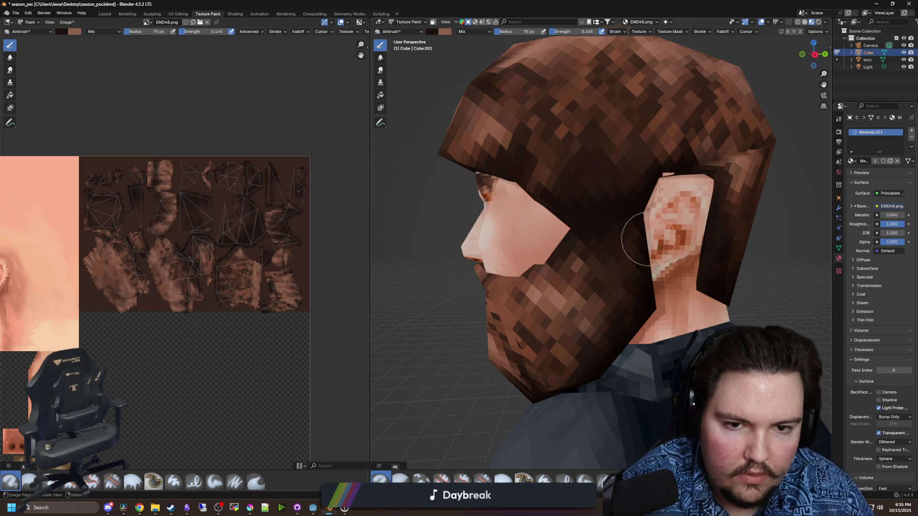
{"action": "scroll", "coordinate": [707, 221], "scroll_direction": "down", "scroll_amount": 2}
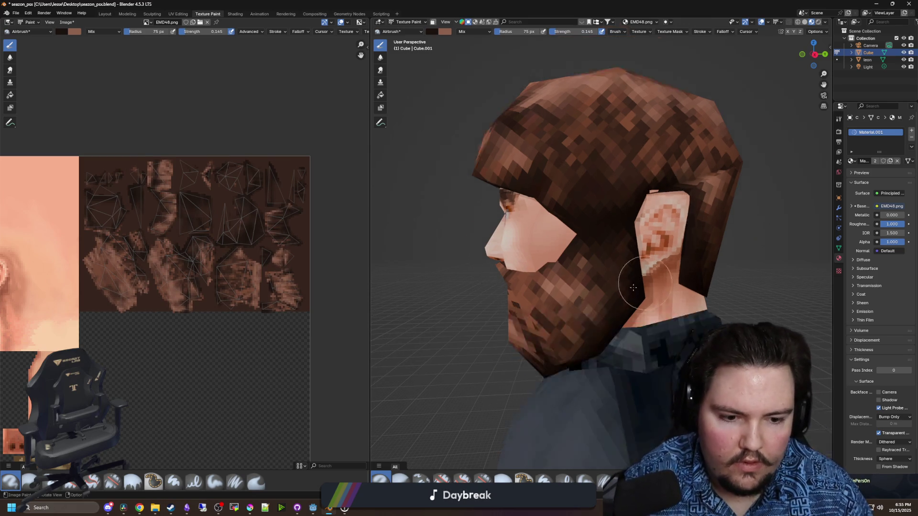
{"action": "mouse_move", "coordinate": [708, 221]}
{"action": "left_mouse_down"}
{"action": "mouse_move", "coordinate": [559, 273]}
{"action": "mouse_move", "coordinate": [669, 306]}
{"action": "mouse_move", "coordinate": [632, 297]}
{"action": "left_mouse_up"}
{"action": "scroll", "coordinate": [605, 260], "scroll_direction": "down", "scroll_amount": 3}
{"action": "scroll", "coordinate": [632, 297], "scroll_direction": "up", "scroll_amount": 3}
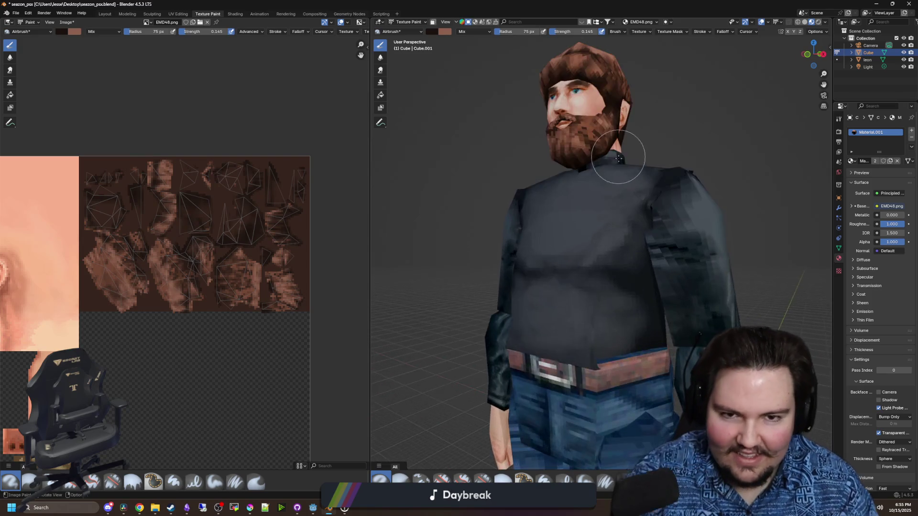
Preview the model in Rendered shading, then return to Material Preview shading
{"action": "key", "text": "z"}
{"action": "left_click_drag", "start_coordinate": [615, 159], "coordinate": [558, 193]}
{"action": "key", "text": "z"}
{"action": "left_click", "coordinate": [581, 158]}
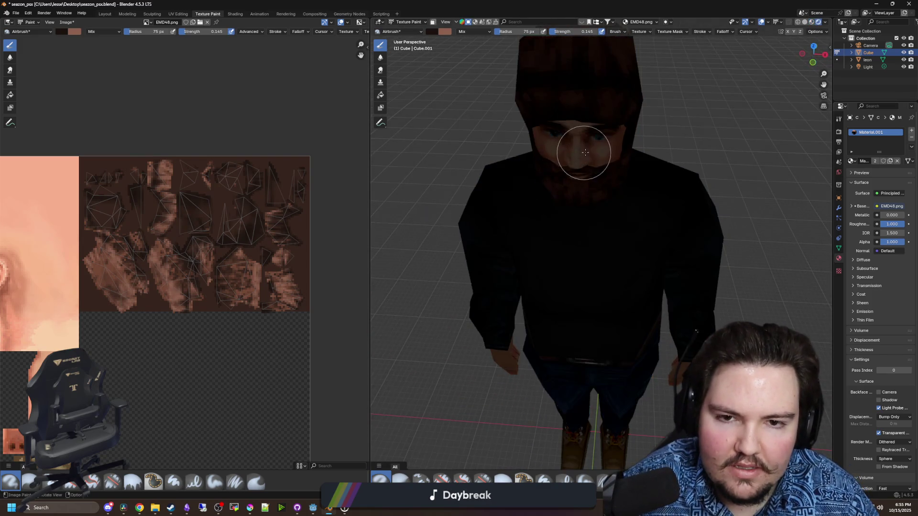
{"action": "left_click", "coordinate": [811, 22]}
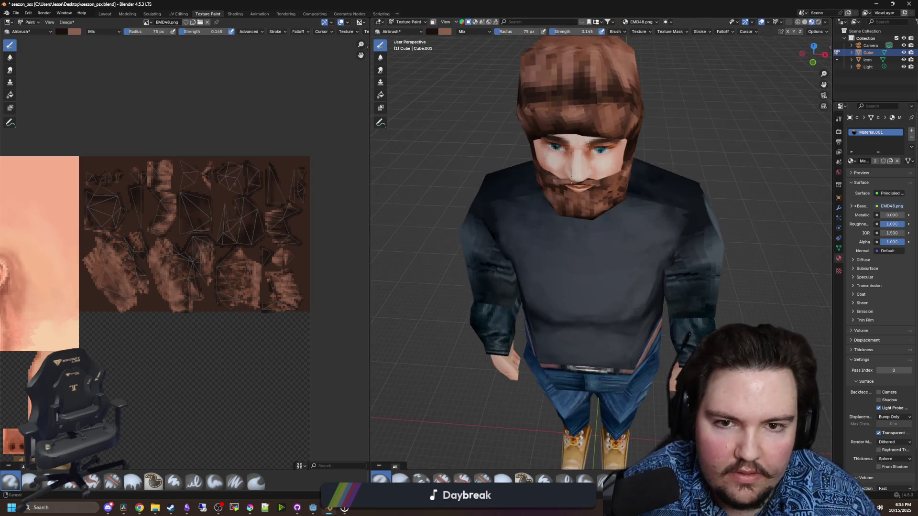
Sample a brown from the texture and airbrush it across the beanie
{"action": "scroll", "coordinate": [563, 266], "scroll_direction": "up", "scroll_amount": 5}
{"action": "left_click_drag", "start_coordinate": [563, 267], "coordinate": [578, 306]}
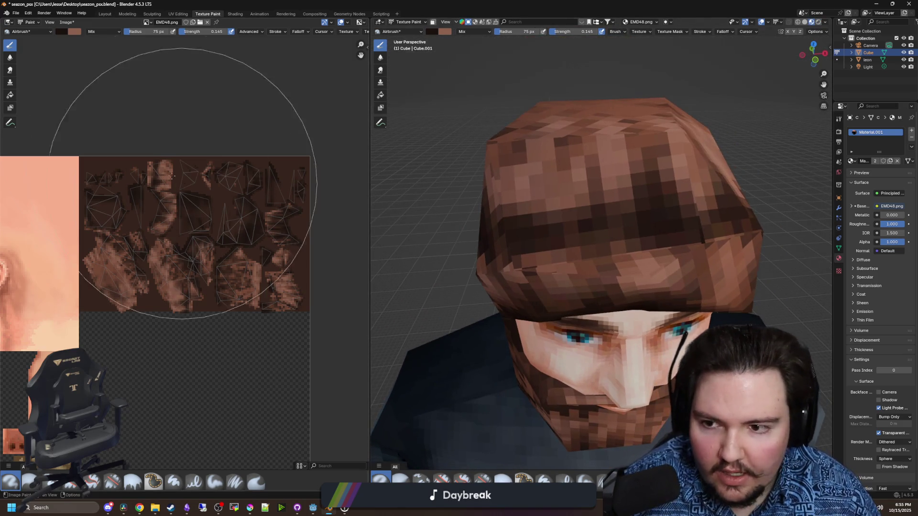
{"action": "left_click", "coordinate": [63, 31]}
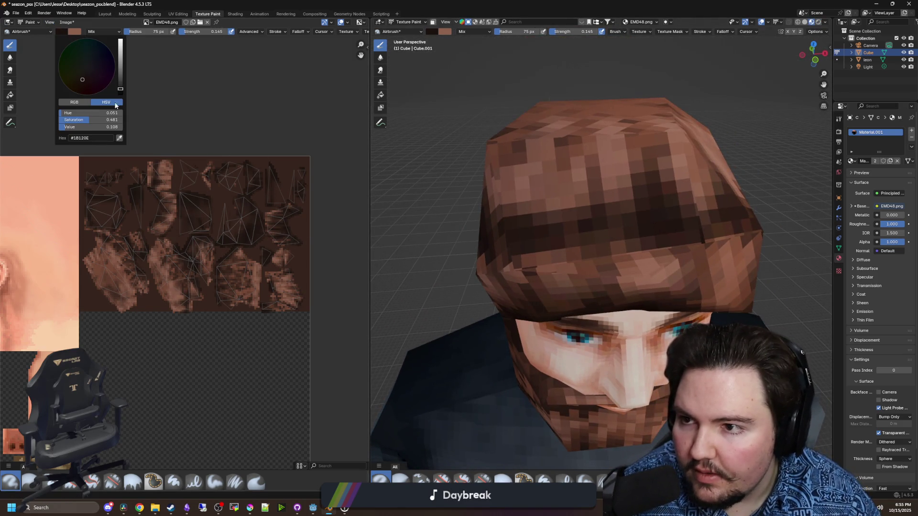
{"action": "left_click", "coordinate": [119, 138]}
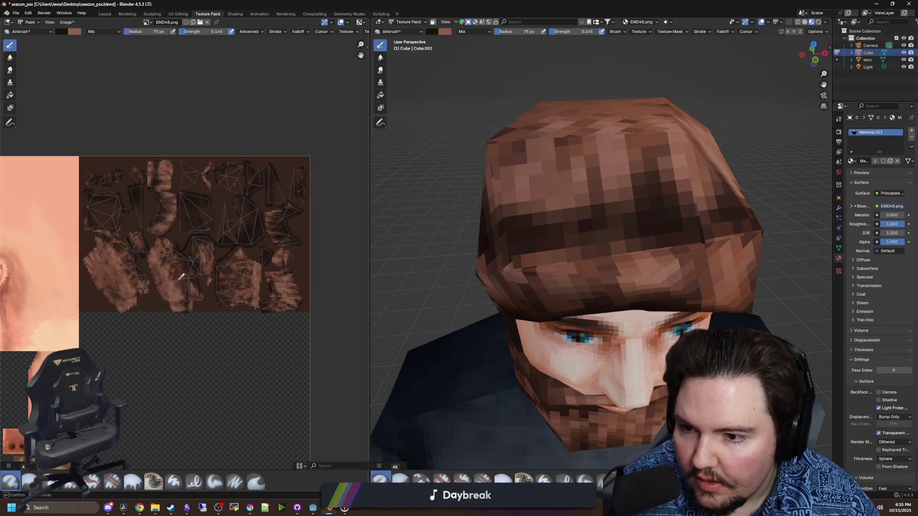
{"action": "left_click", "coordinate": [244, 292]}
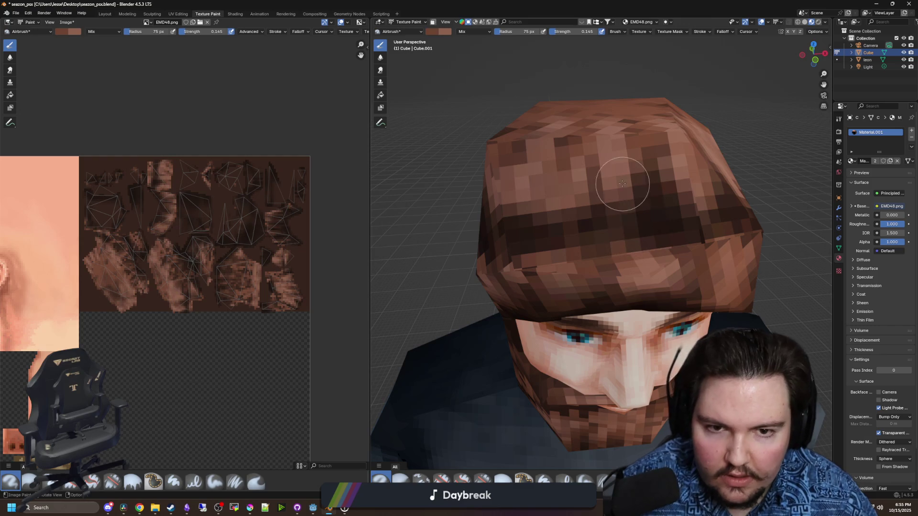
{"action": "mouse_move", "coordinate": [574, 169]}
{"action": "left_mouse_down"}
{"action": "mouse_move", "coordinate": [598, 201]}
{"action": "mouse_move", "coordinate": [590, 215]}
{"action": "mouse_move", "coordinate": [573, 230]}
{"action": "mouse_move", "coordinate": [517, 231]}
{"action": "mouse_move", "coordinate": [654, 173]}
{"action": "mouse_move", "coordinate": [656, 209]}
{"action": "mouse_move", "coordinate": [650, 171]}
{"action": "mouse_move", "coordinate": [634, 157]}
{"action": "left_mouse_up"}
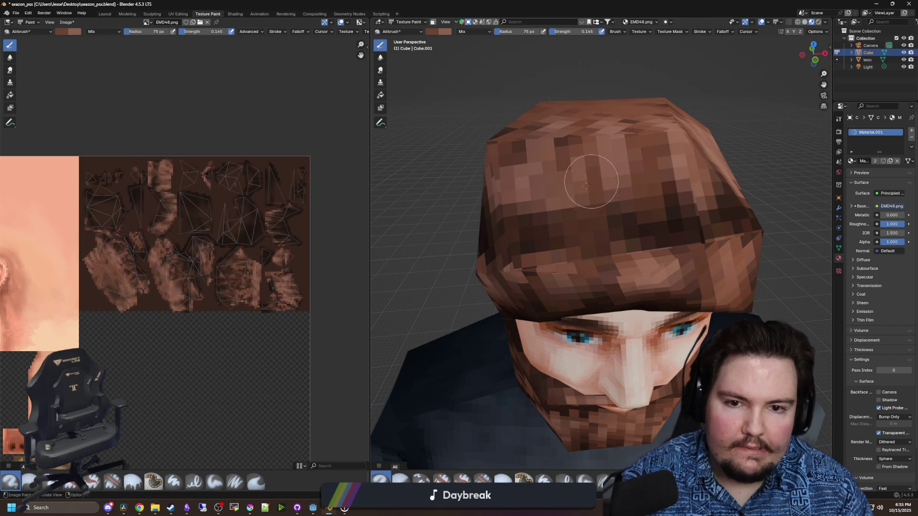
{"action": "mouse_move", "coordinate": [586, 186]}
{"action": "left_mouse_down"}
{"action": "mouse_move", "coordinate": [542, 174]}
{"action": "mouse_move", "coordinate": [530, 189]}
{"action": "left_mouse_up"}
Orbit around the character to check the hat, then switch to the Layout workspace
{"action": "scroll", "coordinate": [524, 205], "scroll_direction": "down", "scroll_amount": 6}
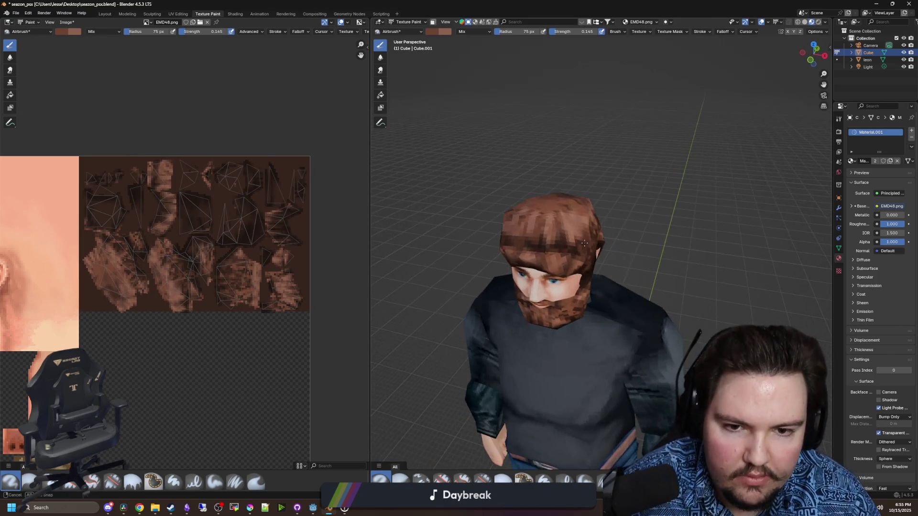
{"action": "left_click_drag", "start_coordinate": [584, 243], "coordinate": [547, 214]}
{"action": "scroll", "coordinate": [554, 196], "scroll_direction": "up", "scroll_amount": 1}
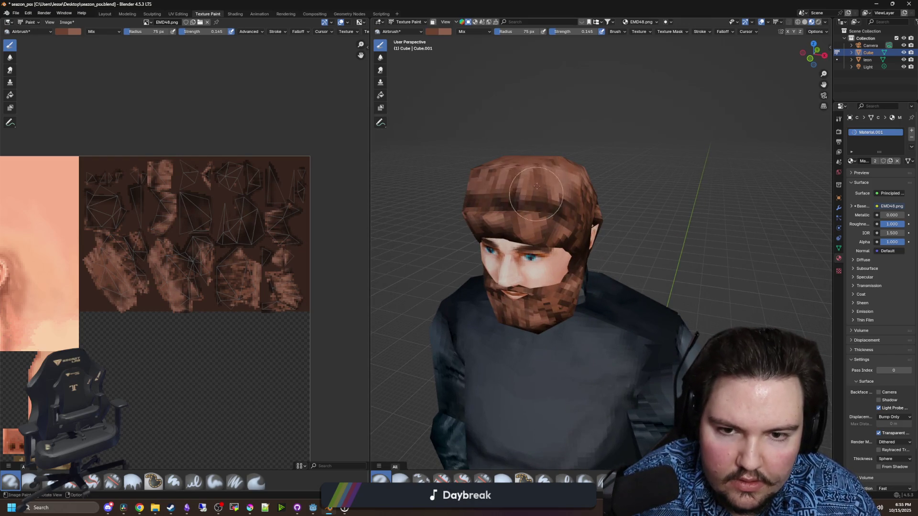
{"action": "scroll", "coordinate": [709, 179], "scroll_direction": "down", "scroll_amount": 3}
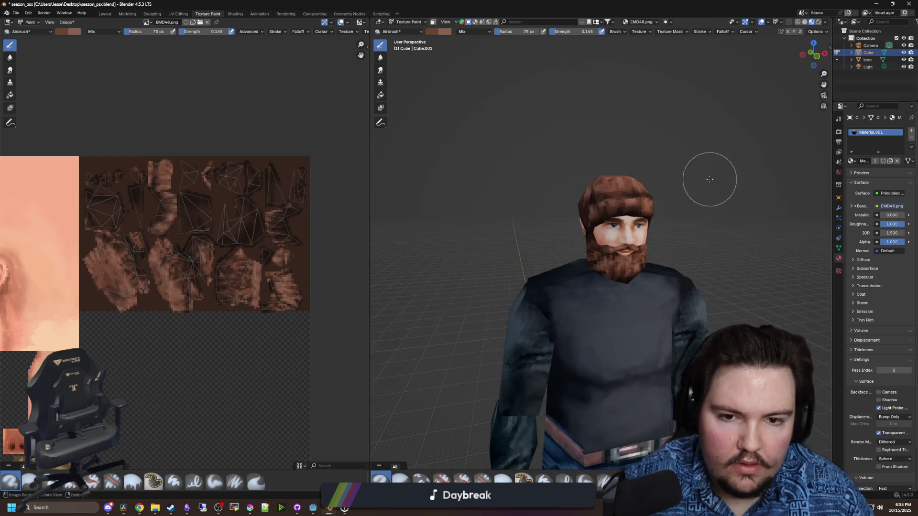
{"action": "scroll", "coordinate": [729, 253], "scroll_direction": "up", "scroll_amount": 4}
{"action": "left_click_drag", "start_coordinate": [729, 254], "coordinate": [625, 212]}
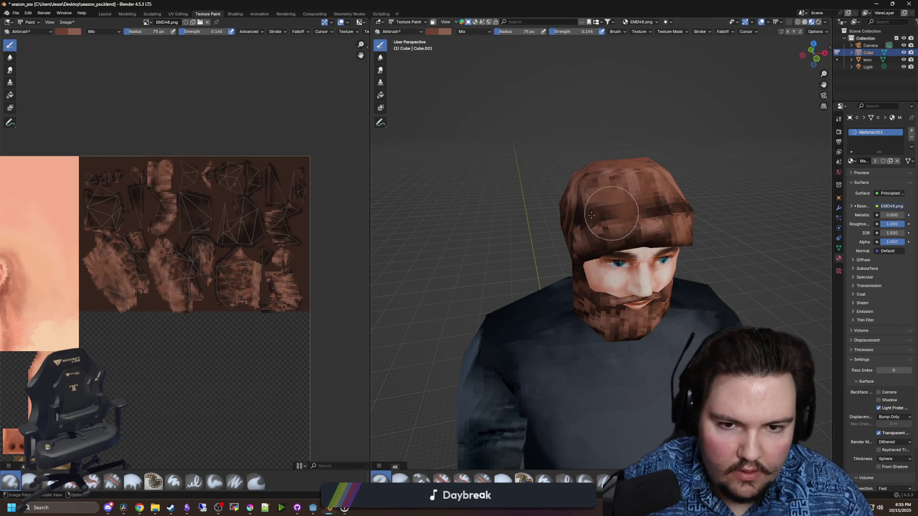
{"action": "scroll", "coordinate": [698, 253], "scroll_direction": "down", "scroll_amount": 4}
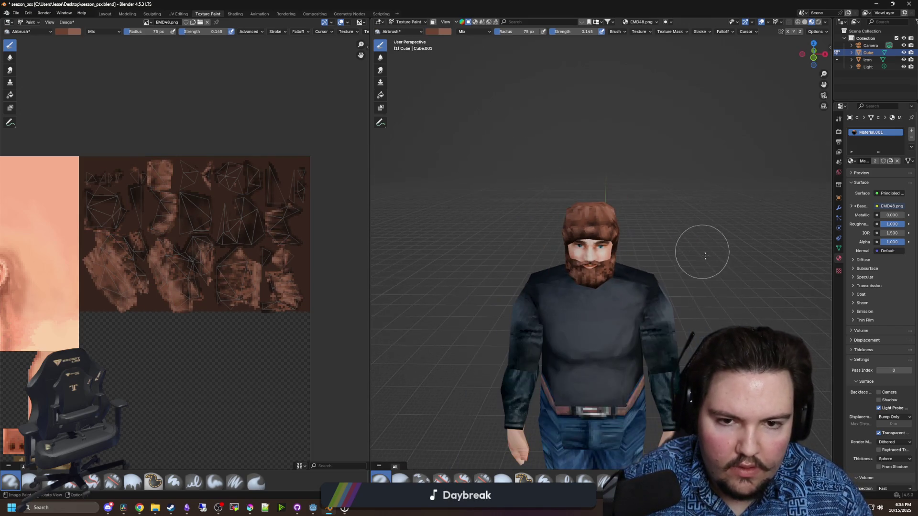
{"action": "mouse_move", "coordinate": [702, 254]}
{"action": "left_mouse_down"}
{"action": "mouse_move", "coordinate": [740, 256]}
{"action": "mouse_move", "coordinate": [676, 266]}
{"action": "mouse_move", "coordinate": [682, 256]}
{"action": "left_mouse_up"}
{"action": "scroll", "coordinate": [617, 230], "scroll_direction": "up", "scroll_amount": 4}
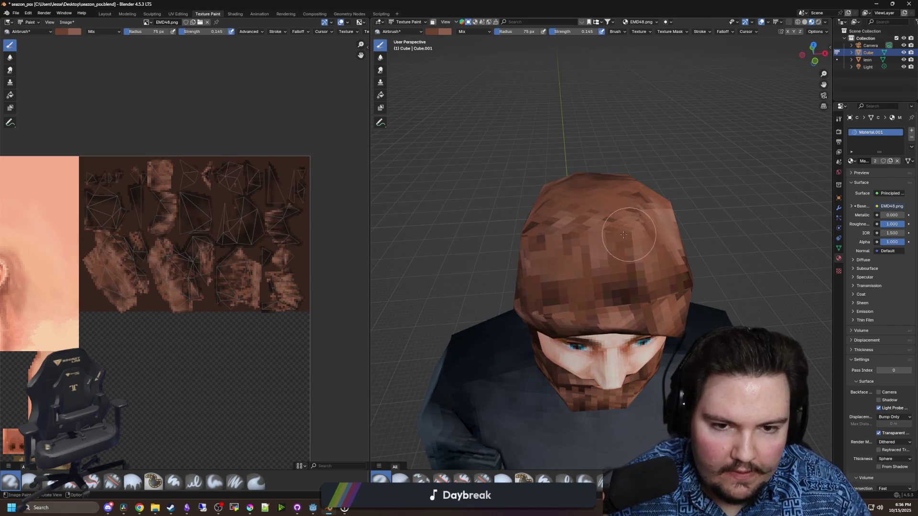
{"action": "scroll", "coordinate": [725, 282], "scroll_direction": "down", "scroll_amount": 4}
{"action": "mouse_move", "coordinate": [725, 281]}
{"action": "left_mouse_down"}
{"action": "mouse_move", "coordinate": [676, 263]}
{"action": "mouse_move", "coordinate": [659, 281]}
{"action": "mouse_move", "coordinate": [669, 277]}
{"action": "left_mouse_up"}
{"action": "scroll", "coordinate": [670, 277], "scroll_direction": "up", "scroll_amount": 5}
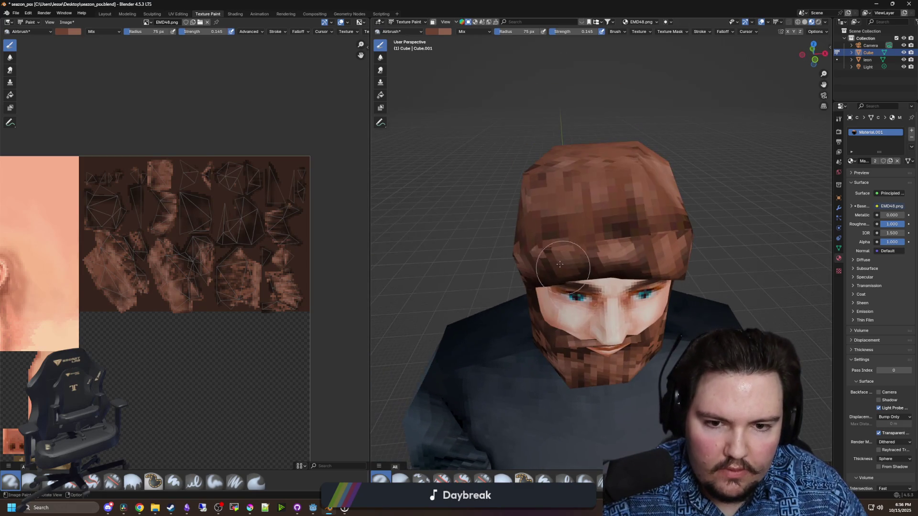
{"action": "scroll", "coordinate": [626, 288], "scroll_direction": "down", "scroll_amount": 5}
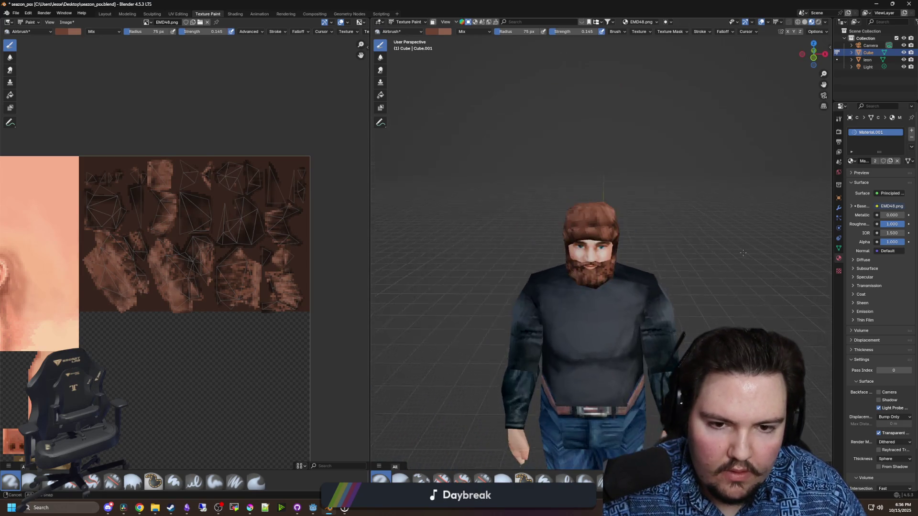
{"action": "mouse_move", "coordinate": [707, 258]}
{"action": "left_mouse_down"}
{"action": "mouse_move", "coordinate": [727, 246]}
{"action": "mouse_move", "coordinate": [744, 272]}
{"action": "left_mouse_up"}
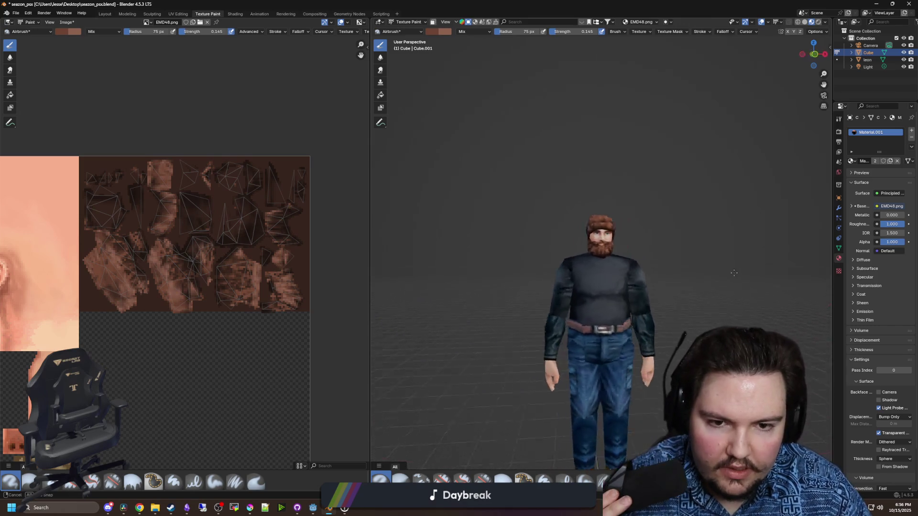
{"action": "scroll", "coordinate": [597, 248], "scroll_direction": "up", "scroll_amount": 6}
{"action": "mouse_move", "coordinate": [597, 248]}
{"action": "left_mouse_down"}
{"action": "mouse_move", "coordinate": [446, 208]}
{"action": "mouse_move", "coordinate": [707, 239]}
{"action": "left_mouse_up"}
{"action": "scroll", "coordinate": [682, 287], "scroll_direction": "down", "scroll_amount": 5}
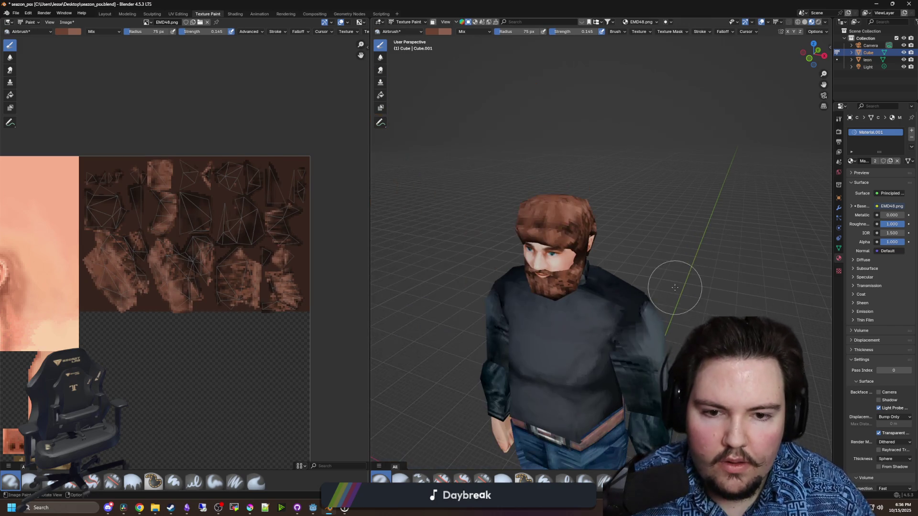
{"action": "mouse_move", "coordinate": [682, 287]}
{"action": "left_mouse_down"}
{"action": "mouse_move", "coordinate": [700, 267]}
{"action": "mouse_move", "coordinate": [652, 219]}
{"action": "mouse_move", "coordinate": [647, 281]}
{"action": "mouse_move", "coordinate": [682, 272]}
{"action": "left_mouse_up"}
{"action": "scroll", "coordinate": [711, 256], "scroll_direction": "down", "scroll_amount": 2}
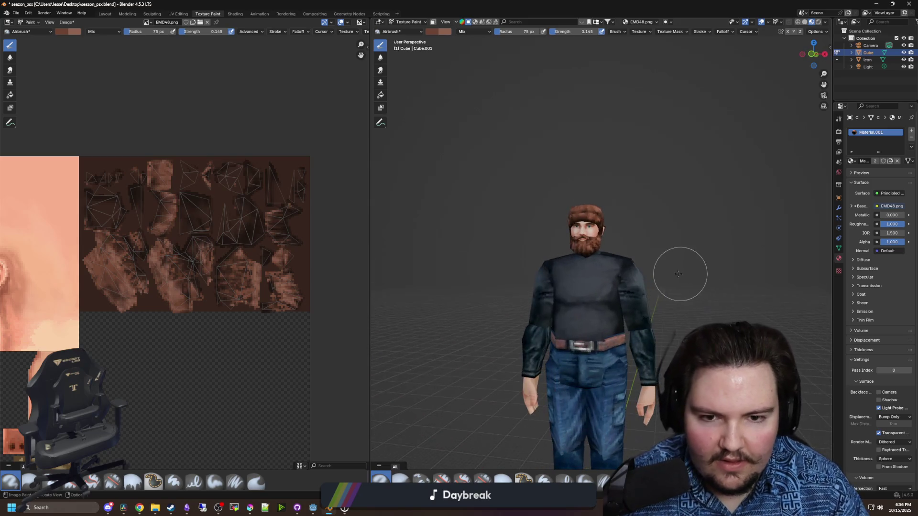
{"action": "scroll", "coordinate": [580, 190], "scroll_direction": "up", "scroll_amount": 2}
{"action": "left_click", "coordinate": [104, 14]}
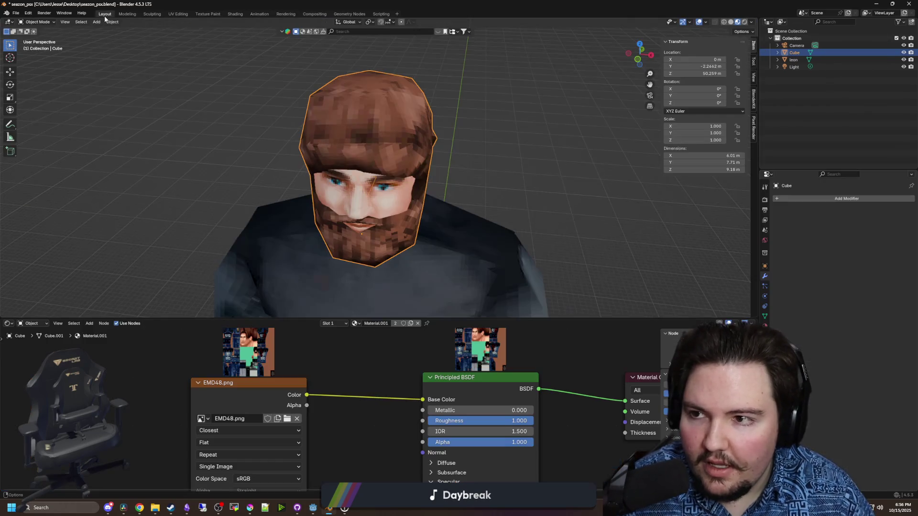
{"action": "left_click", "coordinate": [510, 190]}
{"action": "scroll", "coordinate": [511, 190], "scroll_direction": "down", "scroll_amount": 3}
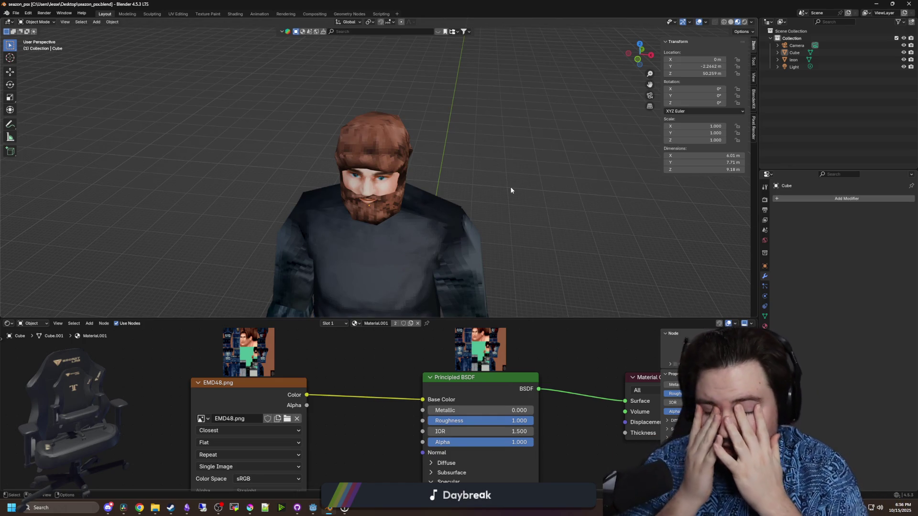
{"action": "key", "text": "KP_3"}
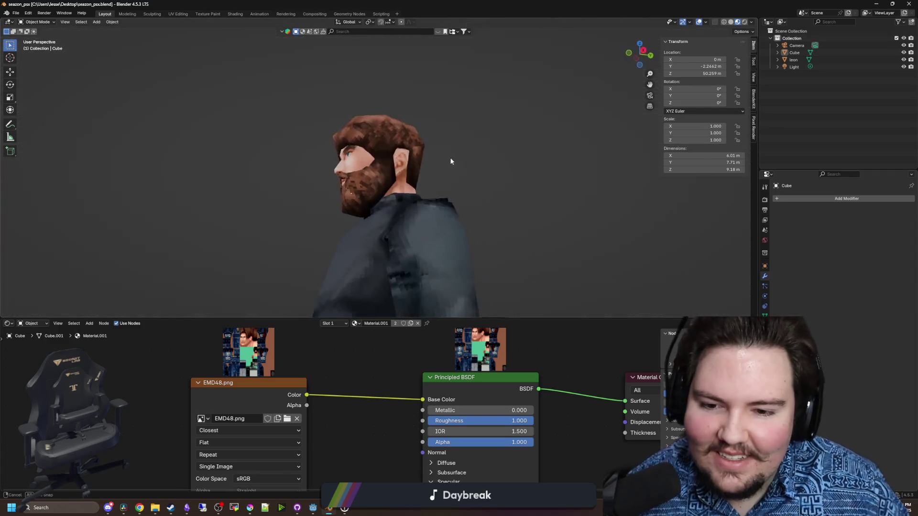
{"action": "scroll", "coordinate": [458, 164], "scroll_direction": "down", "scroll_amount": 4}
{"action": "left_click_drag", "start_coordinate": [403, 195], "coordinate": [469, 240]}
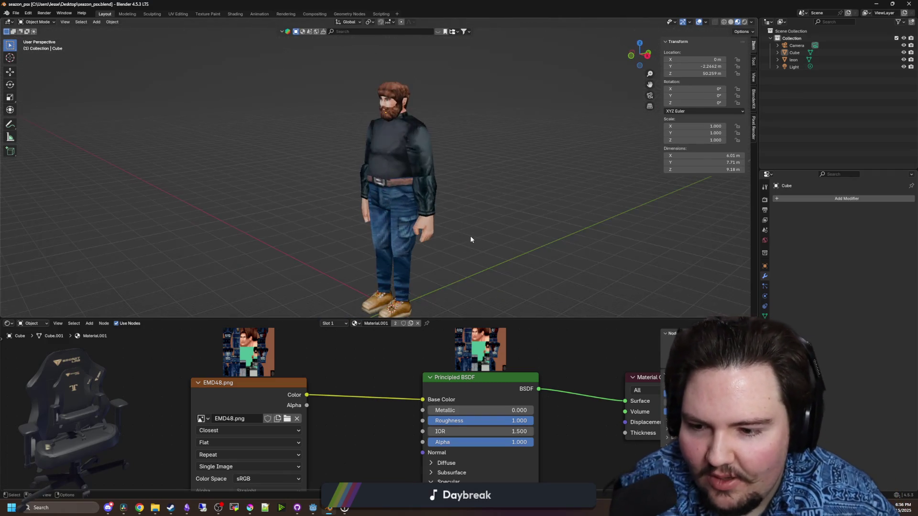
{"action": "scroll", "coordinate": [520, 199], "scroll_direction": "up", "scroll_amount": 5}
{"action": "scroll", "coordinate": [315, 253], "scroll_direction": "up", "scroll_amount": 4}
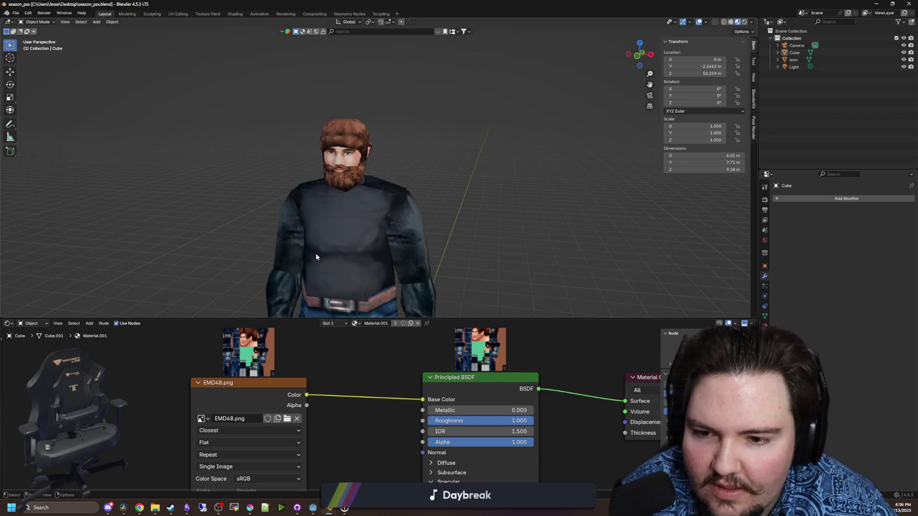
{"action": "mouse_move", "coordinate": [328, 252]}
{"action": "left_mouse_down"}
{"action": "mouse_move", "coordinate": [421, 121]}
{"action": "mouse_move", "coordinate": [352, 119]}
{"action": "mouse_move", "coordinate": [402, 150]}
{"action": "left_mouse_up"}
{"action": "left_click", "coordinate": [334, 143]}
Frame the head, enter Edit Mode and slide a vertex beside the ear along X
{"action": "key", "text": "KP_Decimal"}
{"action": "key", "text": "Tab"}
{"action": "scroll", "coordinate": [409, 152], "scroll_direction": "up", "scroll_amount": 5}
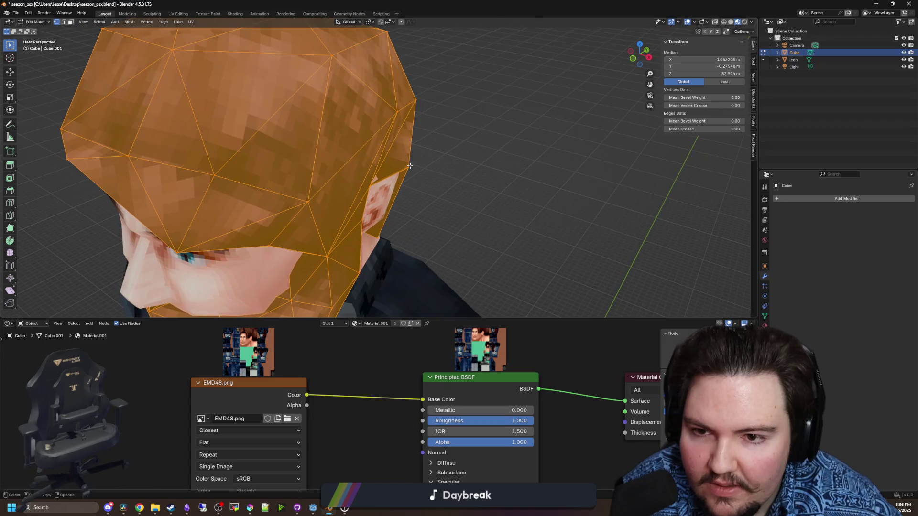
{"action": "left_click", "coordinate": [356, 167]}
{"action": "key", "text": "g"}
{"action": "key", "text": "y"}
{"action": "key", "text": "x"}
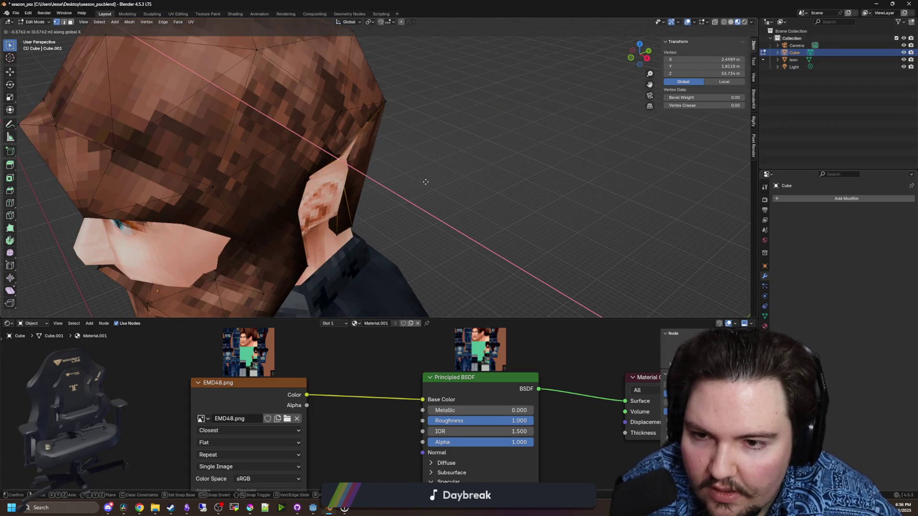
{"action": "left_click_drag", "start_coordinate": [433, 184], "coordinate": [281, 163]}
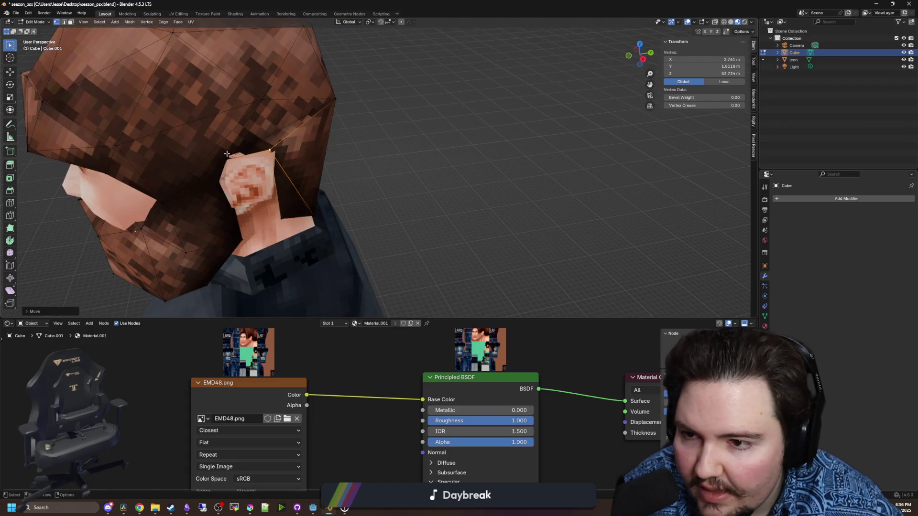
{"action": "left_click", "coordinate": [281, 161]}
{"action": "key", "text": "Tab"}
{"action": "left_click_drag", "start_coordinate": [399, 180], "coordinate": [332, 168]}
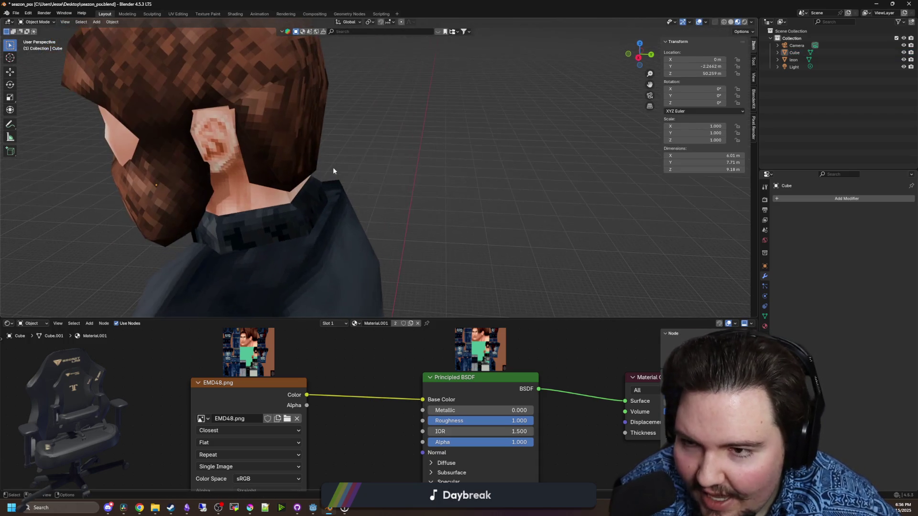
Nudge the selected hair vertex again along X and then Y, and deselect it
{"action": "key", "text": "Tab"}
{"action": "key", "text": "g"}
{"action": "key", "text": "x"}
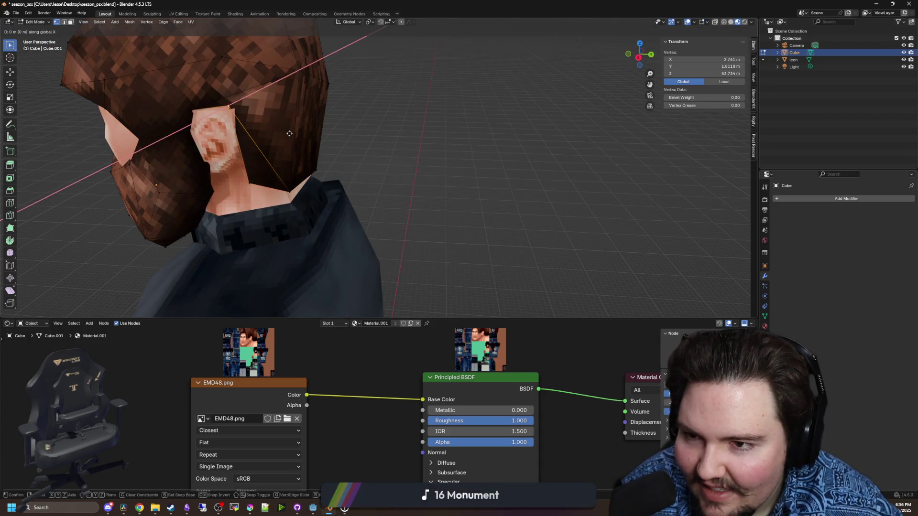
{"action": "left_click", "coordinate": [288, 134]}
{"action": "key", "text": "g"}
{"action": "key", "text": "y"}
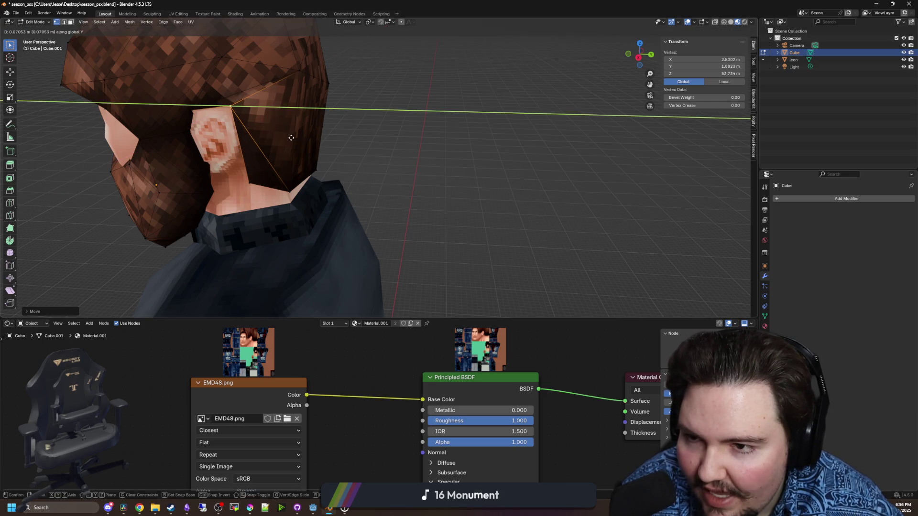
{"action": "left_click", "coordinate": [291, 138]}
{"action": "left_click", "coordinate": [439, 158]}
{"action": "mouse_move", "coordinate": [438, 158]}
{"action": "left_mouse_down"}
{"action": "mouse_move", "coordinate": [468, 145]}
{"action": "mouse_move", "coordinate": [463, 238]}
{"action": "mouse_move", "coordinate": [457, 186]}
{"action": "left_mouse_up"}
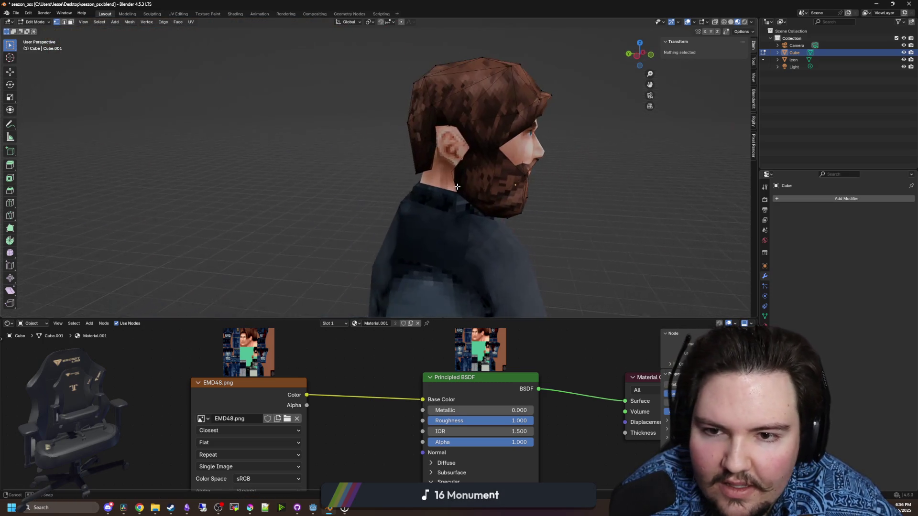
Select another hair vertex beside the ear and move it along X and Y
{"action": "scroll", "coordinate": [440, 138], "scroll_direction": "up", "scroll_amount": 6}
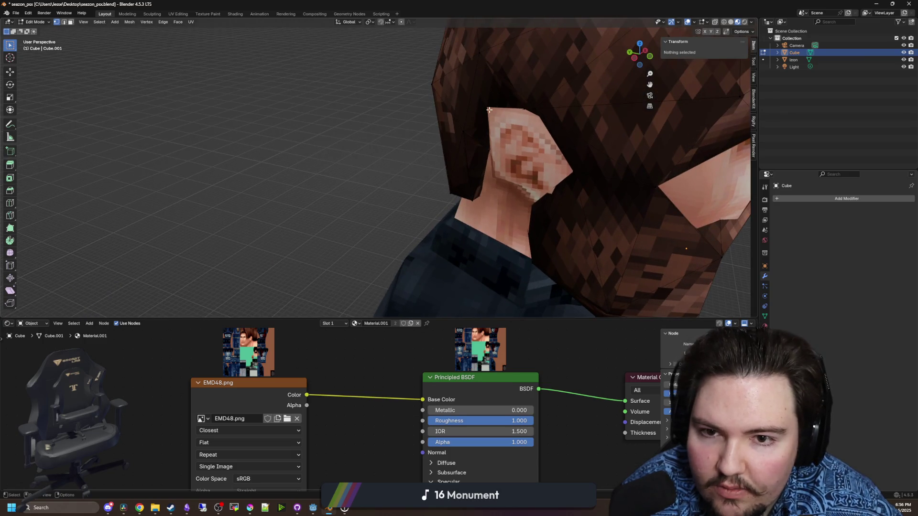
{"action": "left_click", "coordinate": [527, 118]}
{"action": "key", "text": "g"}
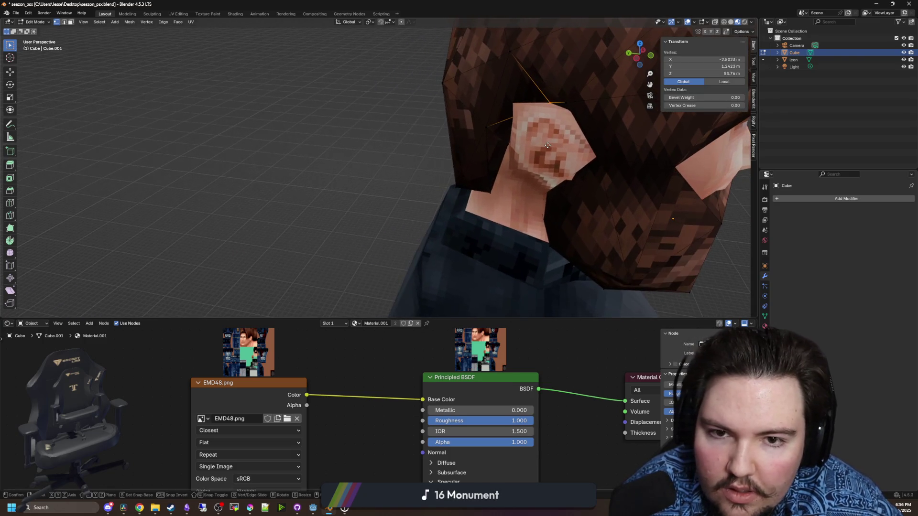
{"action": "key", "text": "x"}
{"action": "key", "text": "y"}
{"action": "left_click", "coordinate": [509, 141]}
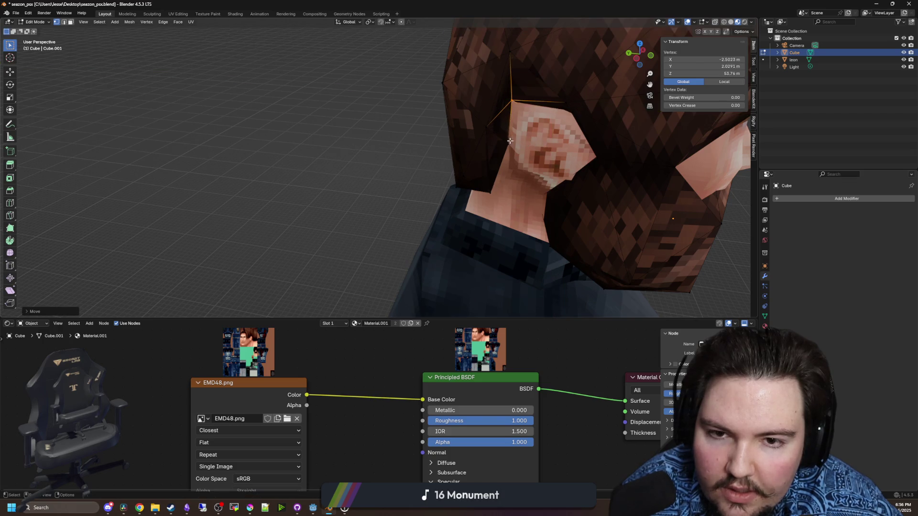
{"action": "key", "text": "g"}
{"action": "key", "text": "x"}
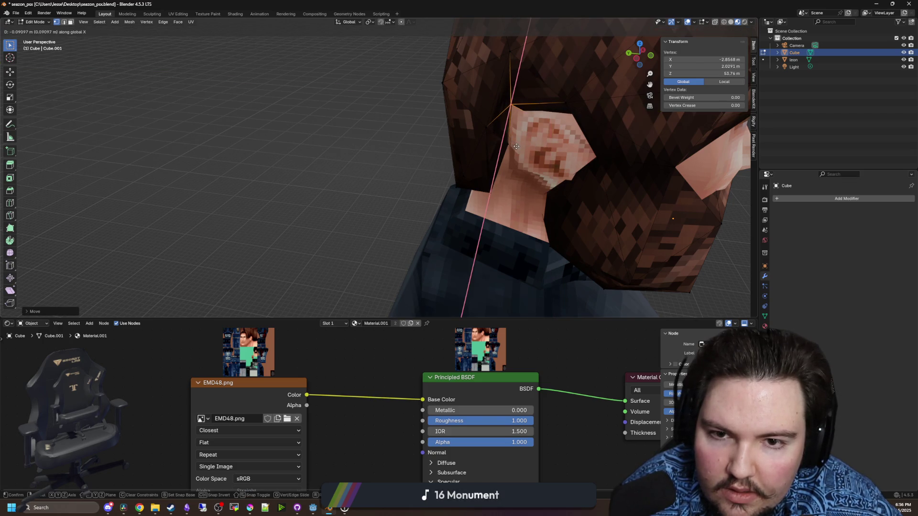
{"action": "key", "text": "y"}
{"action": "left_click", "coordinate": [515, 146]}
Deselect all, return to Object Mode and view the character in side profile
{"action": "scroll", "coordinate": [526, 158], "scroll_direction": "down", "scroll_amount": 5}
{"action": "key", "text": "alt+a"}
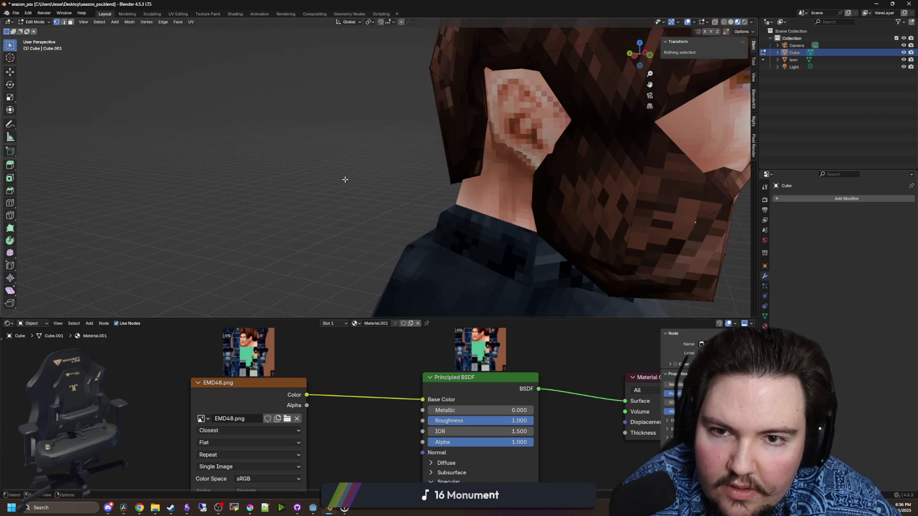
{"action": "mouse_move", "coordinate": [553, 185]}
{"action": "left_mouse_down"}
{"action": "mouse_move", "coordinate": [526, 180]}
{"action": "mouse_move", "coordinate": [492, 200]}
{"action": "mouse_move", "coordinate": [482, 180]}
{"action": "left_mouse_up"}
{"action": "key", "text": "Tab"}
{"action": "scroll", "coordinate": [482, 180], "scroll_direction": "down", "scroll_amount": 4}
{"action": "mouse_move", "coordinate": [529, 145]}
{"action": "left_mouse_down"}
{"action": "mouse_move", "coordinate": [532, 172]}
{"action": "mouse_move", "coordinate": [475, 204]}
{"action": "mouse_move", "coordinate": [423, 164]}
{"action": "mouse_move", "coordinate": [430, 205]}
{"action": "mouse_move", "coordinate": [473, 213]}
{"action": "mouse_move", "coordinate": [395, 217]}
{"action": "mouse_move", "coordinate": [462, 221]}
{"action": "mouse_move", "coordinate": [430, 222]}
{"action": "mouse_move", "coordinate": [435, 215]}
{"action": "left_mouse_up"}
Save the blend file and select the leon mesh, framing its shoes from the front
{"action": "key", "text": "ctrl+s"}
{"action": "scroll", "coordinate": [454, 208], "scroll_direction": "up", "scroll_amount": 2}
{"action": "scroll", "coordinate": [454, 209], "scroll_direction": "down", "scroll_amount": 4}
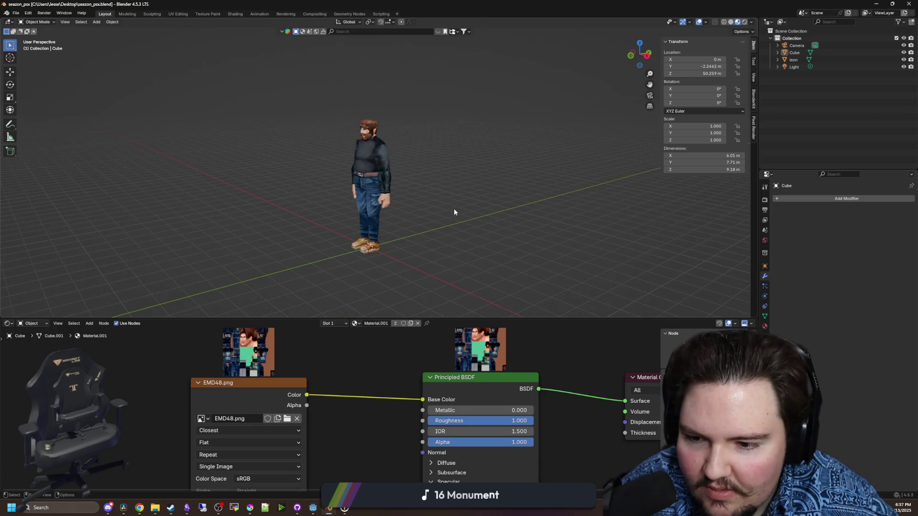
{"action": "scroll", "coordinate": [377, 263], "scroll_direction": "up", "scroll_amount": 3}
{"action": "mouse_move", "coordinate": [377, 263]}
{"action": "left_mouse_down"}
{"action": "mouse_move", "coordinate": [435, 271]}
{"action": "mouse_move", "coordinate": [418, 245]}
{"action": "mouse_move", "coordinate": [466, 281]}
{"action": "left_mouse_up"}
{"action": "scroll", "coordinate": [477, 194], "scroll_direction": "up", "scroll_amount": 4}
{"action": "scroll", "coordinate": [478, 196], "scroll_direction": "up", "scroll_amount": 5}
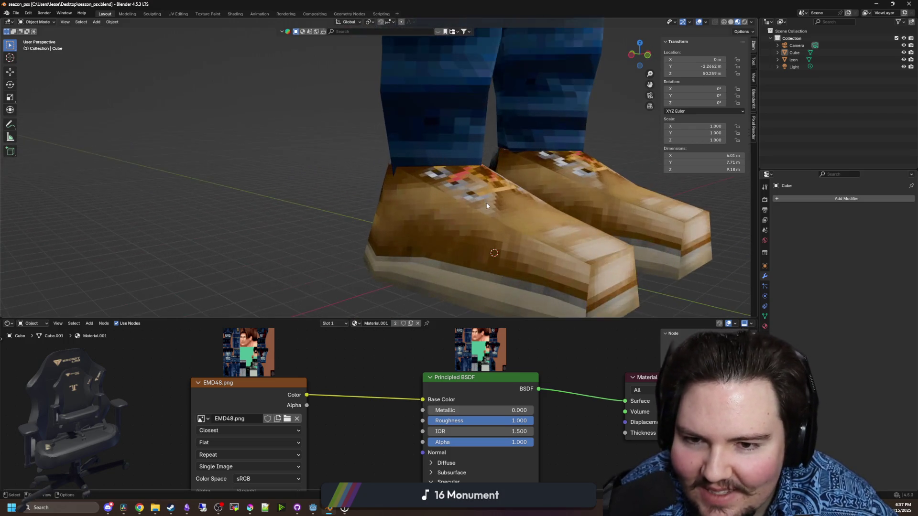
{"action": "mouse_move", "coordinate": [486, 202]}
{"action": "left_mouse_down"}
{"action": "mouse_move", "coordinate": [420, 205]}
{"action": "mouse_move", "coordinate": [365, 285]}
{"action": "mouse_move", "coordinate": [392, 290]}
{"action": "left_mouse_up"}
{"action": "scroll", "coordinate": [435, 206], "scroll_direction": "down", "scroll_amount": 3}
{"action": "left_click", "coordinate": [391, 289]}
{"action": "scroll", "coordinate": [391, 290], "scroll_direction": "up", "scroll_amount": 2}
Try scaling leon's shoe edges along X in Edit Mode, cancel, and return to Object Mode
{"action": "key", "text": "Tab"}
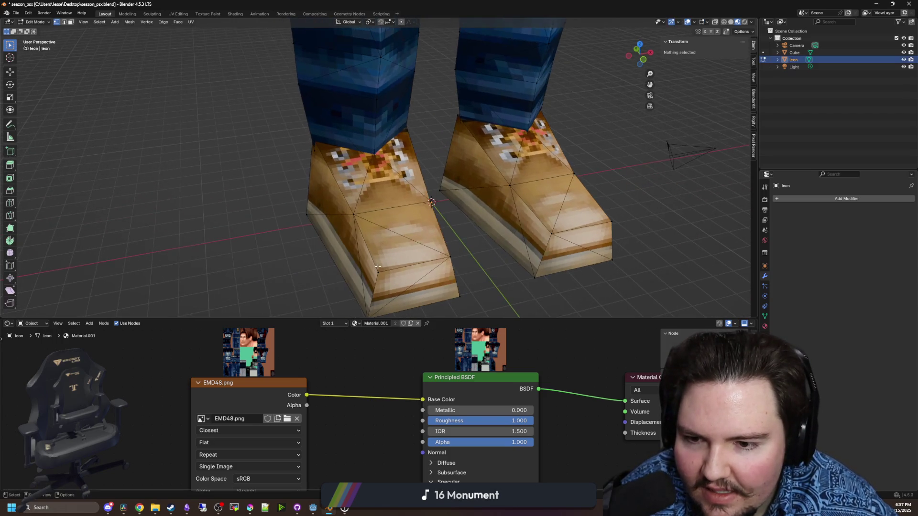
{"action": "left_click", "coordinate": [352, 213]}
{"action": "left_click_drag", "start_coordinate": [353, 212], "coordinate": [480, 231]}
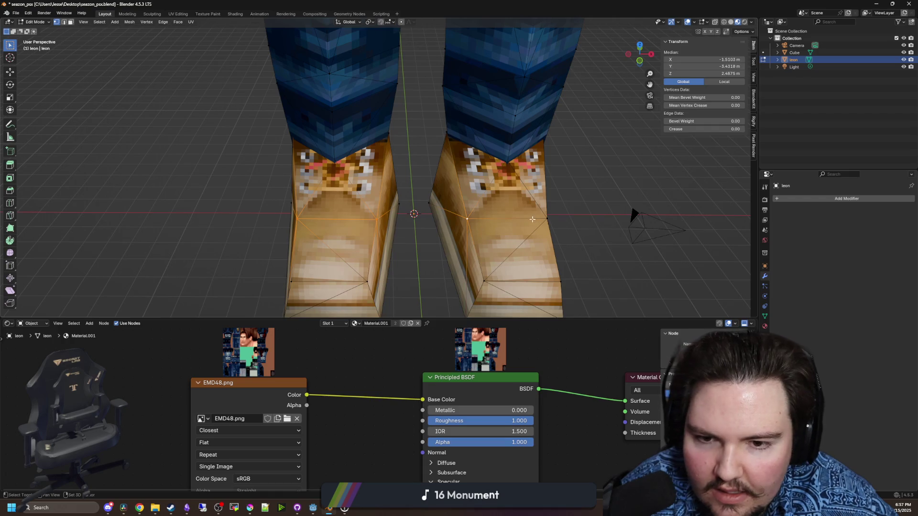
{"action": "left_click", "coordinate": [532, 219], "text": "shift"}
{"action": "scroll", "coordinate": [532, 219], "scroll_direction": "down", "scroll_amount": 3}
{"action": "key", "text": "s"}
{"action": "key", "text": "x"}
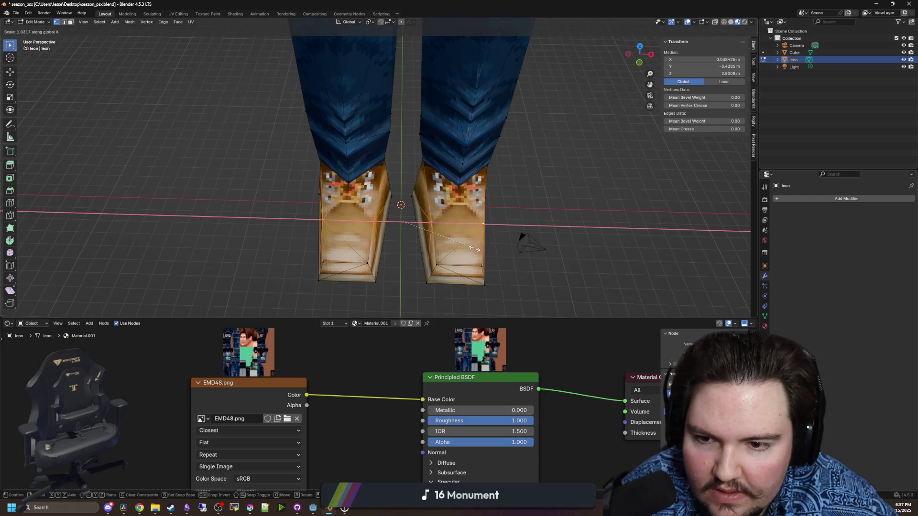
{"action": "right_click", "coordinate": [477, 249]}
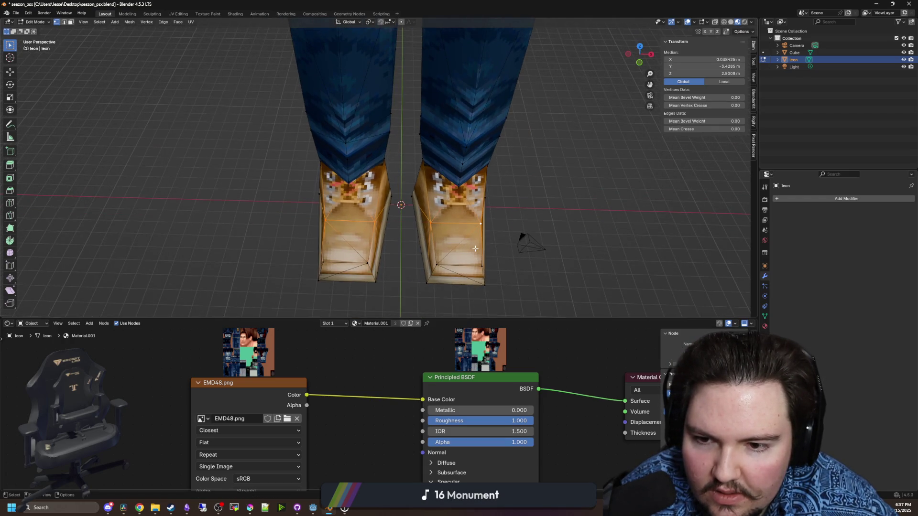
{"action": "left_click", "coordinate": [431, 222]}
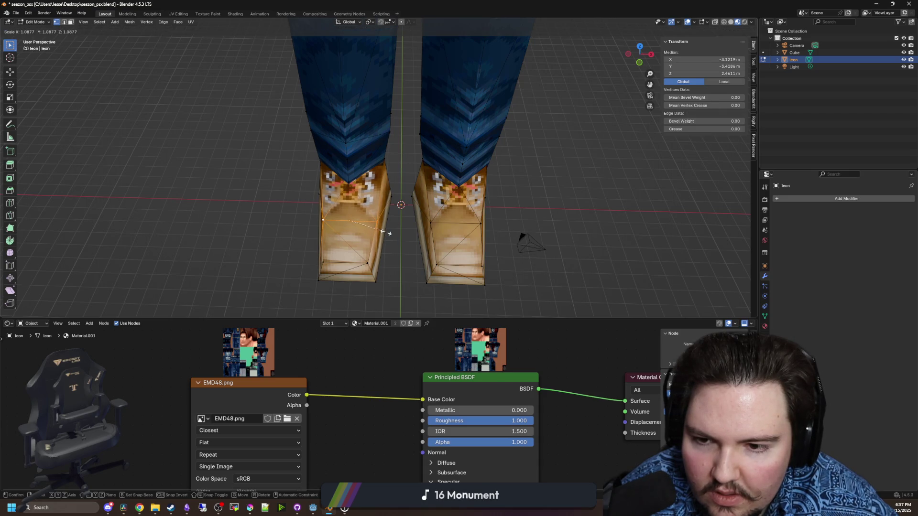
{"action": "left_click", "coordinate": [487, 224]}
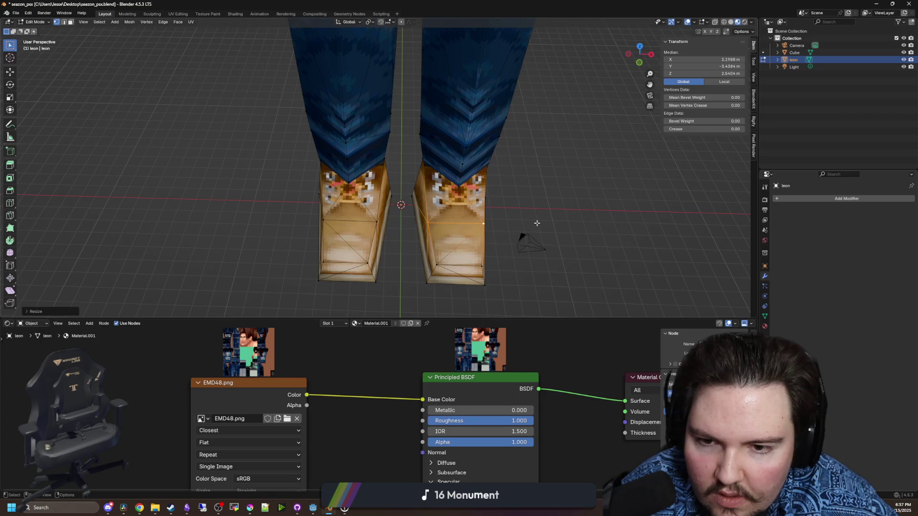
{"action": "key", "text": "Tab"}
Box-select the bottom faces of leon's shoes and scale them slightly
{"action": "left_click", "coordinate": [557, 213]}
{"action": "mouse_move", "coordinate": [520, 198]}
{"action": "left_mouse_down"}
{"action": "mouse_move", "coordinate": [299, 200]}
{"action": "mouse_move", "coordinate": [425, 205]}
{"action": "mouse_move", "coordinate": [416, 191]}
{"action": "left_mouse_up"}
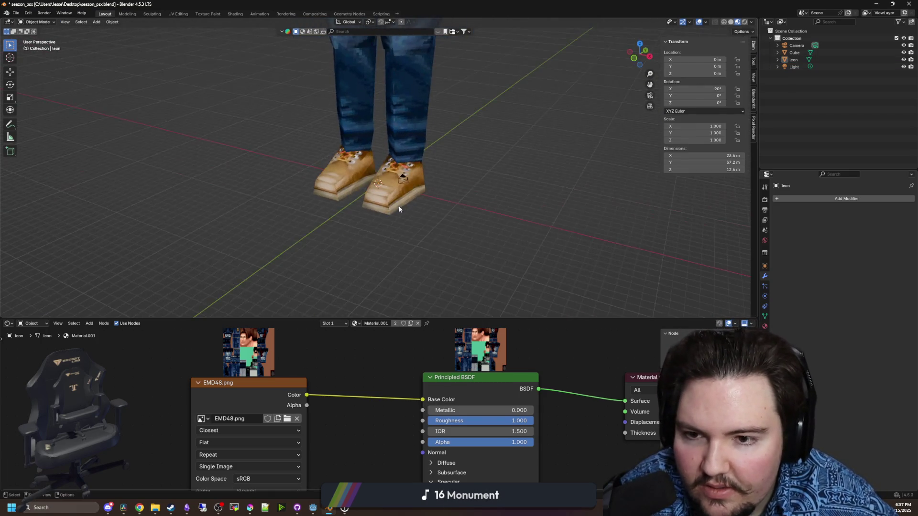
{"action": "scroll", "coordinate": [415, 186], "scroll_direction": "up", "scroll_amount": 4}
{"action": "left_click", "coordinate": [412, 180]}
{"action": "mouse_move", "coordinate": [455, 253]}
{"action": "left_mouse_down"}
{"action": "mouse_move", "coordinate": [465, 234]}
{"action": "mouse_move", "coordinate": [284, 171]}
{"action": "left_mouse_up"}
{"action": "key", "text": "Tab"}
{"action": "key", "text": "s"}
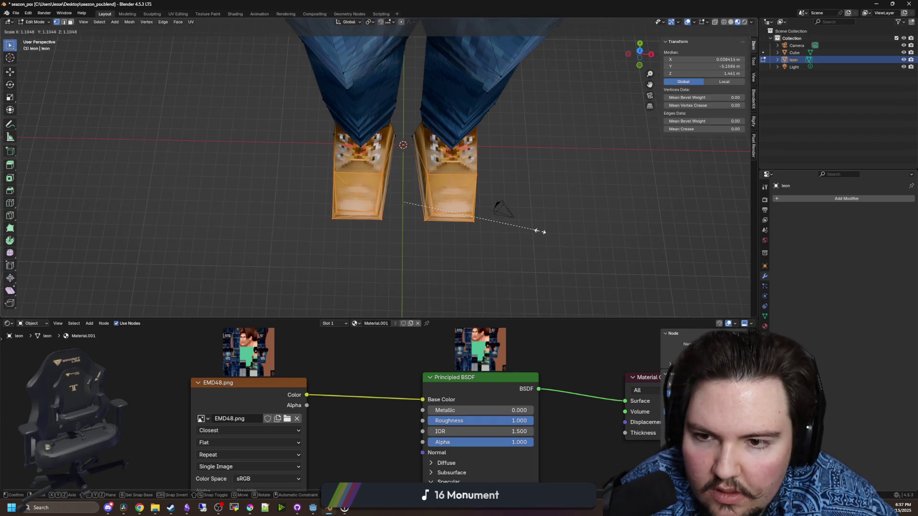
{"action": "right_click", "coordinate": [540, 232]}
{"action": "left_click", "coordinate": [426, 209]}
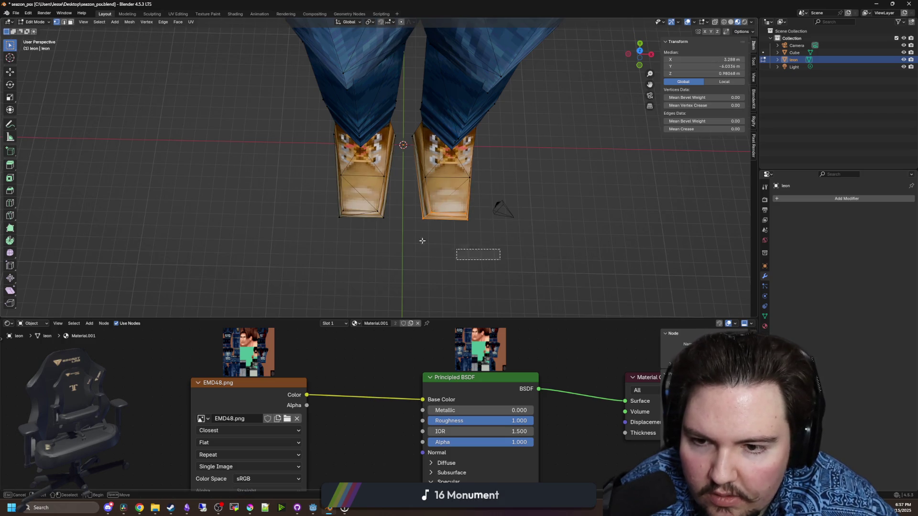
{"action": "key", "text": "s"}
{"action": "left_click", "coordinate": [557, 236]}
Clear the shoe face selection and return to Object Mode
{"action": "mouse_move", "coordinate": [557, 236]}
{"action": "left_mouse_down"}
{"action": "mouse_move", "coordinate": [474, 231]}
{"action": "mouse_move", "coordinate": [416, 196]}
{"action": "mouse_move", "coordinate": [395, 231]}
{"action": "mouse_move", "coordinate": [446, 225]}
{"action": "left_mouse_up"}
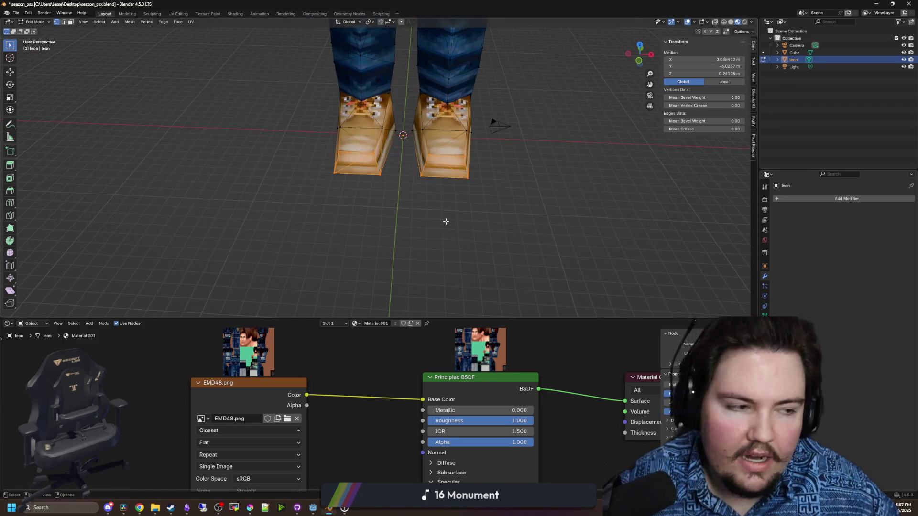
{"action": "left_click", "coordinate": [446, 221]}
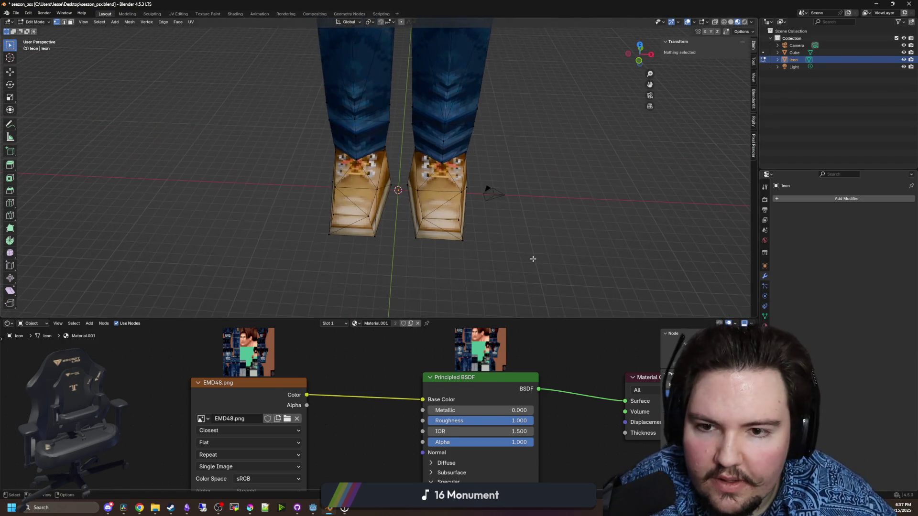
{"action": "scroll", "coordinate": [549, 200], "scroll_direction": "up", "scroll_amount": 4}
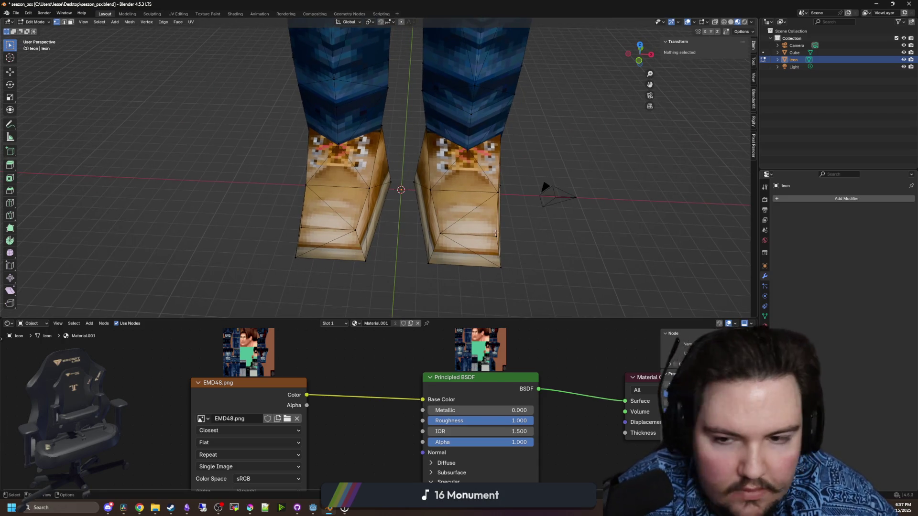
{"action": "scroll", "coordinate": [496, 233], "scroll_direction": "down", "scroll_amount": 8}
{"action": "key", "text": "Tab"}
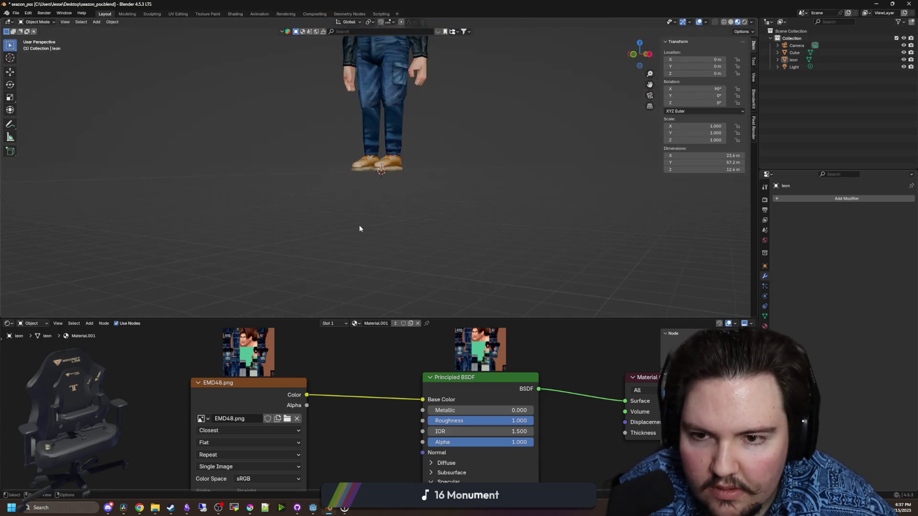
Orbit around the character, select the leon mesh and enter Edit Mode
{"action": "scroll", "coordinate": [359, 228], "scroll_direction": "down", "scroll_amount": 3}
{"action": "mouse_move", "coordinate": [440, 260]}
{"action": "left_mouse_down"}
{"action": "mouse_move", "coordinate": [423, 213]}
{"action": "mouse_move", "coordinate": [449, 229]}
{"action": "mouse_move", "coordinate": [481, 213]}
{"action": "mouse_move", "coordinate": [491, 246]}
{"action": "mouse_move", "coordinate": [434, 235]}
{"action": "left_mouse_up"}
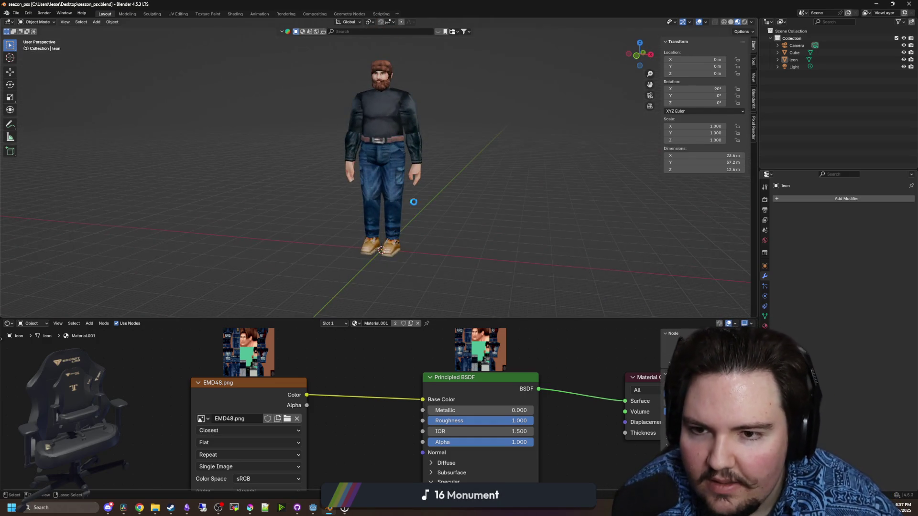
{"action": "scroll", "coordinate": [402, 142], "scroll_direction": "up", "scroll_amount": 5}
{"action": "scroll", "coordinate": [423, 168], "scroll_direction": "down", "scroll_amount": 4}
{"action": "scroll", "coordinate": [397, 119], "scroll_direction": "up", "scroll_amount": 5}
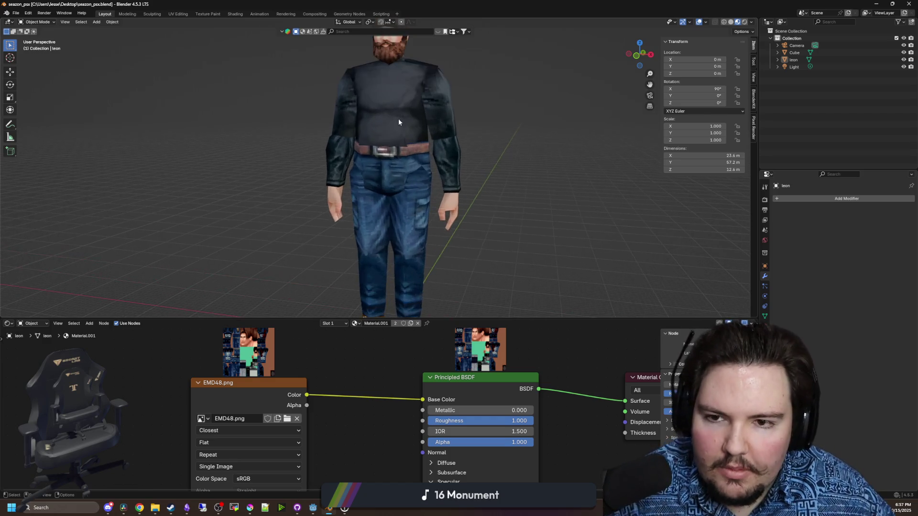
{"action": "mouse_move", "coordinate": [399, 122]}
{"action": "left_mouse_down"}
{"action": "mouse_move", "coordinate": [359, 230]}
{"action": "mouse_move", "coordinate": [285, 257]}
{"action": "mouse_move", "coordinate": [407, 204]}
{"action": "mouse_move", "coordinate": [490, 197]}
{"action": "mouse_move", "coordinate": [390, 219]}
{"action": "mouse_move", "coordinate": [471, 206]}
{"action": "mouse_move", "coordinate": [464, 235]}
{"action": "mouse_move", "coordinate": [466, 214]}
{"action": "mouse_move", "coordinate": [376, 201]}
{"action": "left_mouse_up"}
{"action": "left_click", "coordinate": [390, 219]}
{"action": "key", "text": "Tab"}
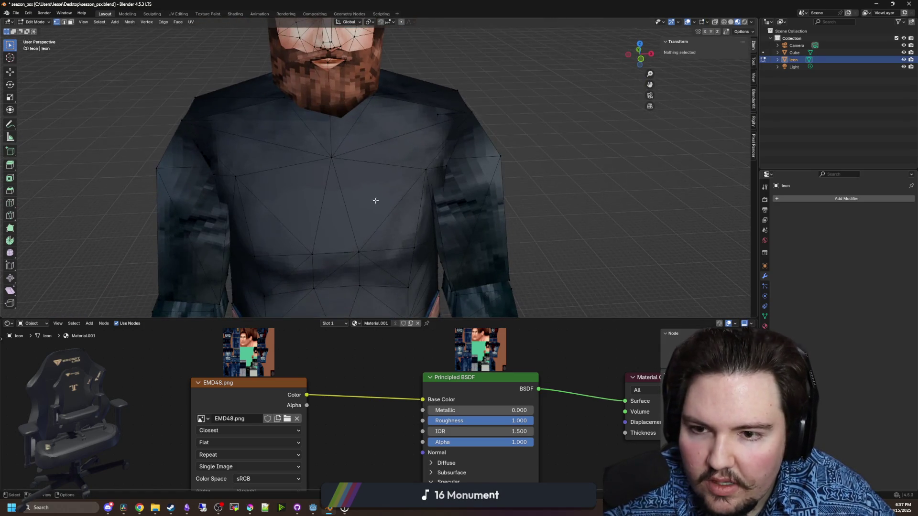
Box-select the front shirt faces in face mode and view them in UV Editing
{"action": "mouse_move", "coordinate": [405, 277]}
{"action": "left_mouse_down"}
{"action": "mouse_move", "coordinate": [233, 138]}
{"action": "mouse_move", "coordinate": [439, 298]}
{"action": "mouse_move", "coordinate": [360, 143]}
{"action": "left_mouse_up"}
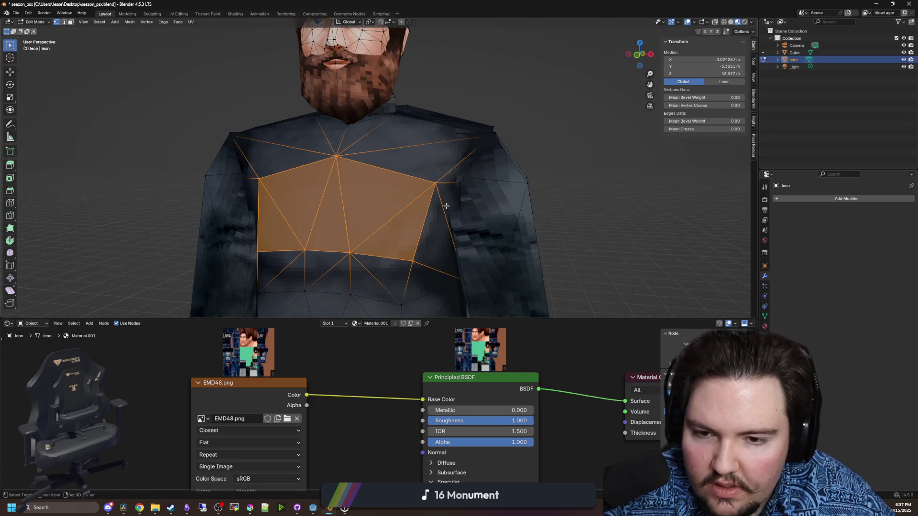
{"action": "left_click", "coordinate": [70, 22]}
{"action": "scroll", "coordinate": [363, 191], "scroll_direction": "down", "scroll_amount": 3}
{"action": "key", "text": "alt+a"}
{"action": "left_click_drag", "start_coordinate": [433, 307], "coordinate": [289, 150]}
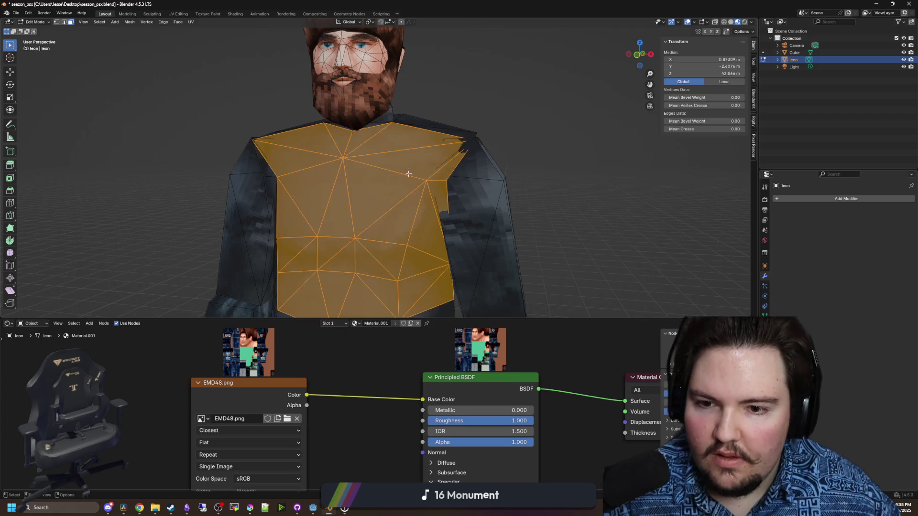
{"action": "left_click", "coordinate": [178, 14]}
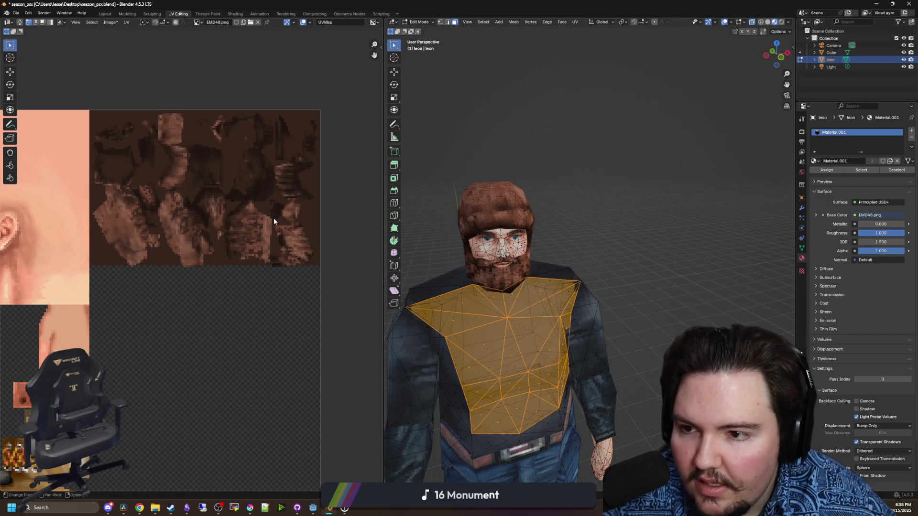
{"action": "scroll", "coordinate": [207, 320], "scroll_direction": "down", "scroll_amount": 3}
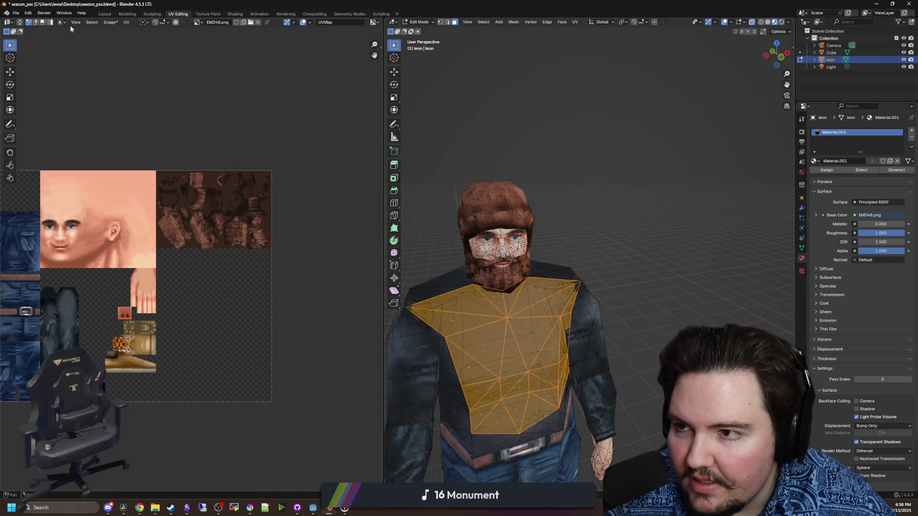
In Texture Paint, raise the brush colour's value to a pale orange-tan
{"action": "left_click", "coordinate": [208, 14]}
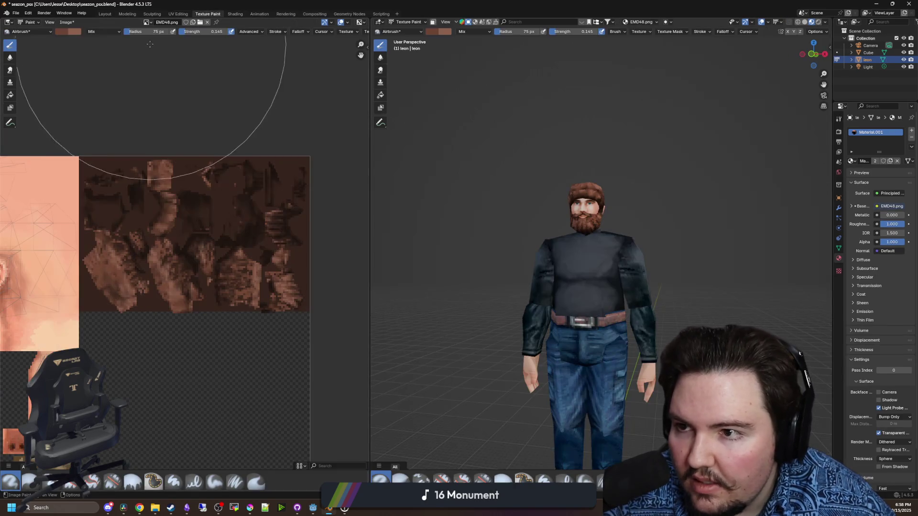
{"action": "left_click", "coordinate": [65, 31]}
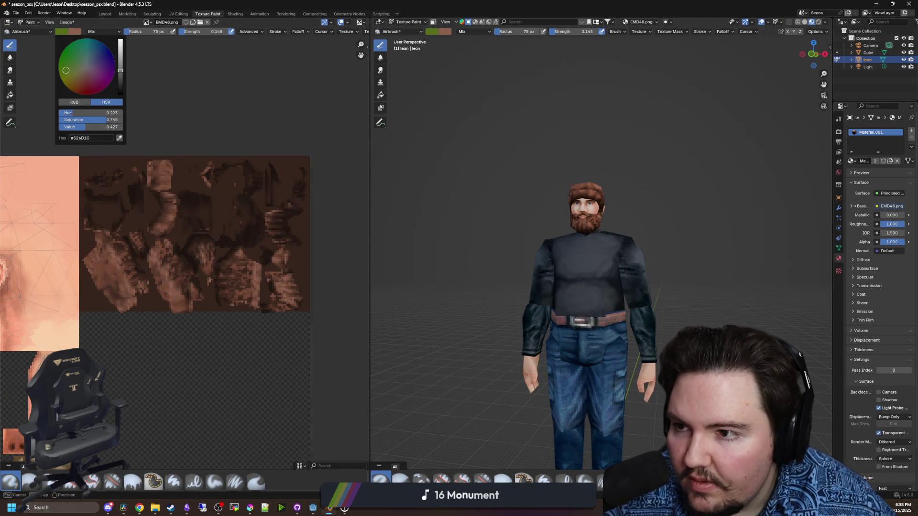
{"action": "mouse_move", "coordinate": [109, 127]}
{"action": "left_mouse_down"}
{"action": "mouse_move", "coordinate": [127, 127]}
{"action": "mouse_move", "coordinate": [108, 114]}
{"action": "left_mouse_up"}
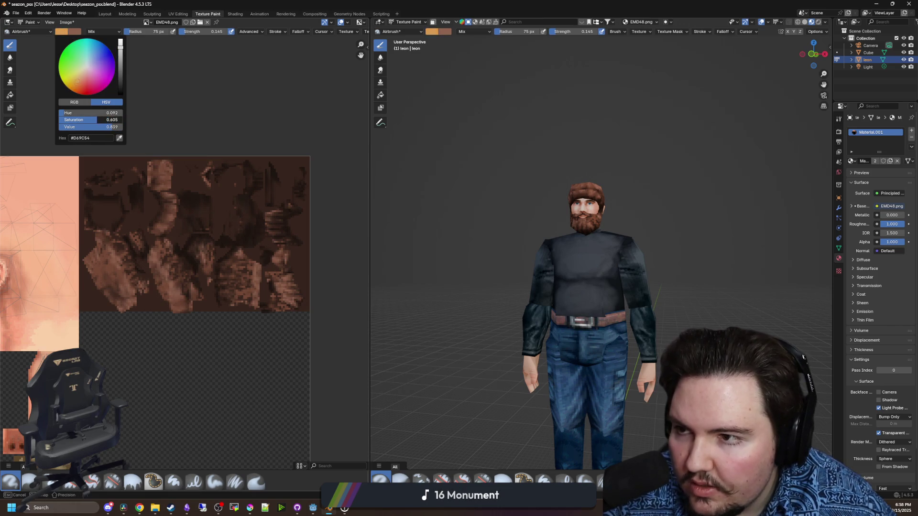
{"action": "scroll", "coordinate": [594, 259], "scroll_direction": "up", "scroll_amount": 3}
{"action": "scroll", "coordinate": [615, 281], "scroll_direction": "up", "scroll_amount": 4}
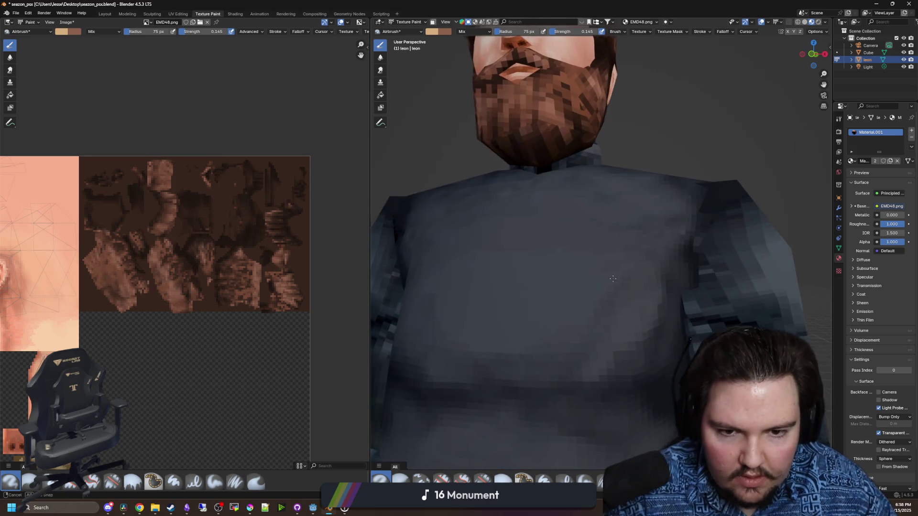
Airbrush a trial chest patch, undo it, and switch to the Paint Hard brush
{"action": "left_click_drag", "start_coordinate": [590, 294], "coordinate": [619, 284]}
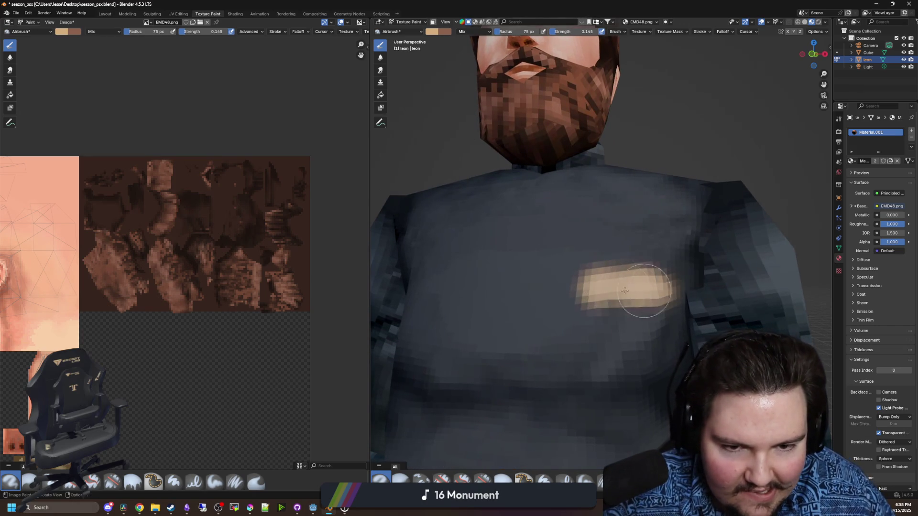
{"action": "scroll", "coordinate": [636, 282], "scroll_direction": "down", "scroll_amount": 4}
{"action": "scroll", "coordinate": [645, 280], "scroll_direction": "up", "scroll_amount": 3}
{"action": "key", "text": "ctrl+z"}
{"action": "scroll", "coordinate": [598, 308], "scroll_direction": "up", "scroll_amount": 3}
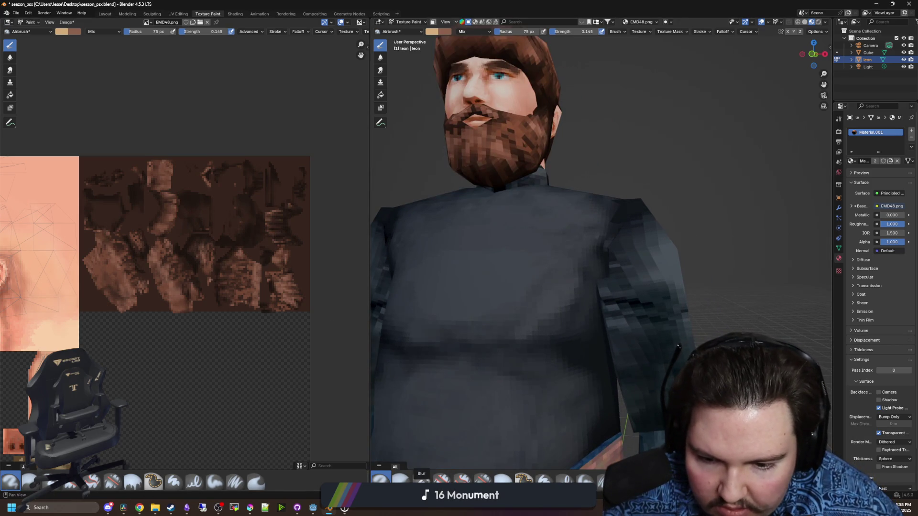
{"action": "left_click", "coordinate": [544, 479]}
{"action": "scroll", "coordinate": [579, 301], "scroll_direction": "up", "scroll_amount": 4}
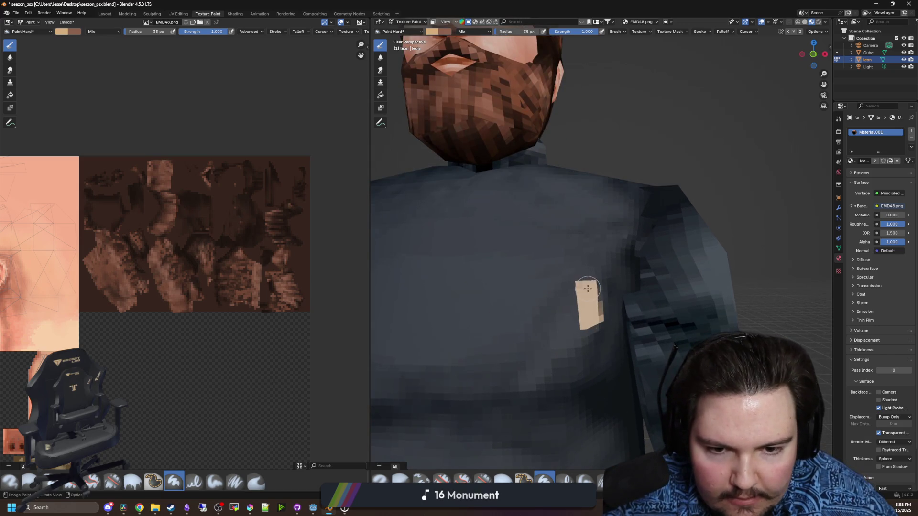
Paint a solid tan block across leon's chest and reduce the brush to 24 px
{"action": "left_click_drag", "start_coordinate": [587, 289], "coordinate": [533, 292]}
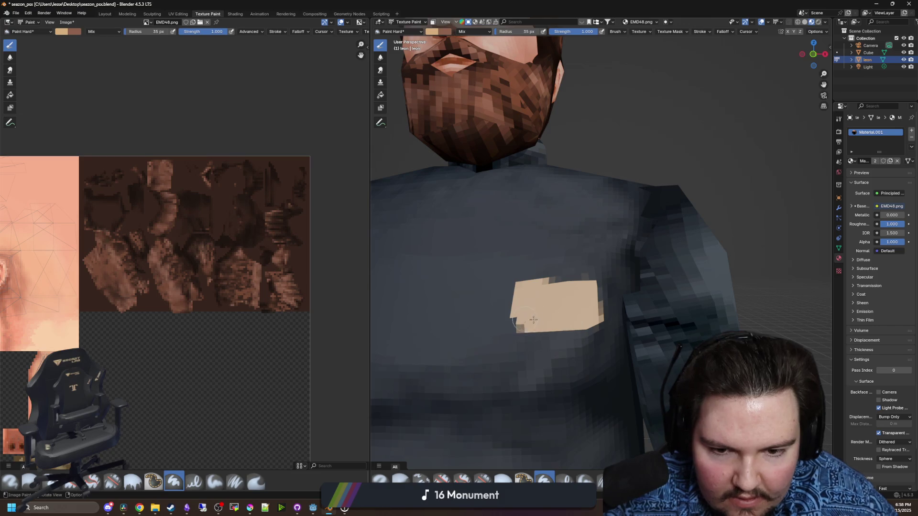
{"action": "scroll", "coordinate": [583, 307], "scroll_direction": "up", "scroll_amount": 2}
{"action": "key", "text": "bracketleft"}
{"action": "key", "text": "bracketleft"}
{"action": "key", "text": "bracketleft"}
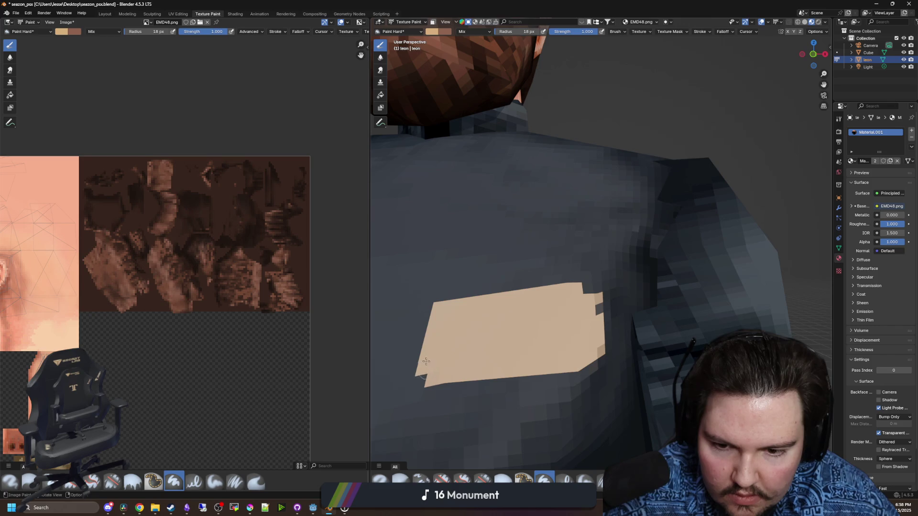
{"action": "scroll", "coordinate": [582, 289], "scroll_direction": "down", "scroll_amount": 10}
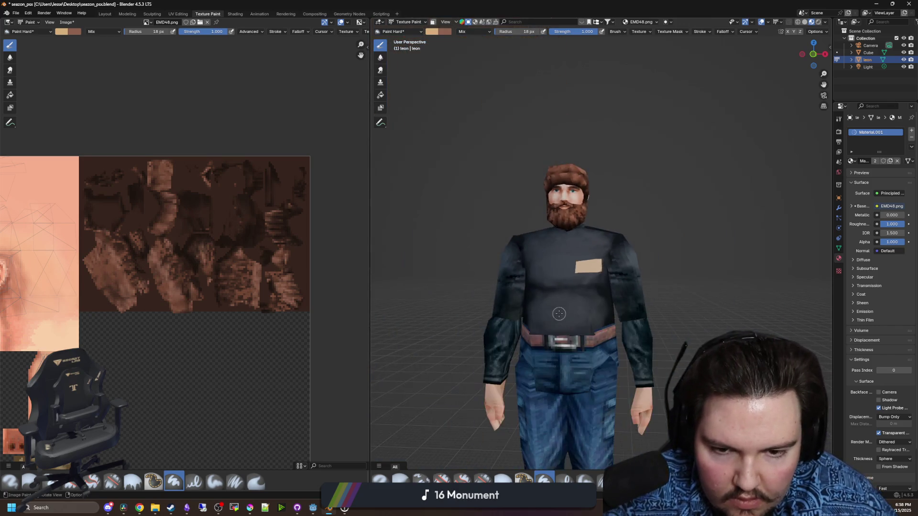
{"action": "scroll", "coordinate": [591, 335], "scroll_direction": "up", "scroll_amount": 10}
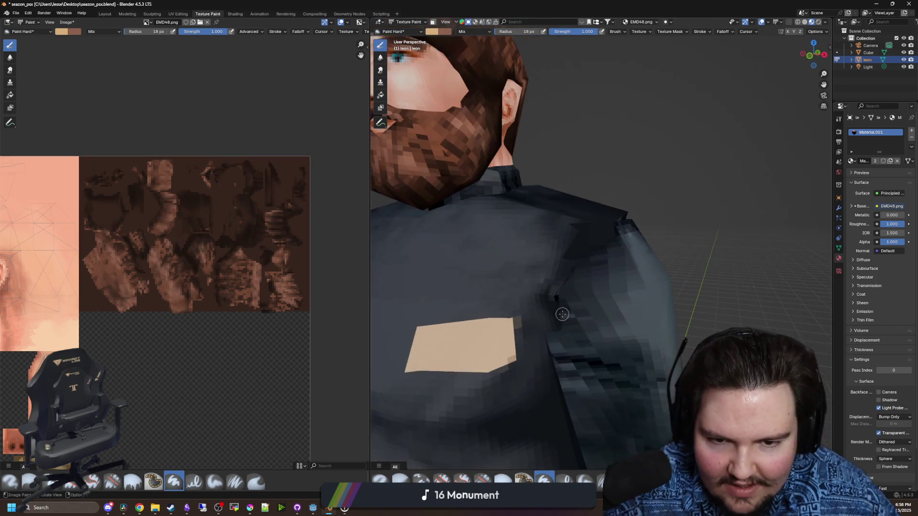
{"action": "scroll", "coordinate": [563, 351], "scroll_direction": "up", "scroll_amount": 3}
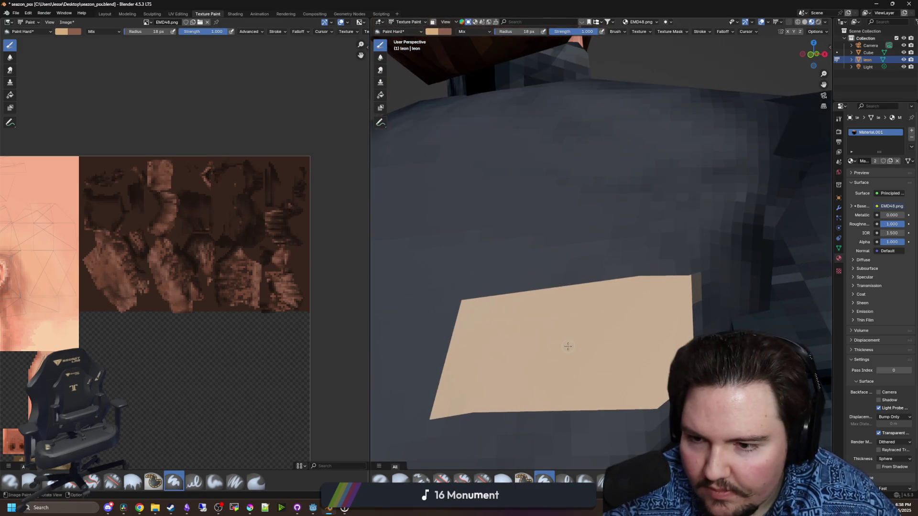
{"action": "scroll", "coordinate": [555, 345], "scroll_direction": "down", "scroll_amount": 2}
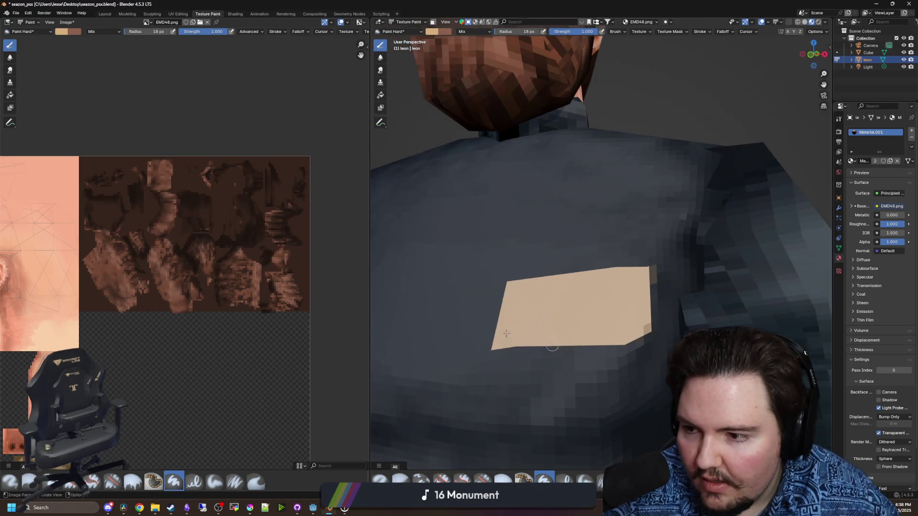
Set the paint colour to pure white by dropping its Saturation to 0
{"action": "left_click", "coordinate": [60, 34]}
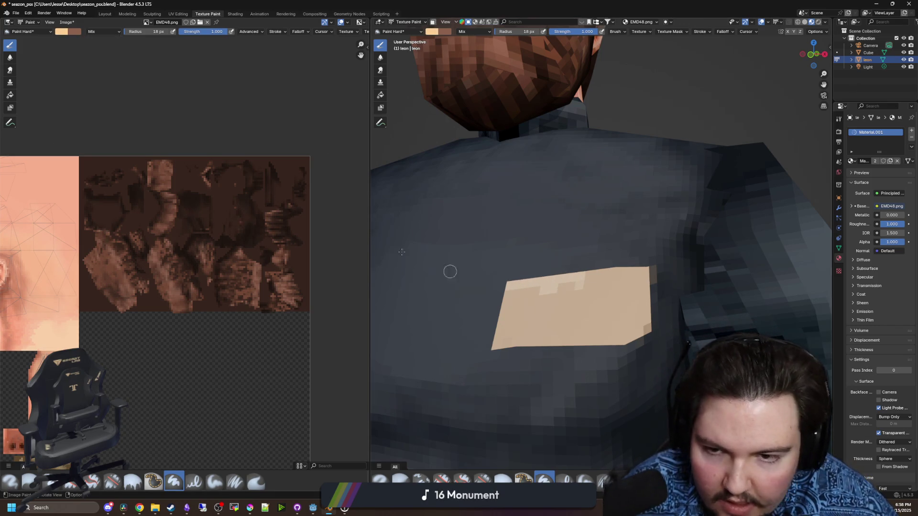
{"action": "left_click", "coordinate": [62, 32]}
{"action": "left_click_drag", "start_coordinate": [91, 120], "coordinate": [60, 119]}
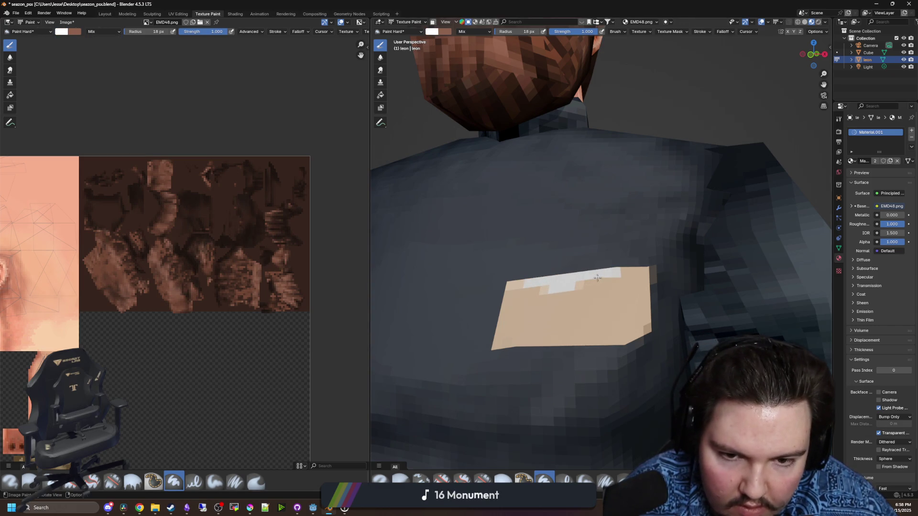
{"action": "left_click", "coordinate": [61, 32]}
{"action": "left_click", "coordinate": [119, 138]}
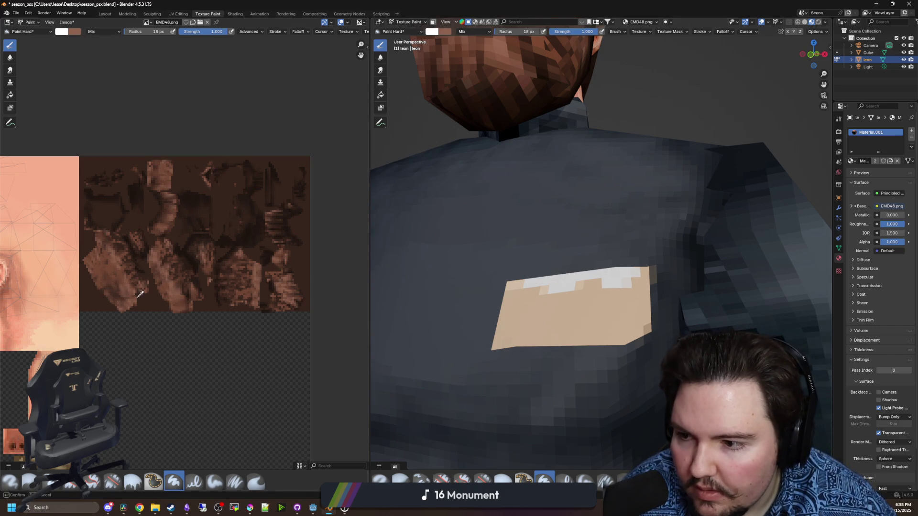
Zoom the texture view onto the name tag and sample its tan as the secondary colour
{"action": "scroll", "coordinate": [119, 395], "scroll_direction": "down", "scroll_amount": 3}
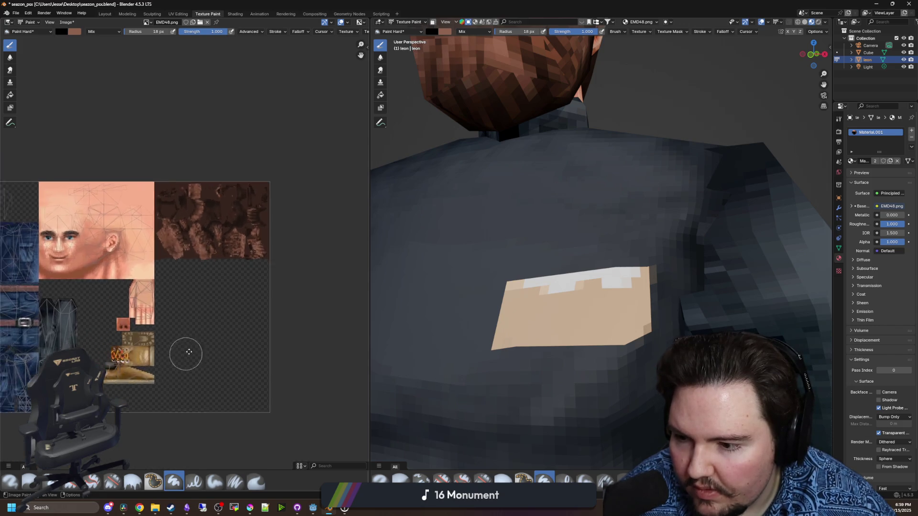
{"action": "scroll", "coordinate": [184, 352], "scroll_direction": "left", "scroll_amount": 3}
{"action": "scroll", "coordinate": [85, 178], "scroll_direction": "up", "scroll_amount": 8}
{"action": "scroll", "coordinate": [85, 178], "scroll_direction": "down", "scroll_amount": 4}
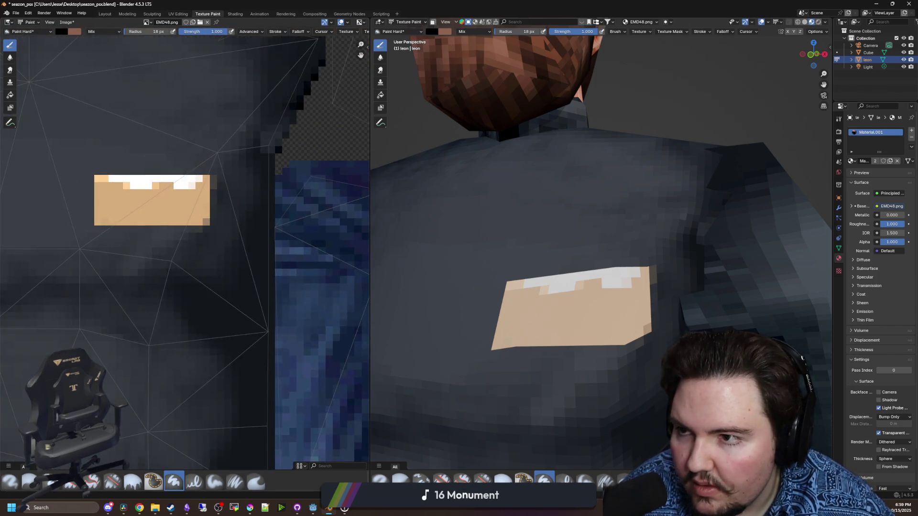
{"action": "scroll", "coordinate": [82, 39], "scroll_direction": "up", "scroll_amount": 4}
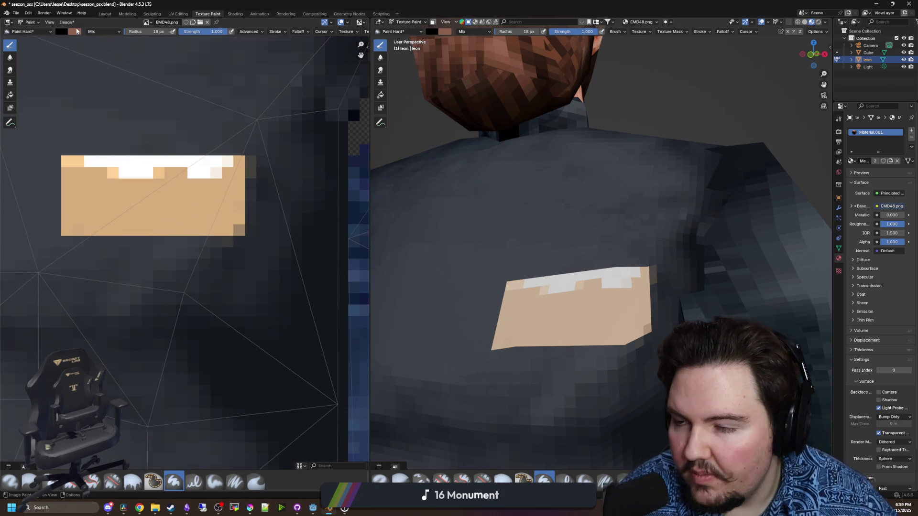
{"action": "left_click", "coordinate": [73, 32]}
{"action": "left_click", "coordinate": [132, 138]}
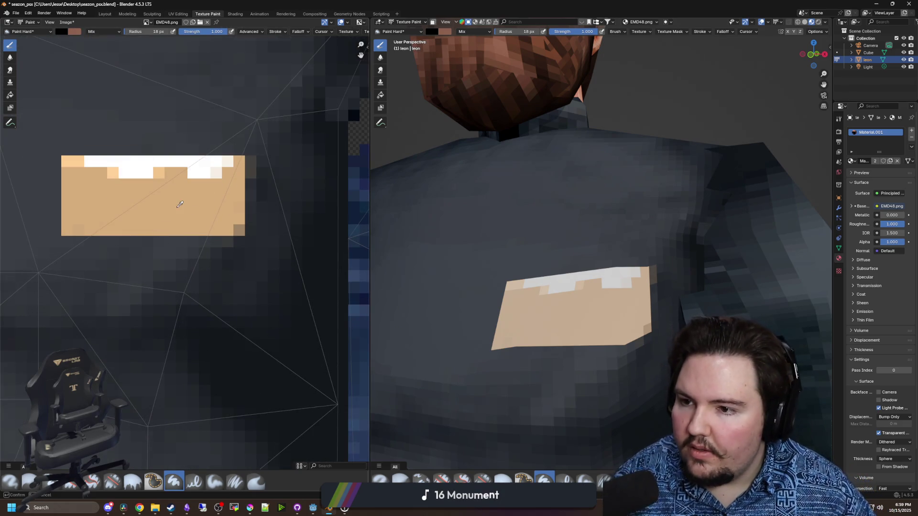
{"action": "left_click", "coordinate": [147, 177]}
Shrink the brush to 1 px, test-paint pixels on the tag, and undo them
{"action": "key", "text": "f"}
{"action": "left_click", "coordinate": [147, 178]}
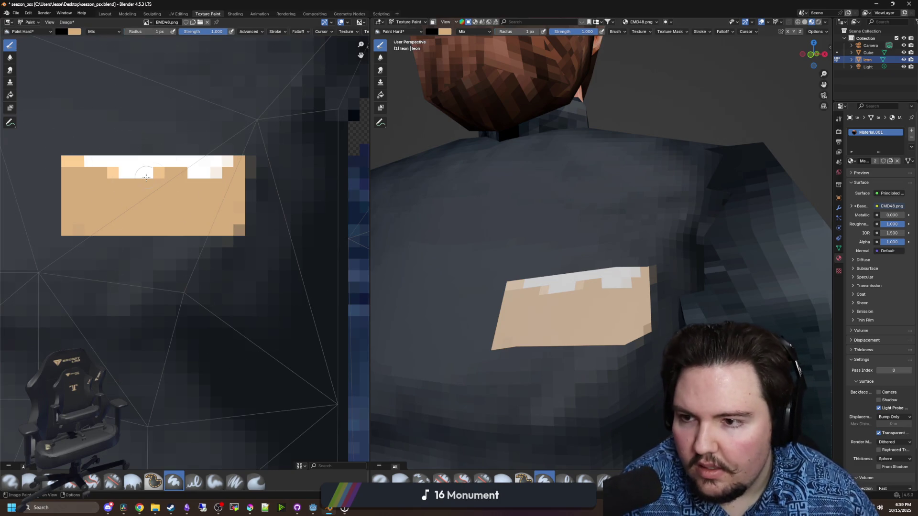
{"action": "left_click_drag", "start_coordinate": [144, 173], "coordinate": [119, 180]}
{"action": "key", "text": "ctrl+z"}
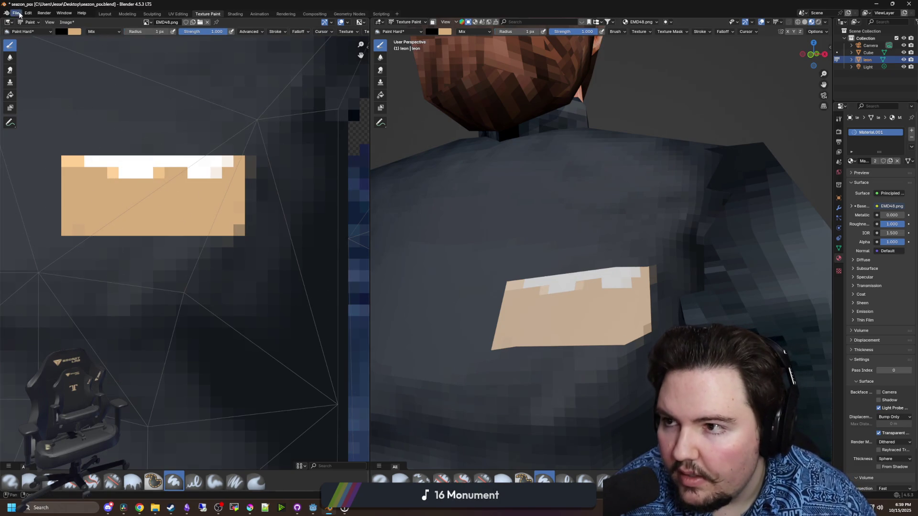
{"action": "left_click", "coordinate": [67, 22]}
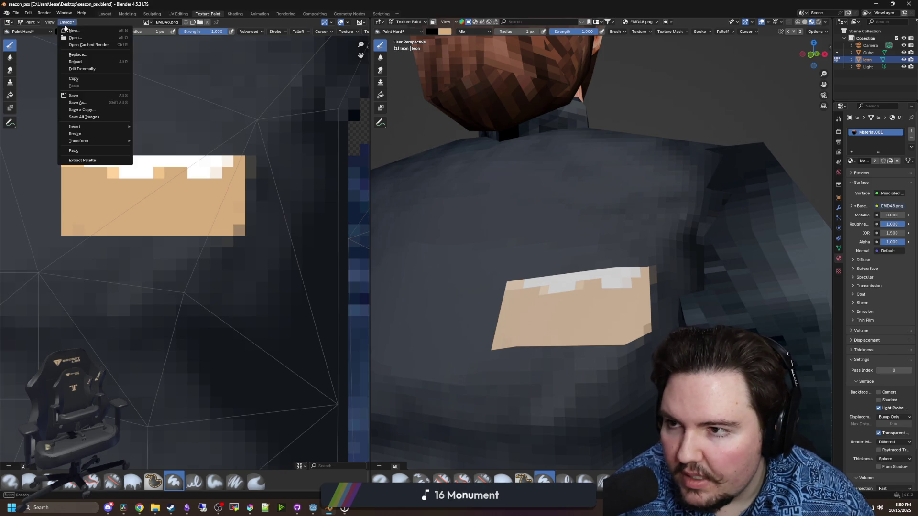
Save the painted texture as EMD48.png via Image > Save As, then minimise Blender
{"action": "left_click", "coordinate": [76, 102]}
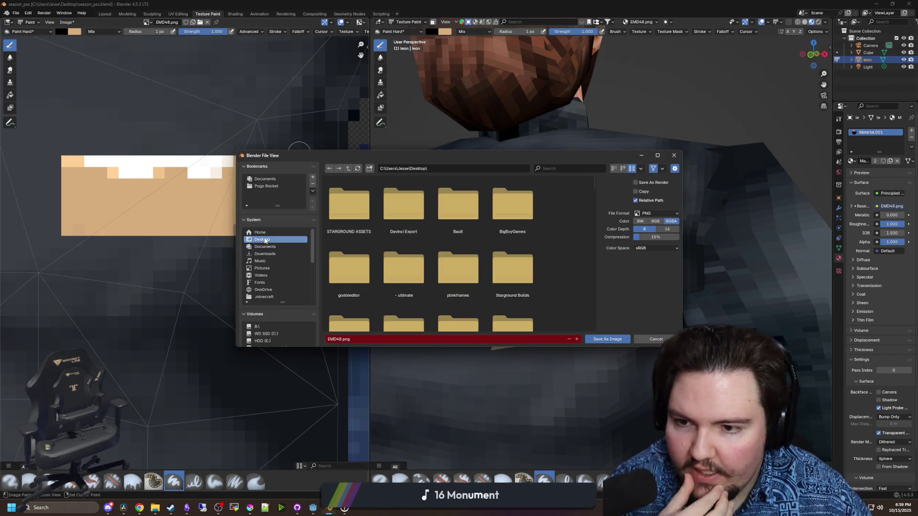
{"action": "left_click", "coordinate": [607, 339]}
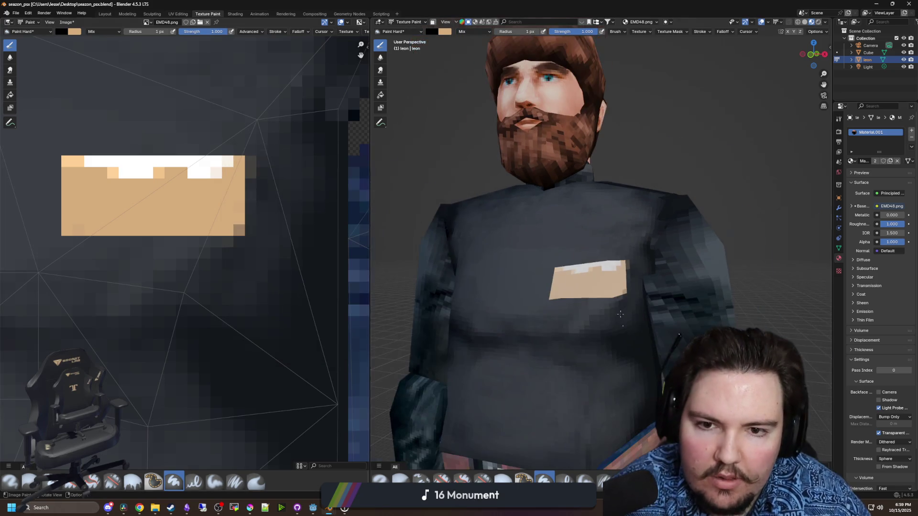
{"action": "scroll", "coordinate": [247, 232], "scroll_direction": "down", "scroll_amount": 8}
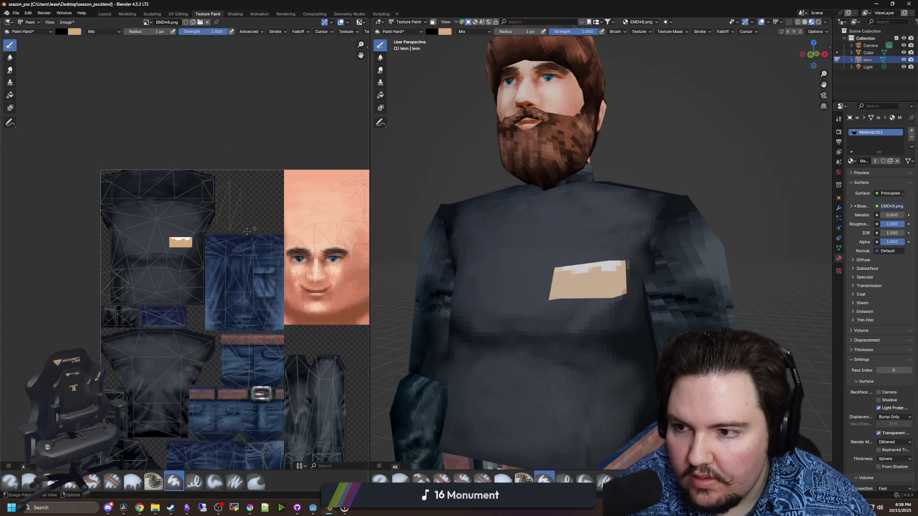
{"action": "scroll", "coordinate": [108, 320], "scroll_direction": "up", "scroll_amount": 4}
{"action": "scroll", "coordinate": [143, 363], "scroll_direction": "down", "scroll_amount": 1}
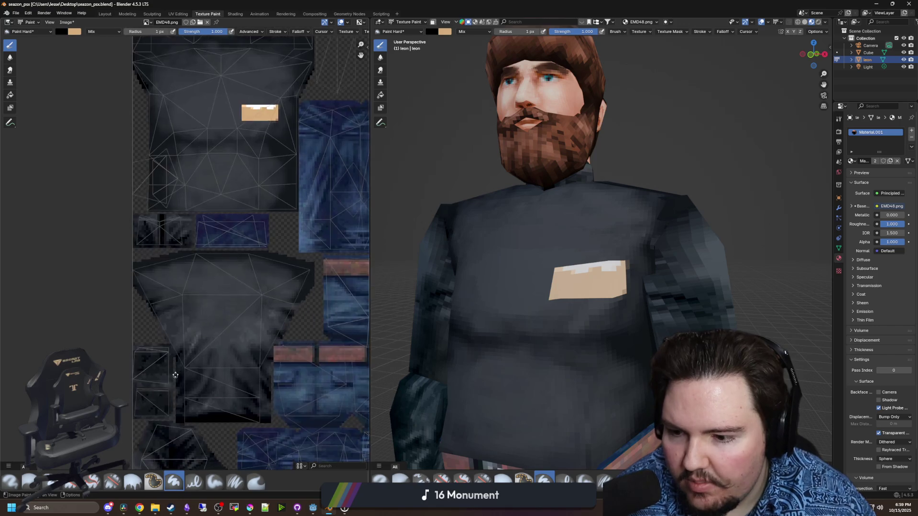
{"action": "left_click_drag", "start_coordinate": [248, 148], "coordinate": [207, 220]}
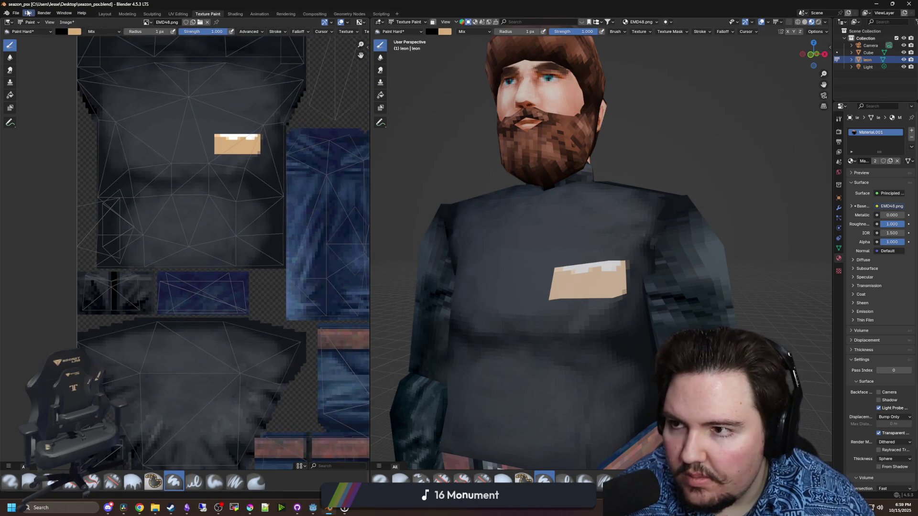
{"action": "left_click", "coordinate": [66, 22]}
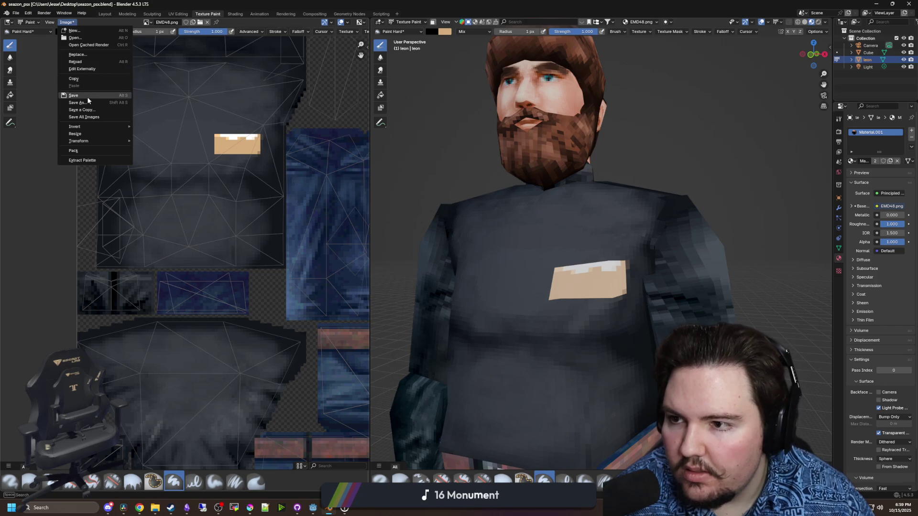
{"action": "left_click", "coordinate": [87, 101]}
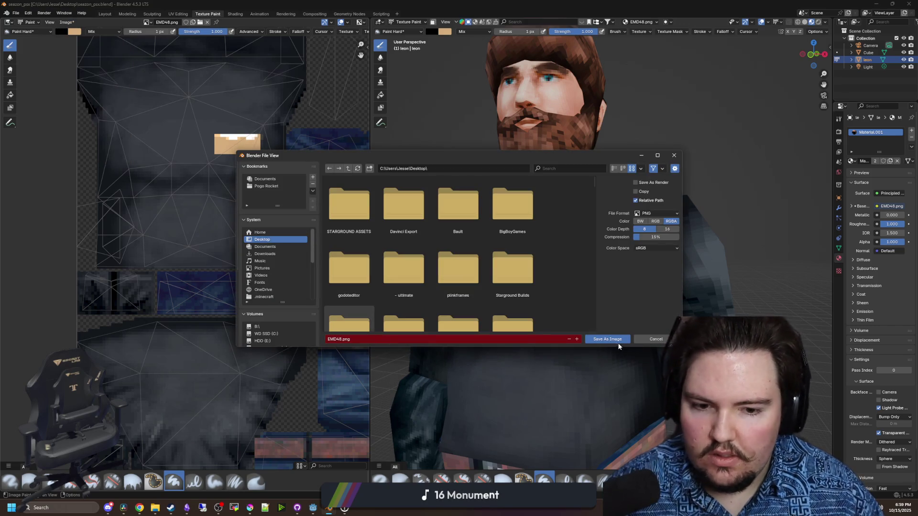
{"action": "left_click", "coordinate": [612, 338]}
{"action": "left_click", "coordinate": [876, 3]}
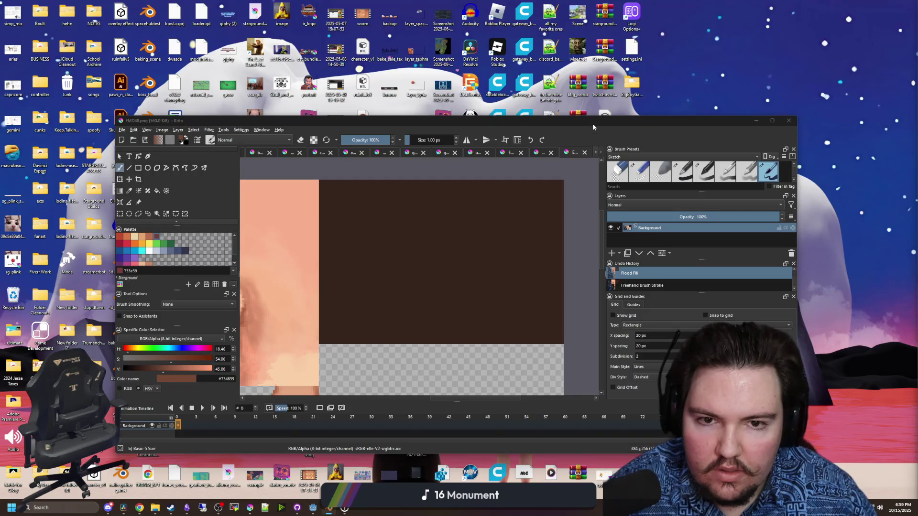
Maximise Krita, open the File > Open browser, and cancel it to view the EMD48 texture
{"action": "double_click", "coordinate": [592, 121]}
{"action": "left_click", "coordinate": [10, 10]}
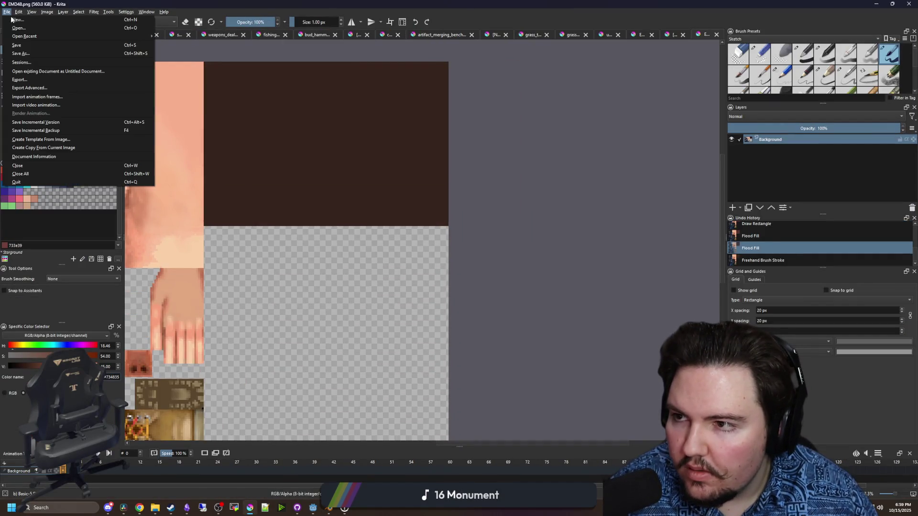
{"action": "left_click", "coordinate": [22, 30]}
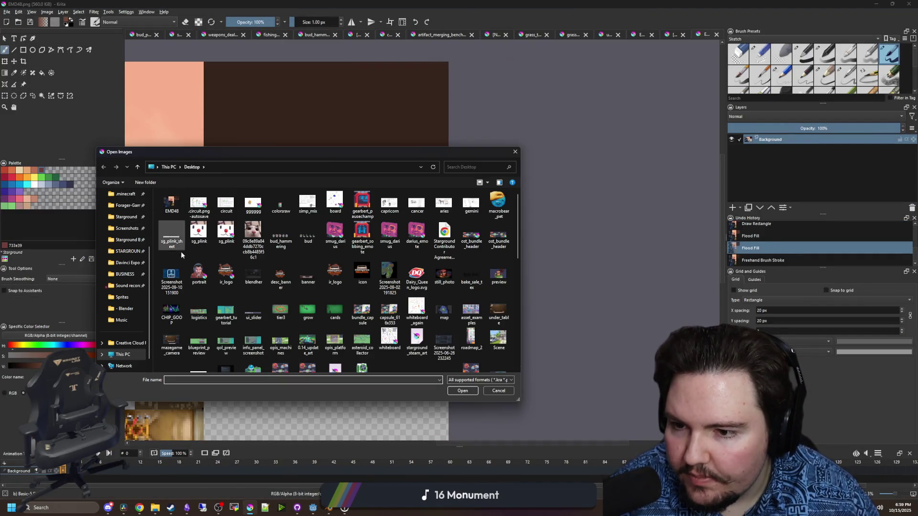
{"action": "scroll", "coordinate": [180, 251], "scroll_direction": "down", "scroll_amount": 8}
{"action": "scroll", "coordinate": [130, 239], "scroll_direction": "up", "scroll_amount": 3}
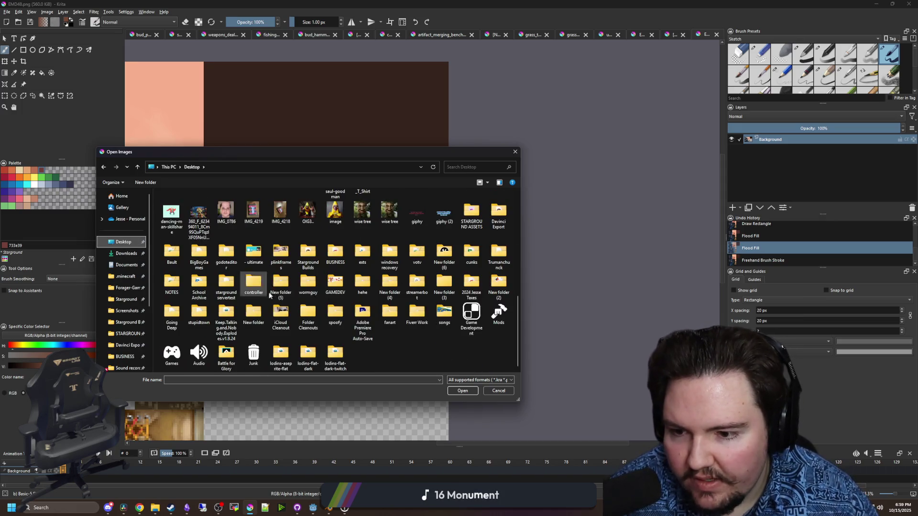
{"action": "scroll", "coordinate": [269, 293], "scroll_direction": "up", "scroll_amount": 10}
{"action": "key", "text": "Escape"}
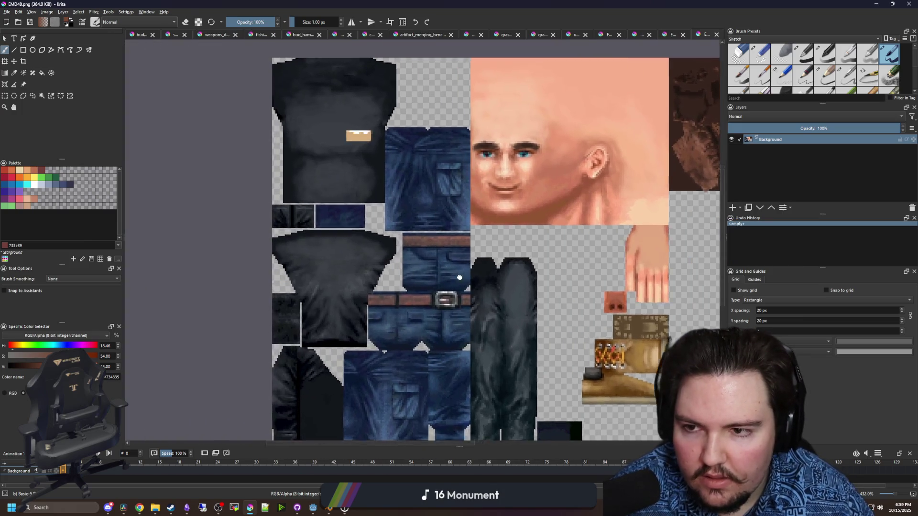
{"action": "scroll", "coordinate": [376, 192], "scroll_direction": "up", "scroll_amount": 10}
Repaint the tag's stray white pixels with tan on the second row and peach on the top row
{"action": "left_click", "coordinate": [376, 192], "text": "ctrl"}
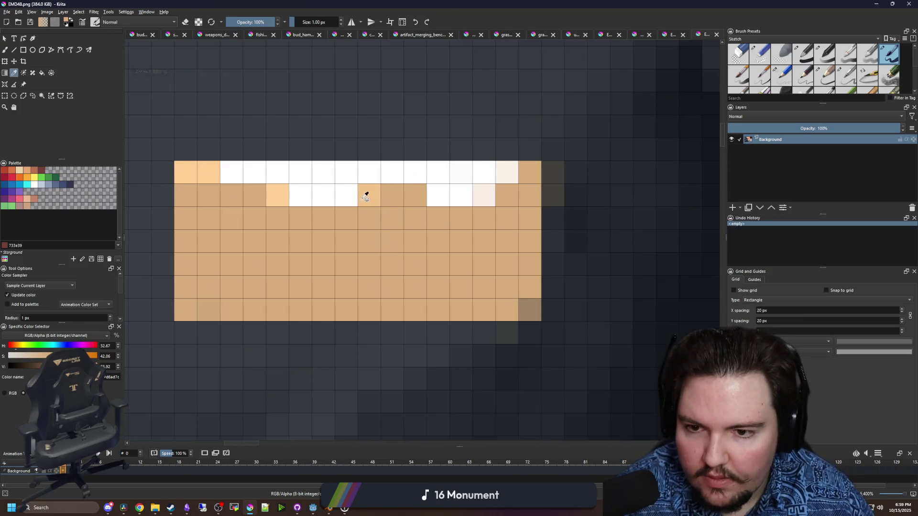
{"action": "mouse_move", "coordinate": [365, 191]}
{"action": "left_mouse_down"}
{"action": "mouse_move", "coordinate": [240, 198]}
{"action": "mouse_move", "coordinate": [478, 203]}
{"action": "left_mouse_up"}
{"action": "scroll", "coordinate": [448, 238], "scroll_direction": "down", "scroll_amount": 1}
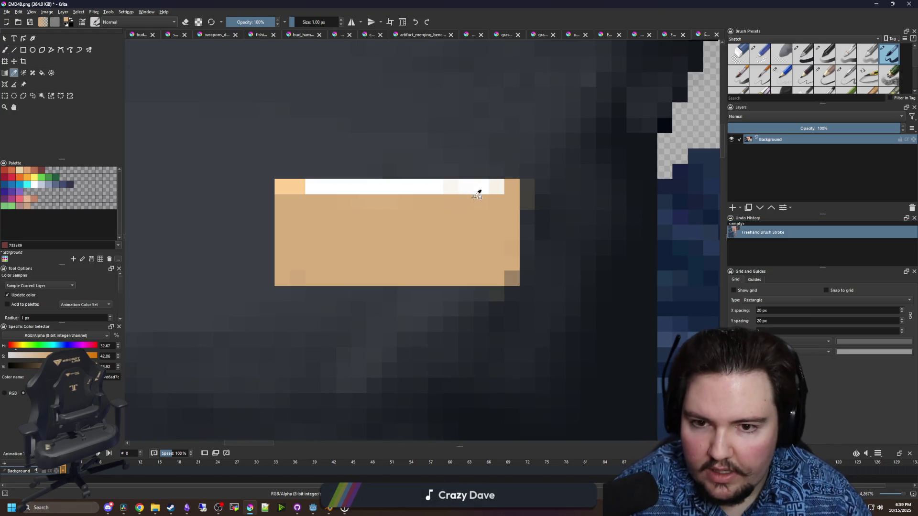
{"action": "scroll", "coordinate": [480, 192], "scroll_direction": "up", "scroll_amount": 1}
{"action": "left_click", "coordinate": [185, 180], "text": "ctrl"}
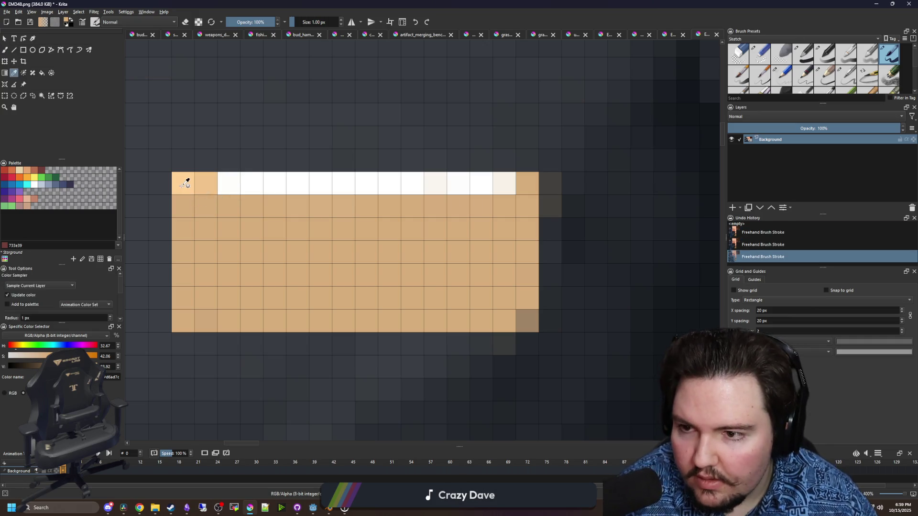
{"action": "left_click_drag", "start_coordinate": [229, 183], "coordinate": [252, 183]}
{"action": "left_click_drag", "start_coordinate": [435, 184], "coordinate": [504, 184]}
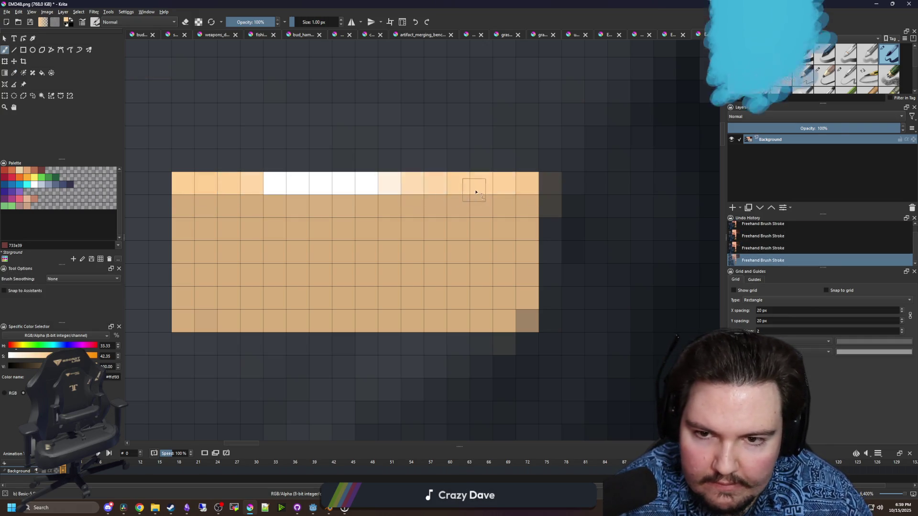
{"action": "scroll", "coordinate": [397, 265], "scroll_direction": "down", "scroll_amount": 2}
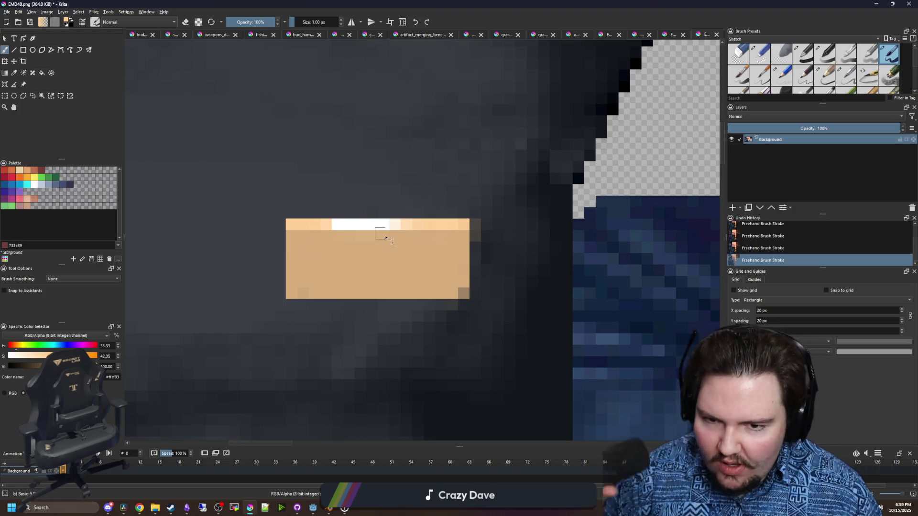
{"action": "scroll", "coordinate": [550, 330], "scroll_direction": "up", "scroll_amount": 1}
Sample the dark shirt colour, paint a shadow under the tag, and set the brush to 2 px
{"action": "key", "text": "p"}
{"action": "left_click", "coordinate": [468, 316]}
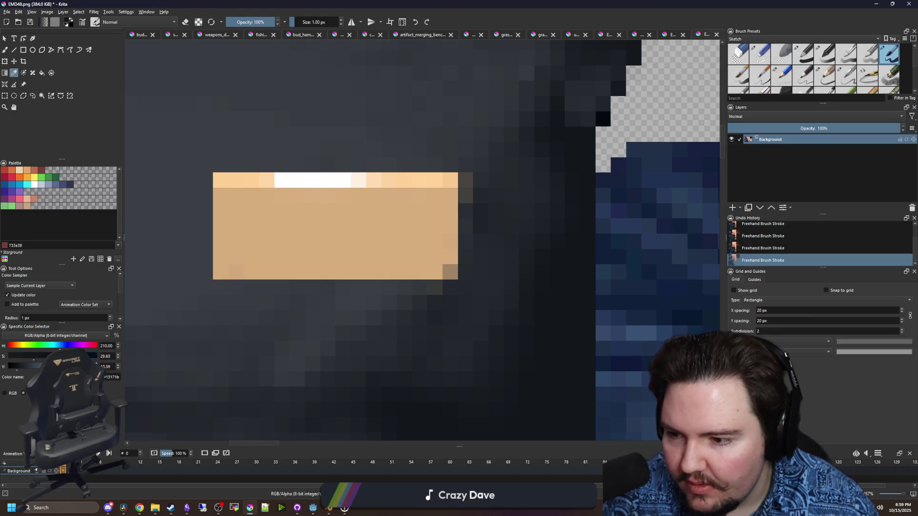
{"action": "scroll", "coordinate": [319, 308], "scroll_direction": "up", "scroll_amount": 1}
{"action": "key", "text": "b"}
{"action": "mouse_move", "coordinate": [201, 280]}
{"action": "left_mouse_down"}
{"action": "mouse_move", "coordinate": [220, 290]}
{"action": "mouse_move", "coordinate": [246, 277]}
{"action": "mouse_move", "coordinate": [332, 276]}
{"action": "mouse_move", "coordinate": [340, 287]}
{"action": "mouse_move", "coordinate": [262, 249]}
{"action": "mouse_move", "coordinate": [268, 144]}
{"action": "left_mouse_up"}
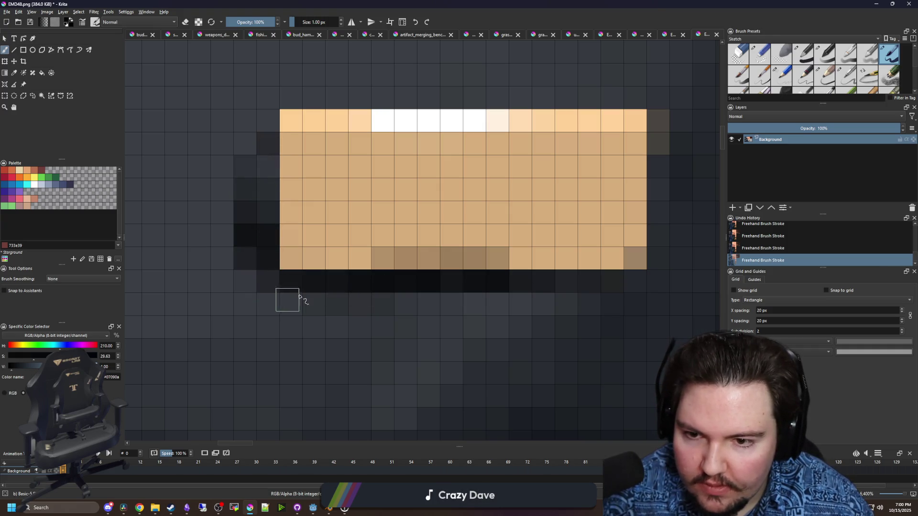
{"action": "key", "text": "]"}
{"action": "key", "text": "]"}
{"action": "scroll", "coordinate": [293, 293], "scroll_direction": "down", "scroll_amount": 2}
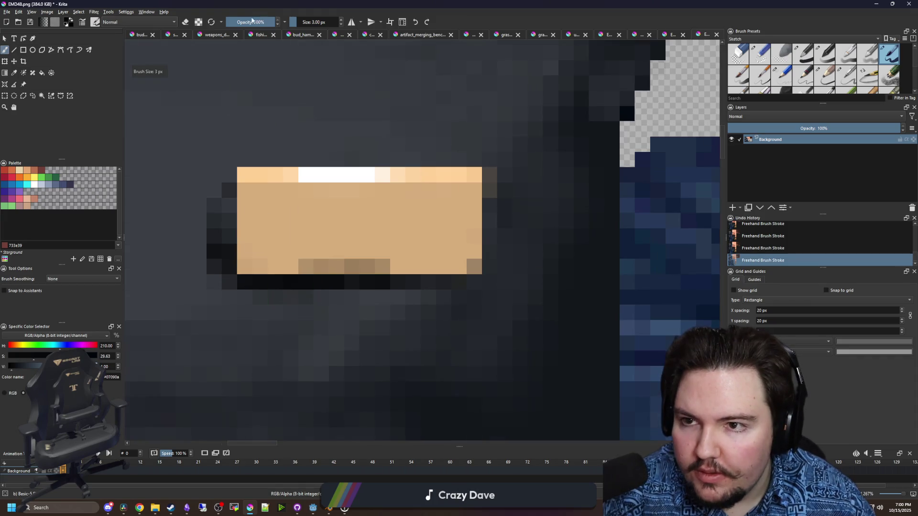
{"action": "key", "text": "bracketright"}
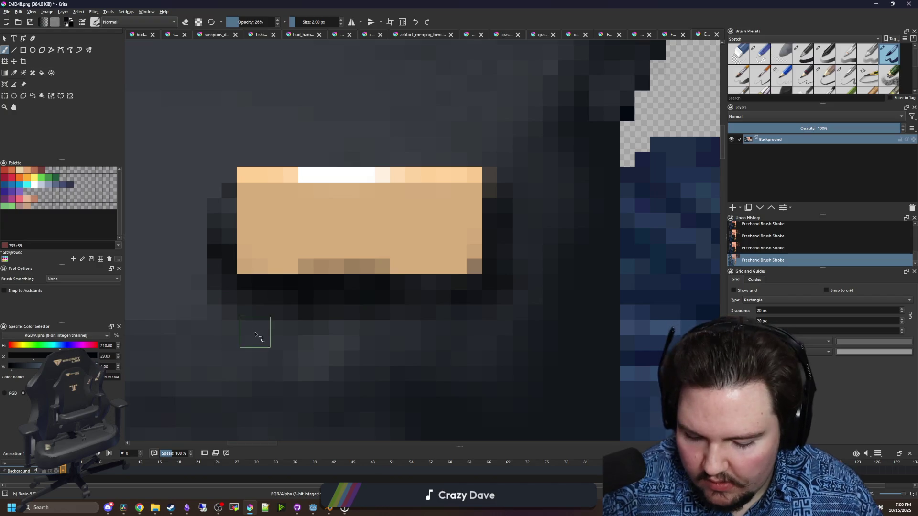
Sample a slightly lighter shirt grey, then re-sample the patch's tan for further painting
{"action": "key", "text": "p"}
{"action": "left_click", "coordinate": [224, 346]}
{"action": "key", "text": "b"}
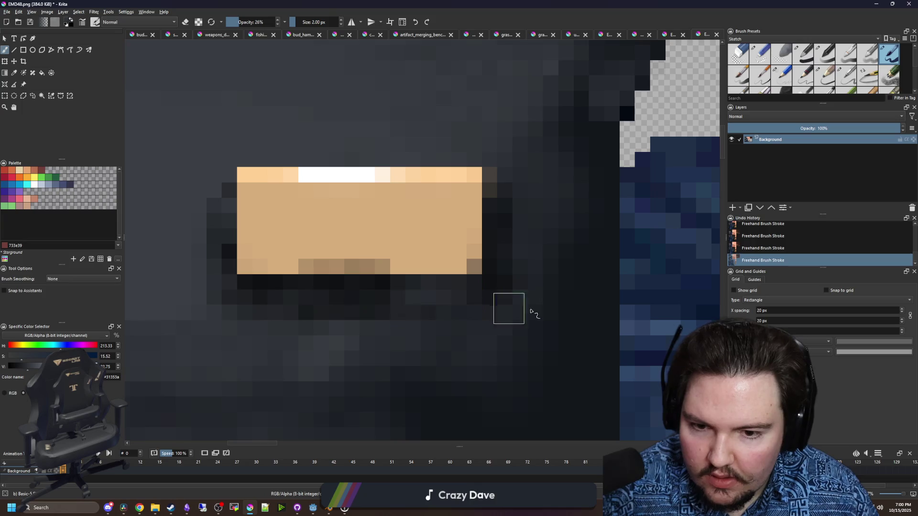
{"action": "scroll", "coordinate": [324, 313], "scroll_direction": "down", "scroll_amount": 10}
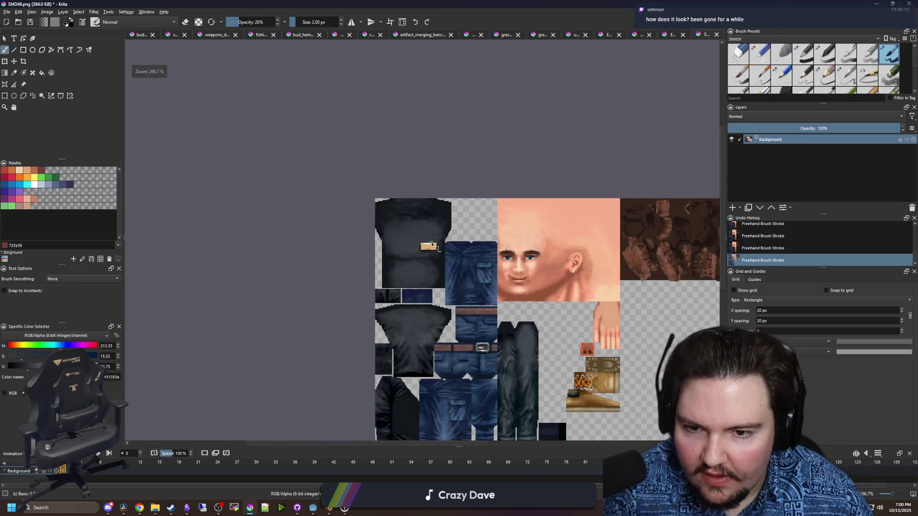
{"action": "scroll", "coordinate": [422, 241], "scroll_direction": "up", "scroll_amount": 10}
{"action": "scroll", "coordinate": [422, 241], "scroll_direction": "up", "scroll_amount": 3}
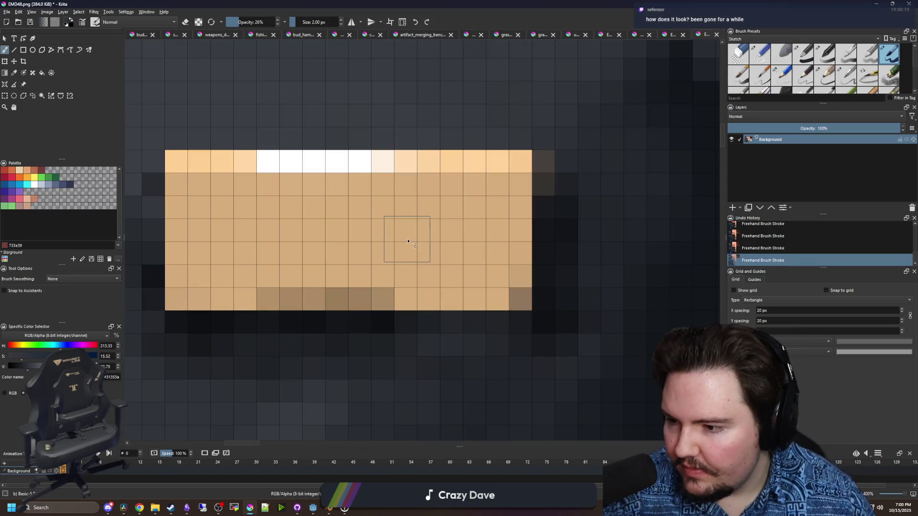
{"action": "key", "text": "p"}
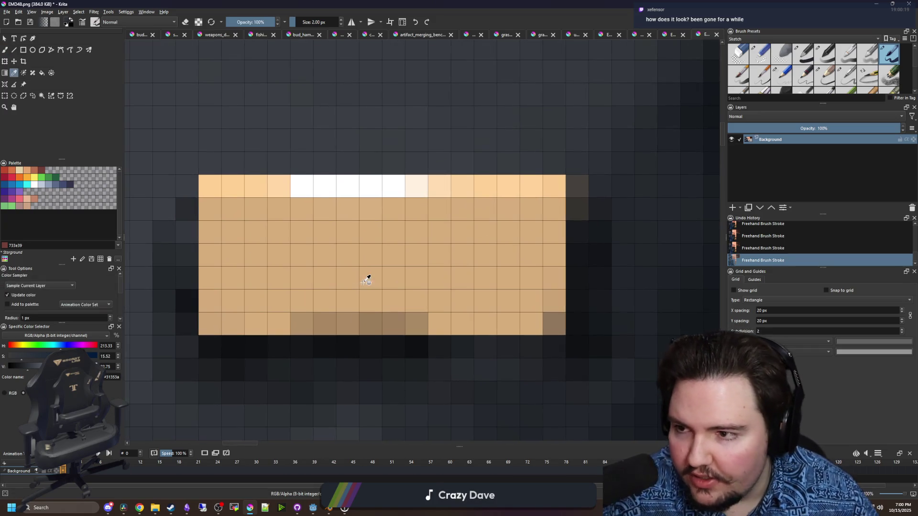
{"action": "left_click", "coordinate": [369, 276]}
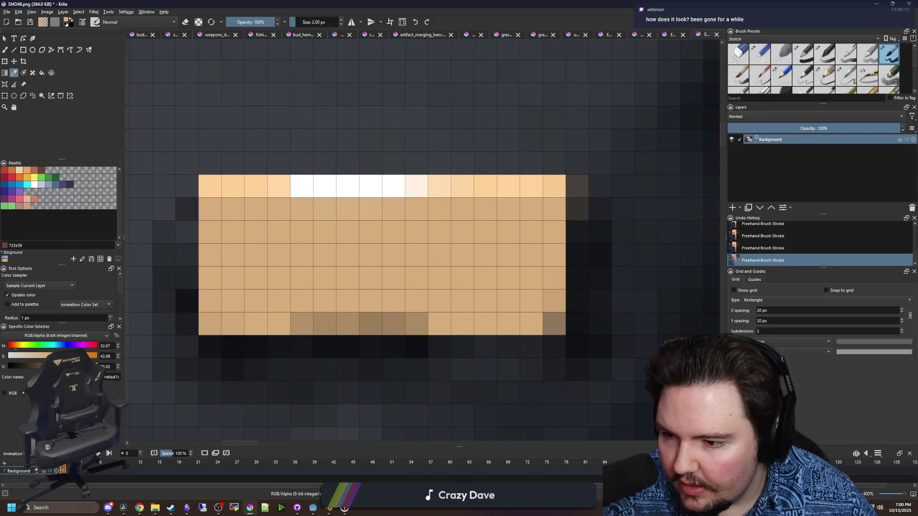
{"action": "key", "text": "b"}
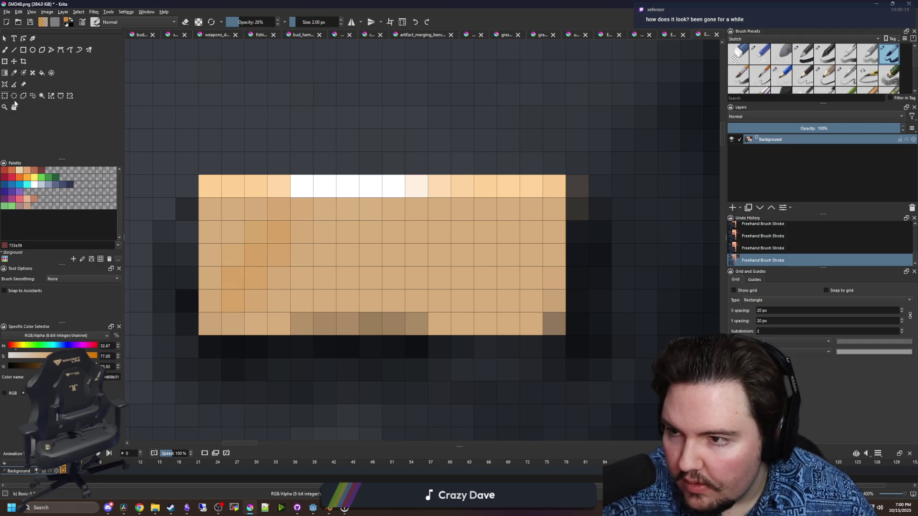
Select the tan patch below its top row and softly shade its left and right columns darker
{"action": "key", "text": "ctrl+r"}
{"action": "mouse_move", "coordinate": [199, 197]}
{"action": "left_mouse_down"}
{"action": "mouse_move", "coordinate": [545, 313]}
{"action": "mouse_move", "coordinate": [565, 335]}
{"action": "left_mouse_up"}
{"action": "key", "text": "b"}
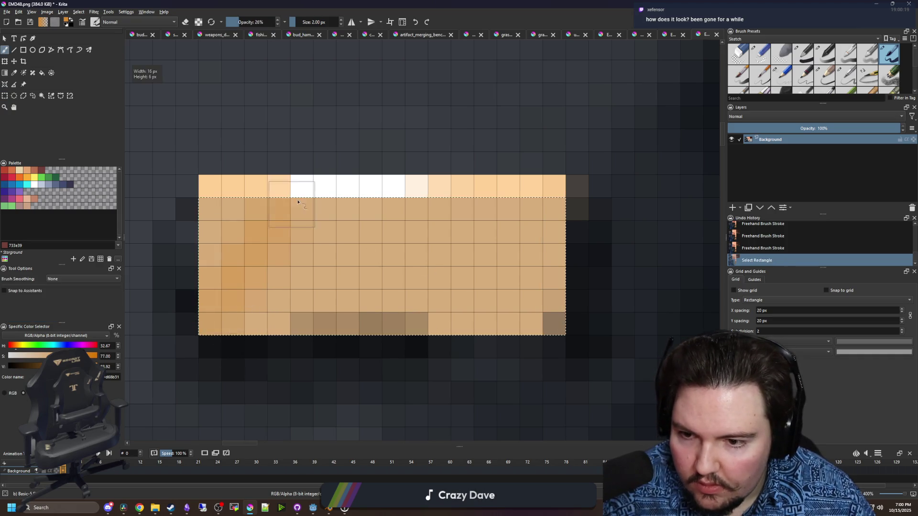
{"action": "left_click_drag", "start_coordinate": [298, 202], "coordinate": [297, 301]}
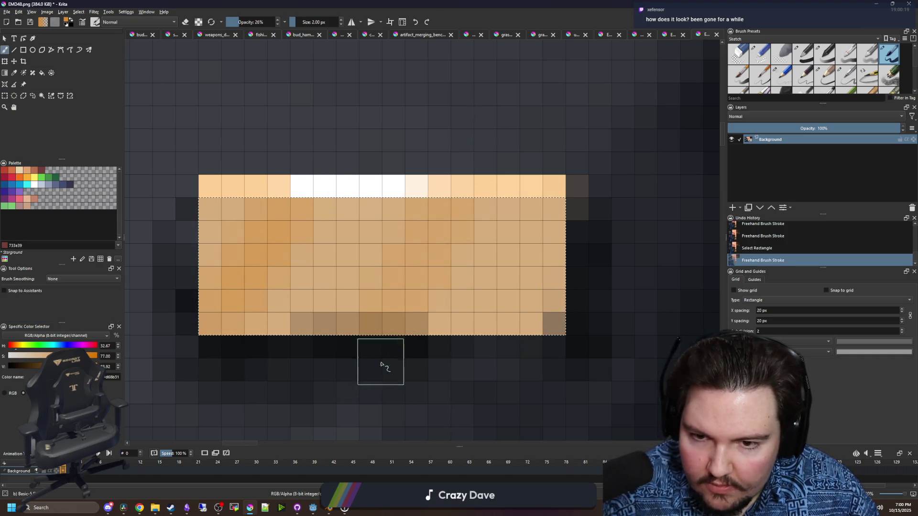
{"action": "left_click_drag", "start_coordinate": [381, 365], "coordinate": [365, 389]}
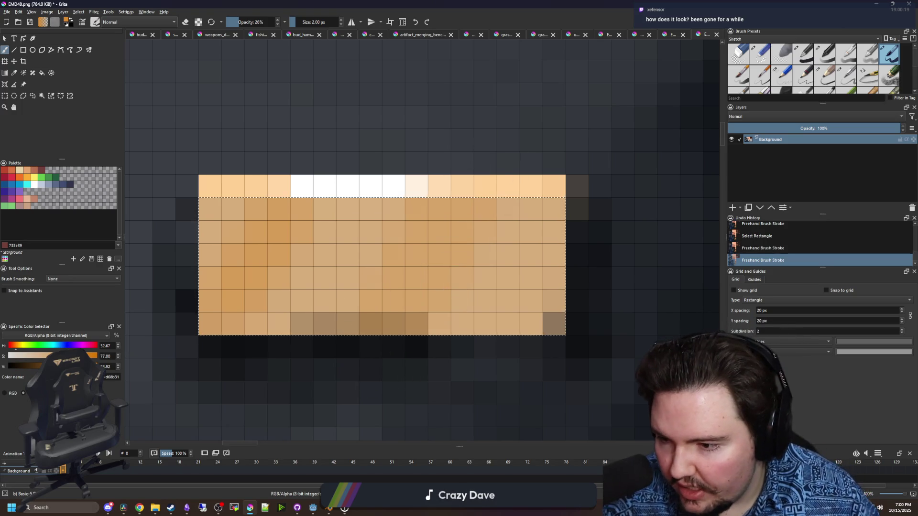
{"action": "key", "text": "k"}
{"action": "key", "text": "k"}
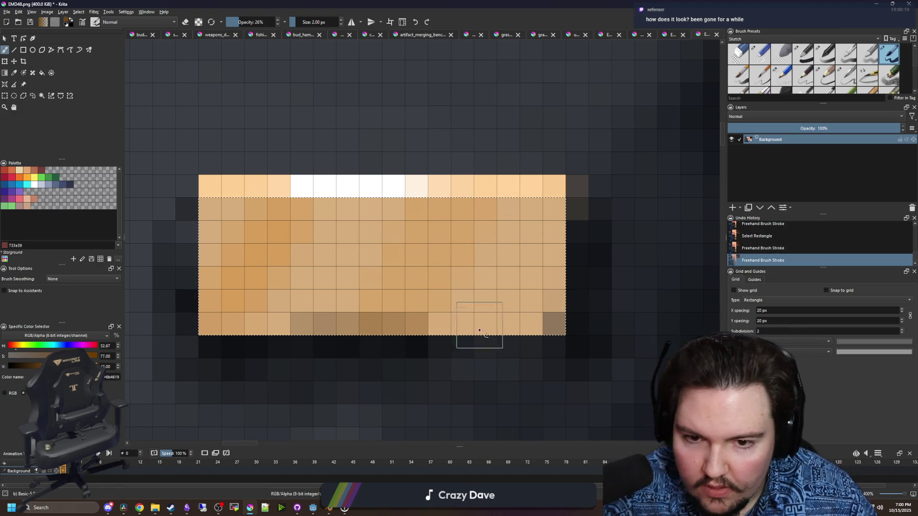
{"action": "left_click_drag", "start_coordinate": [497, 206], "coordinate": [421, 373]}
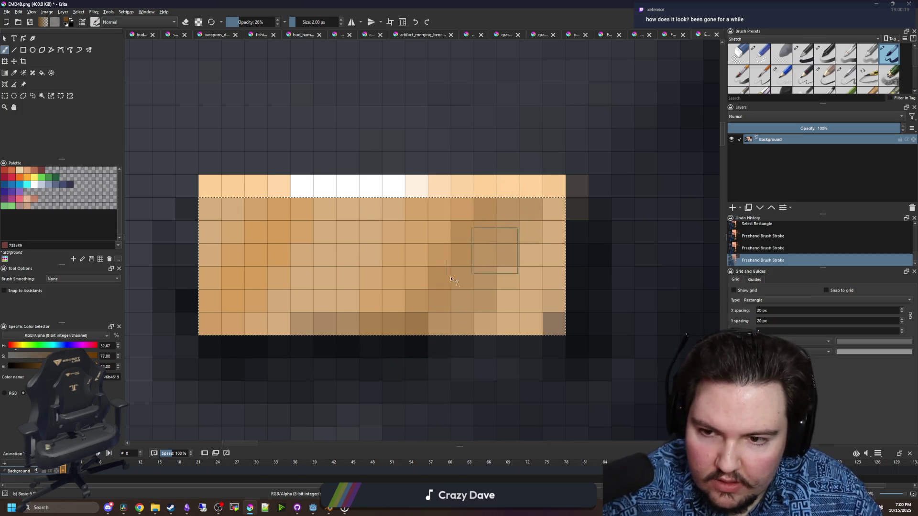
Hatch faint dark strokes across the patch with a 1 px brush, then restore 2 px
{"action": "key", "text": "k"}
{"action": "key", "text": "bracketleft"}
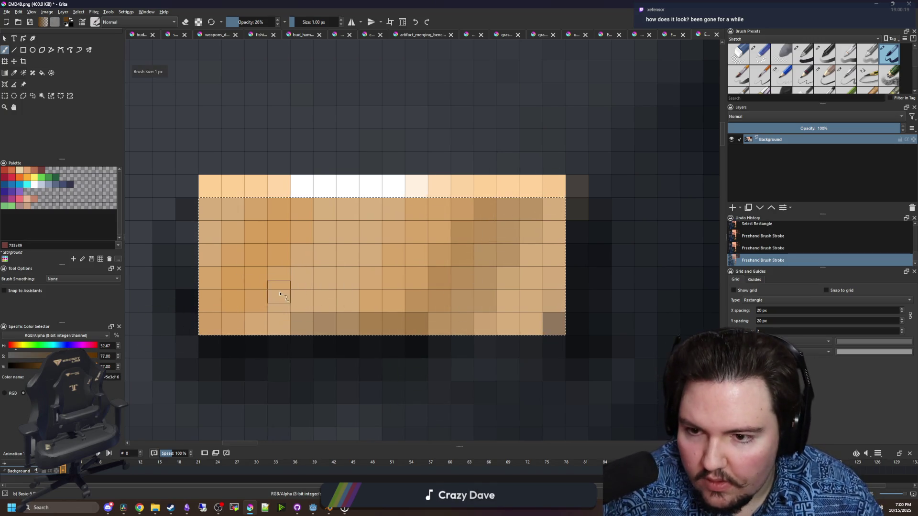
{"action": "mouse_move", "coordinate": [280, 294]}
{"action": "left_mouse_down"}
{"action": "mouse_move", "coordinate": [317, 213]}
{"action": "mouse_move", "coordinate": [325, 253]}
{"action": "mouse_move", "coordinate": [297, 306]}
{"action": "left_mouse_up"}
{"action": "key", "text": "bracketright"}
{"action": "scroll", "coordinate": [325, 268], "scroll_direction": "down", "scroll_amount": 2}
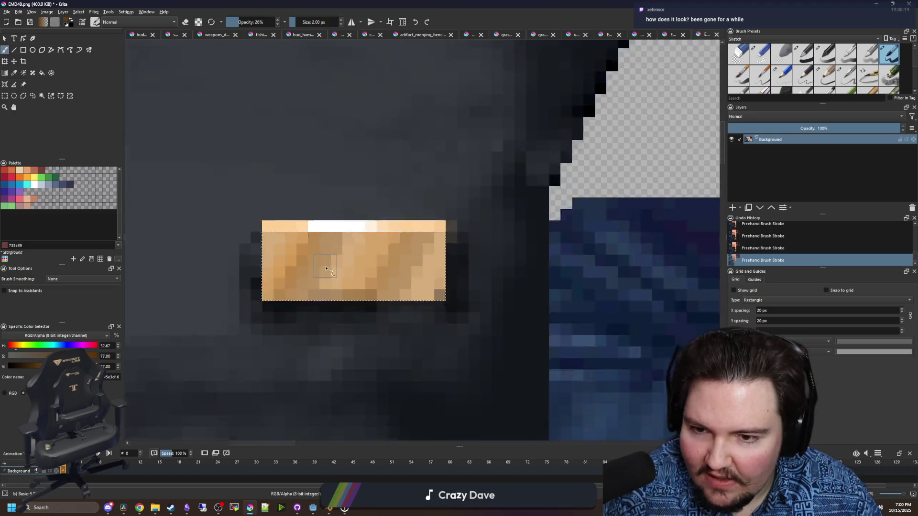
{"action": "scroll", "coordinate": [326, 268], "scroll_direction": "down", "scroll_amount": 3}
{"action": "scroll", "coordinate": [230, 268], "scroll_direction": "up", "scroll_amount": 5}
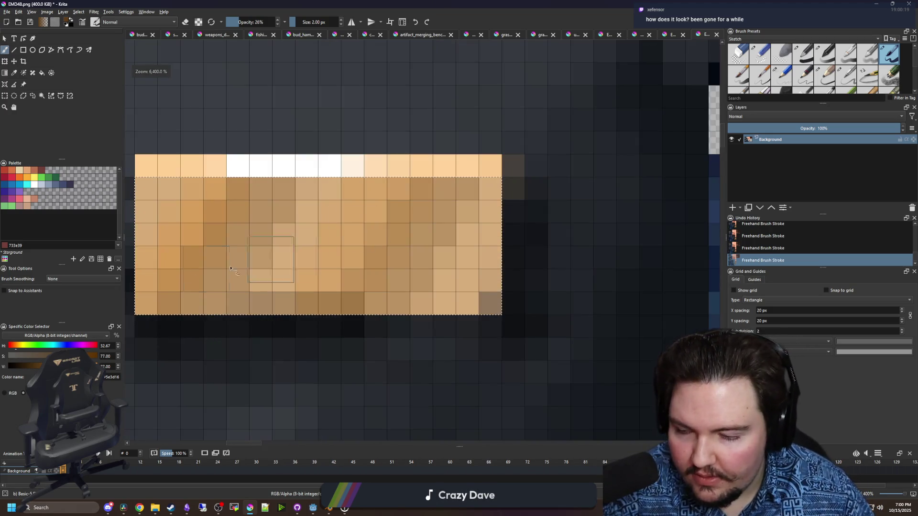
Add lighter orange-tan highlights and a pale peach highlight in the patch's lower middle
{"action": "left_click", "coordinate": [230, 268], "text": "ctrl"}
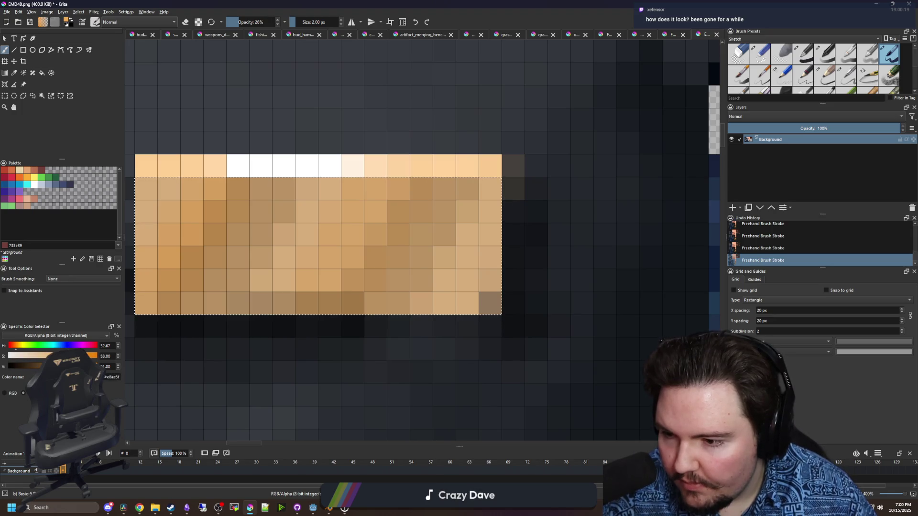
{"action": "mouse_move", "coordinate": [254, 295]}
{"action": "left_mouse_down"}
{"action": "mouse_move", "coordinate": [230, 304]}
{"action": "mouse_move", "coordinate": [334, 201]}
{"action": "mouse_move", "coordinate": [430, 182]}
{"action": "left_mouse_up"}
{"action": "left_click", "coordinate": [353, 165], "text": "ctrl"}
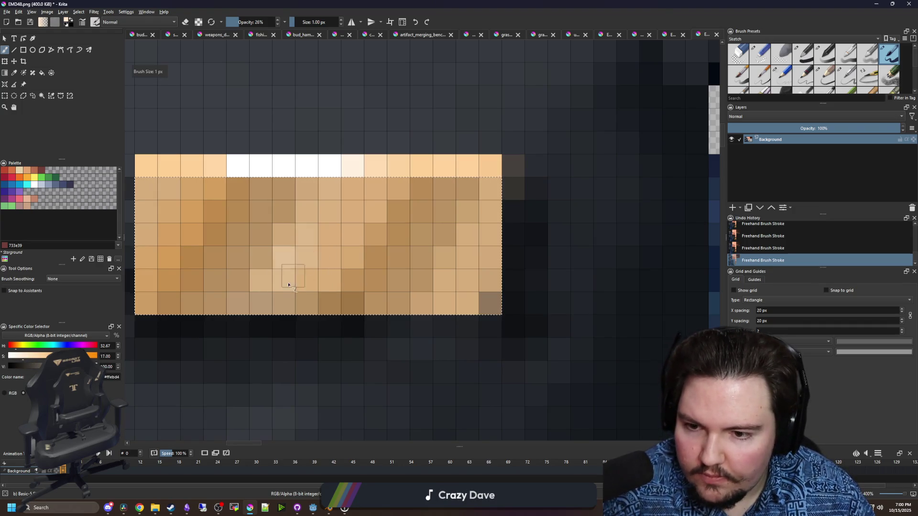
{"action": "left_click_drag", "start_coordinate": [288, 285], "coordinate": [297, 277]}
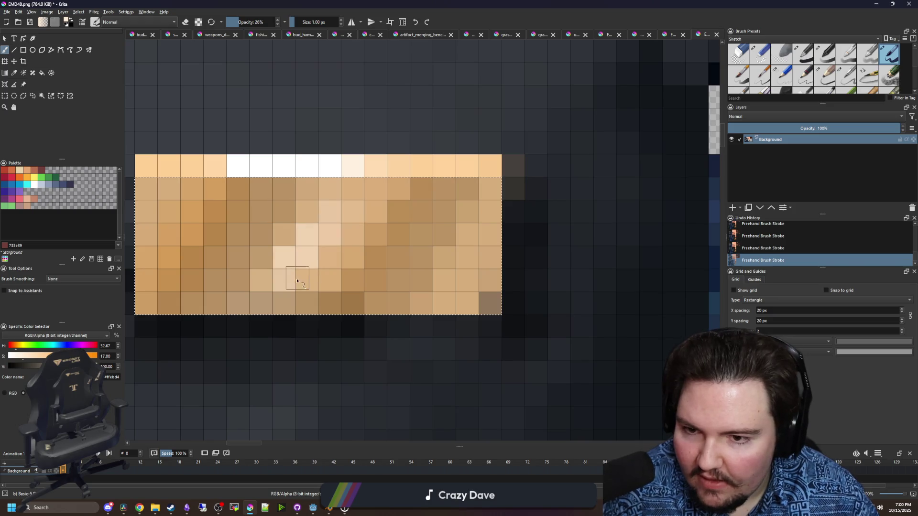
{"action": "scroll", "coordinate": [395, 183], "scroll_direction": "down", "scroll_amount": 10}
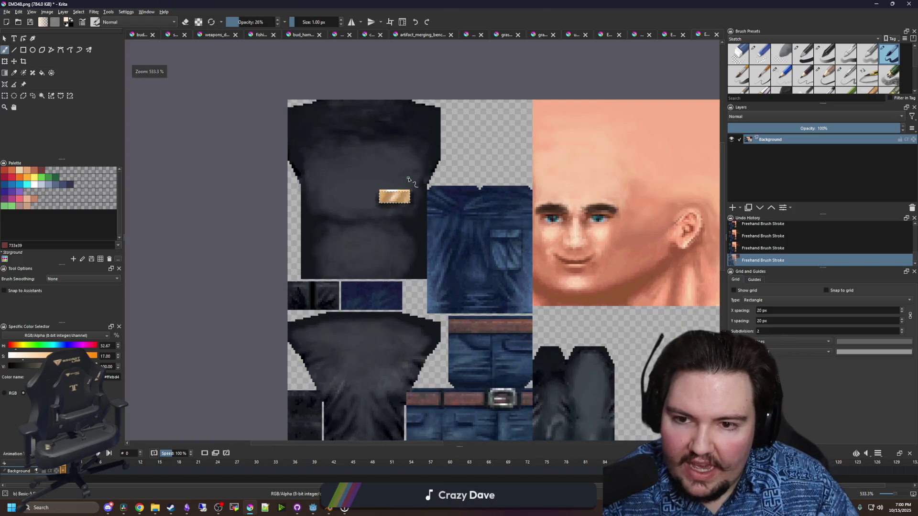
{"action": "scroll", "coordinate": [394, 183], "scroll_direction": "up", "scroll_amount": 10}
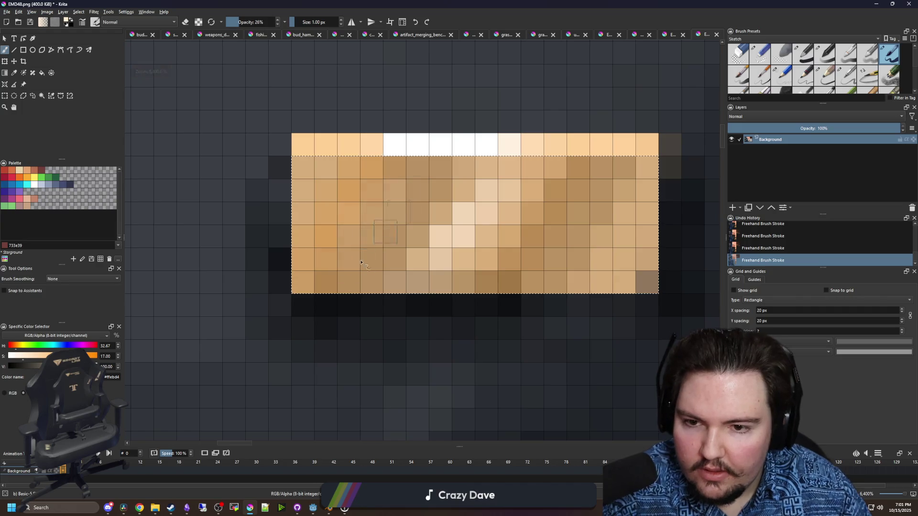
Lighten pixels diagonally across the tan tag and on its right side, then deselect
{"action": "left_click", "coordinate": [372, 236]}
{"action": "left_click", "coordinate": [395, 213]}
{"action": "left_click", "coordinate": [372, 236]}
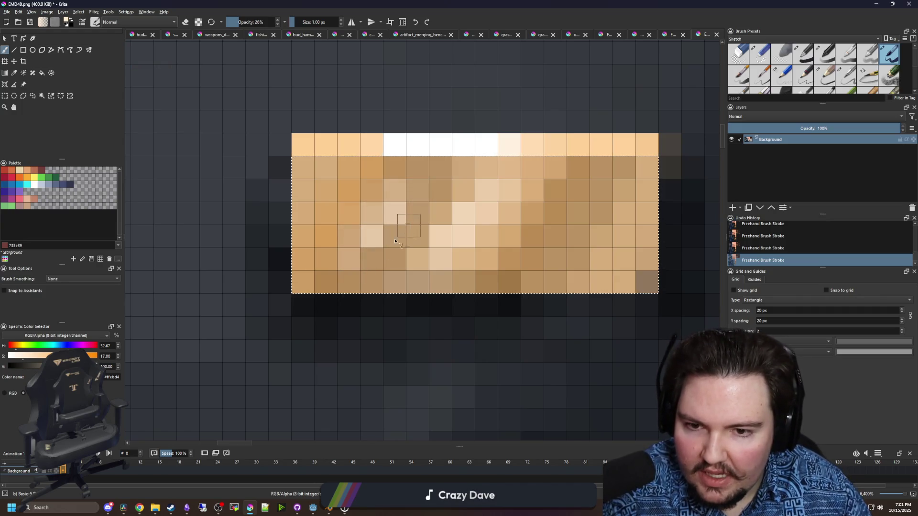
{"action": "left_click", "coordinate": [349, 259]}
{"action": "left_click", "coordinate": [555, 236]}
{"action": "left_click", "coordinate": [577, 190]}
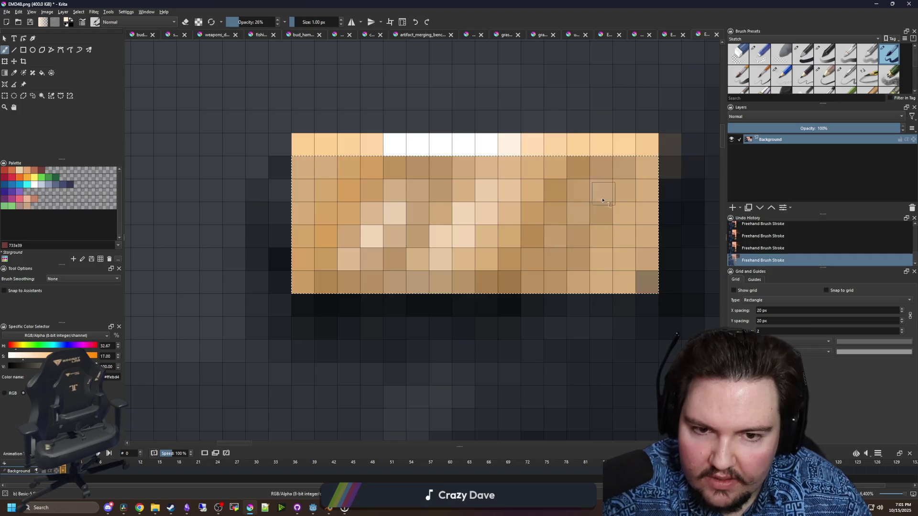
{"action": "left_click", "coordinate": [578, 213]}
{"action": "key", "text": "ctrl+shift+a"}
{"action": "scroll", "coordinate": [367, 242], "scroll_direction": "down", "scroll_amount": 10}
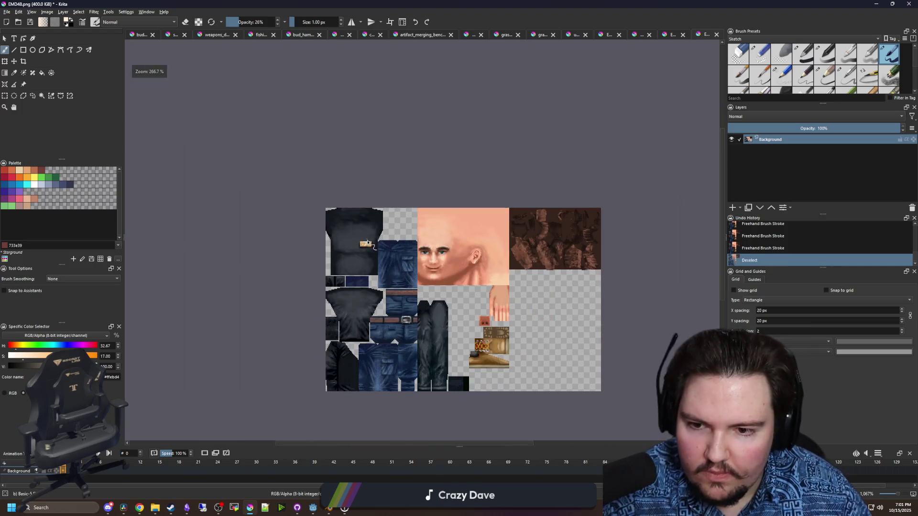
Create a new document from the clipboard's brushed-gold image
{"action": "scroll", "coordinate": [365, 243], "scroll_direction": "up", "scroll_amount": 10}
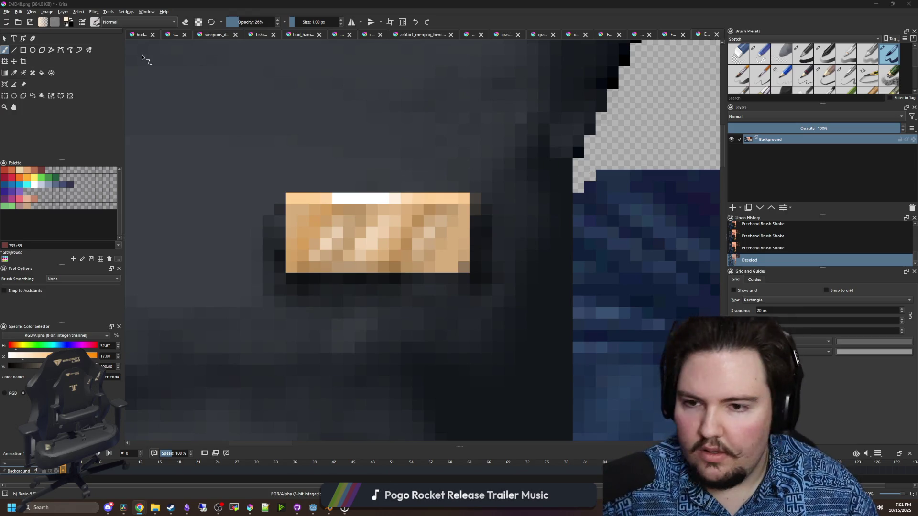
{"action": "left_click", "coordinate": [7, 12]}
{"action": "left_click", "coordinate": [19, 20]}
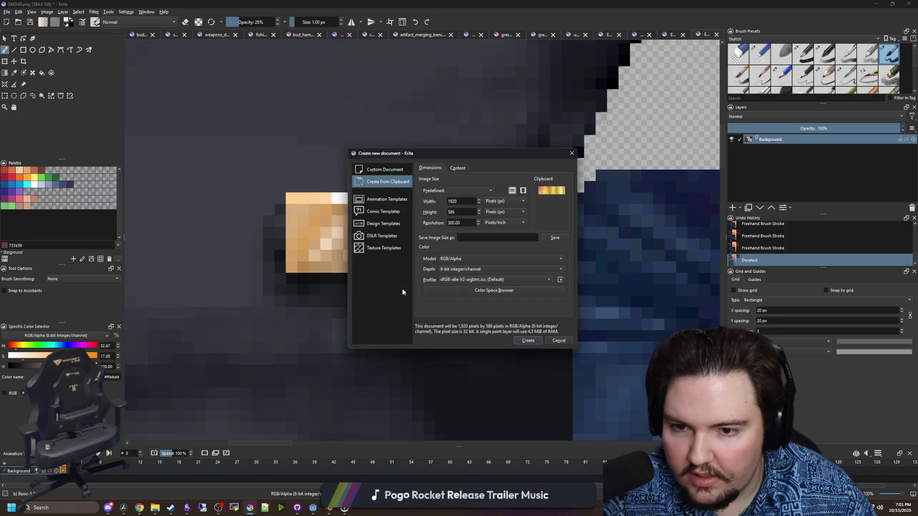
{"action": "left_click", "coordinate": [535, 341]}
{"action": "left_click", "coordinate": [460, 304]}
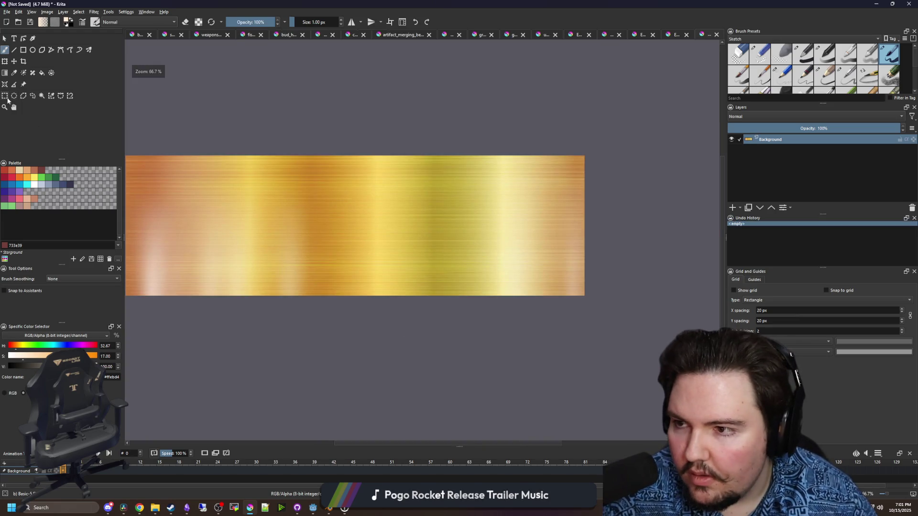
Rectangle-select a section of the gold image, copy it, and deselect
{"action": "key", "text": "ctrl+r"}
{"action": "left_click_drag", "start_coordinate": [587, 308], "coordinate": [306, 161]}
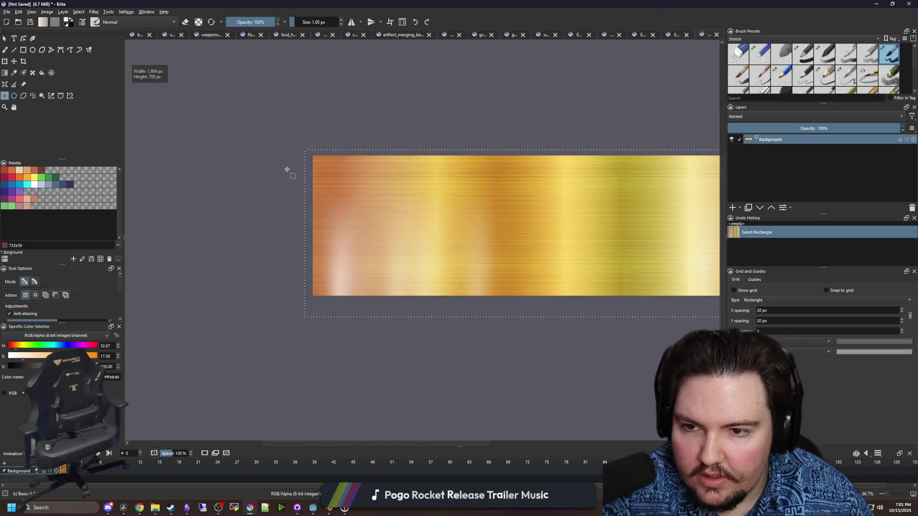
{"action": "key", "text": "minus"}
{"action": "key", "text": "ctrl+c"}
{"action": "key", "text": "ctrl+shift+a"}
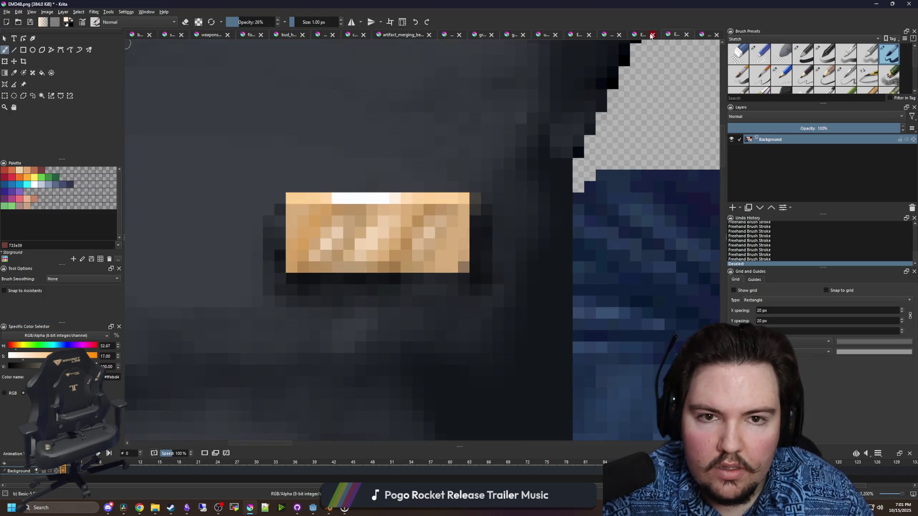
Paste the gold strip into EMD48.png, move it down, and shrink it over the shirt's name tag
{"action": "left_click", "coordinate": [665, 36]}
{"action": "scroll", "coordinate": [605, 256], "scroll_direction": "down", "scroll_amount": 1}
{"action": "key", "text": "ctrl+v"}
{"action": "scroll", "coordinate": [385, 223], "scroll_direction": "down", "scroll_amount": 10}
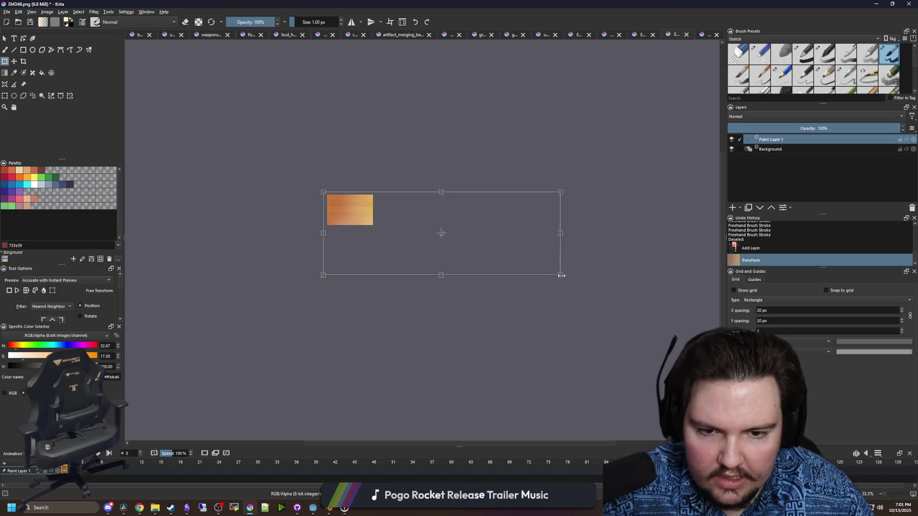
{"action": "scroll", "coordinate": [336, 205], "scroll_direction": "up", "scroll_amount": 5}
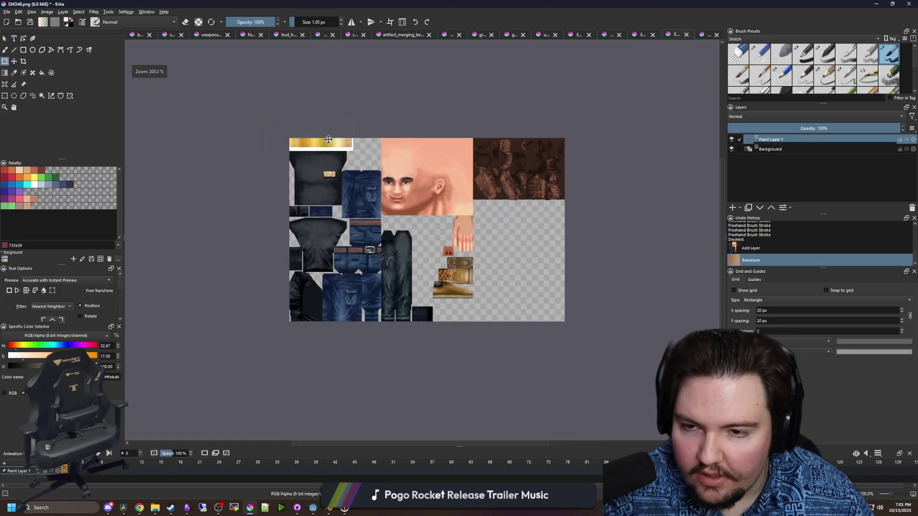
{"action": "left_click_drag", "start_coordinate": [329, 139], "coordinate": [332, 181]}
{"action": "scroll", "coordinate": [332, 182], "scroll_direction": "up", "scroll_amount": 3}
{"action": "scroll", "coordinate": [495, 256], "scroll_direction": "down", "scroll_amount": 1}
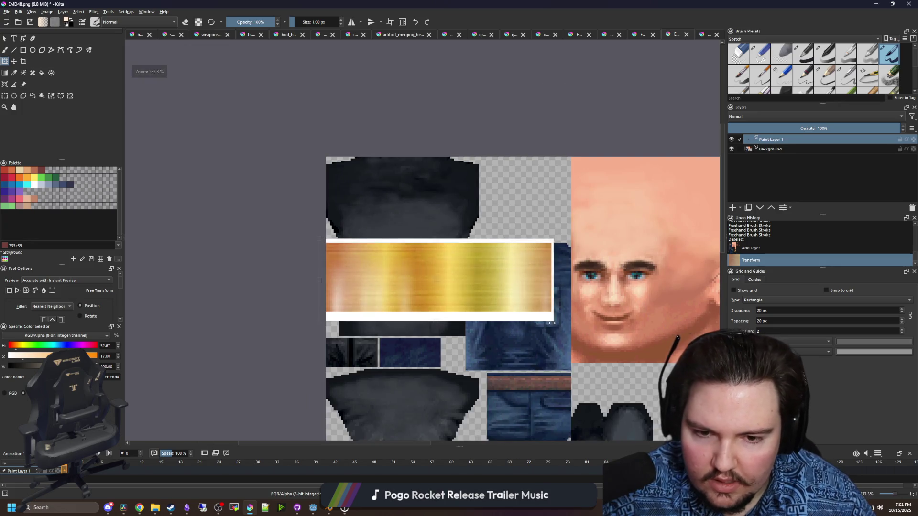
{"action": "mouse_move", "coordinate": [551, 323]}
{"action": "left_mouse_down"}
{"action": "mouse_move", "coordinate": [363, 258]}
{"action": "mouse_move", "coordinate": [437, 251]}
{"action": "mouse_move", "coordinate": [442, 264]}
{"action": "mouse_move", "coordinate": [466, 254]}
{"action": "mouse_move", "coordinate": [447, 253]}
{"action": "left_mouse_up"}
{"action": "scroll", "coordinate": [427, 266], "scroll_direction": "up", "scroll_amount": 4}
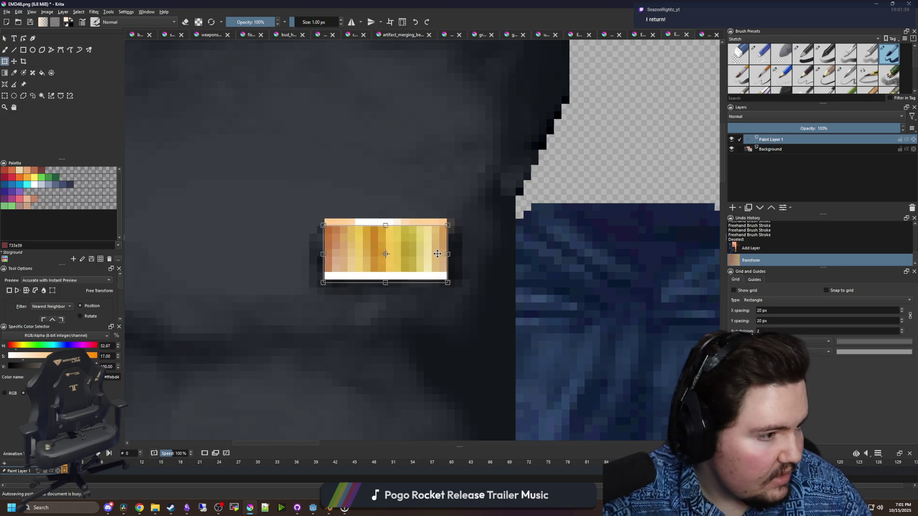
{"action": "scroll", "coordinate": [383, 224], "scroll_direction": "down", "scroll_amount": 4}
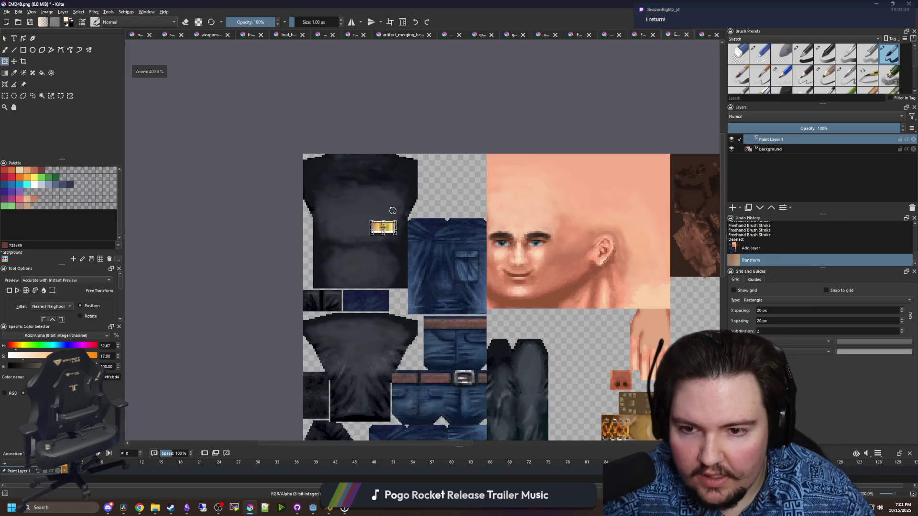
{"action": "scroll", "coordinate": [383, 228], "scroll_direction": "up", "scroll_amount": 4}
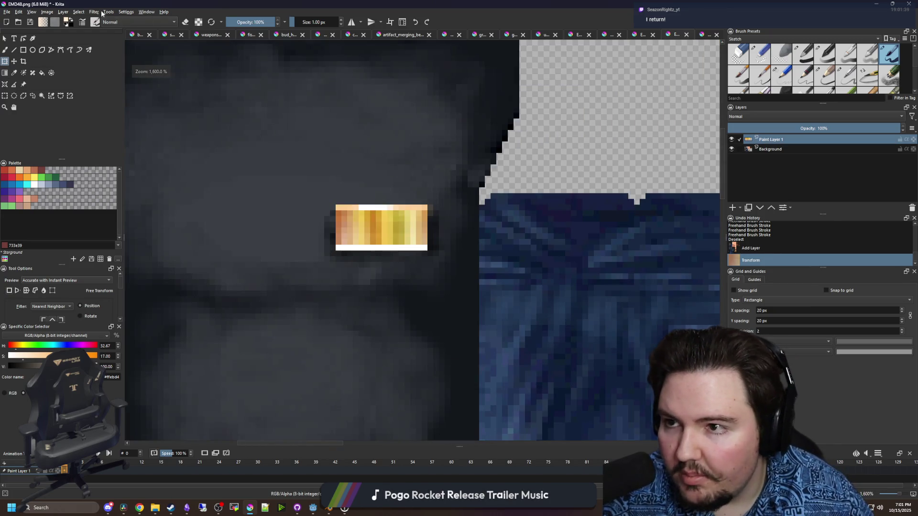
Preview desaturating the gold bar with an adjustment filter, then cancel it
{"action": "left_click", "coordinate": [96, 12]}
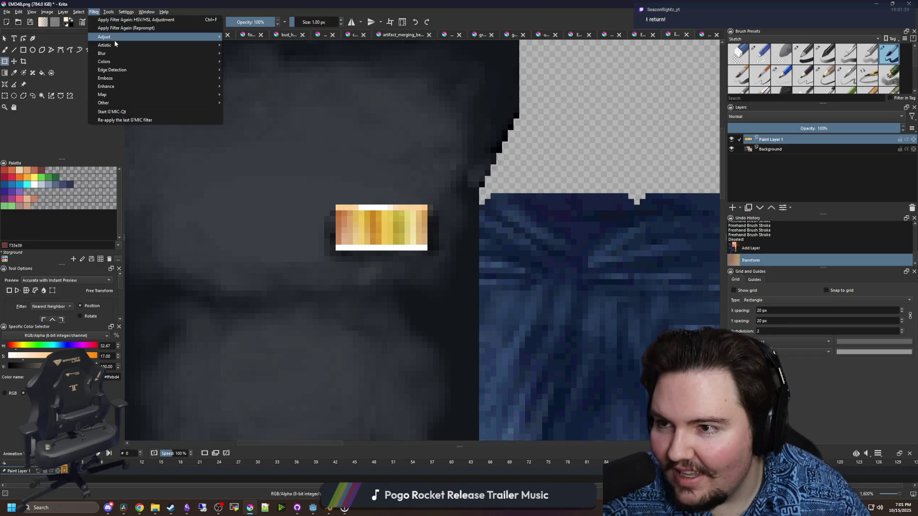
{"action": "mouse_move", "coordinate": [119, 38]}
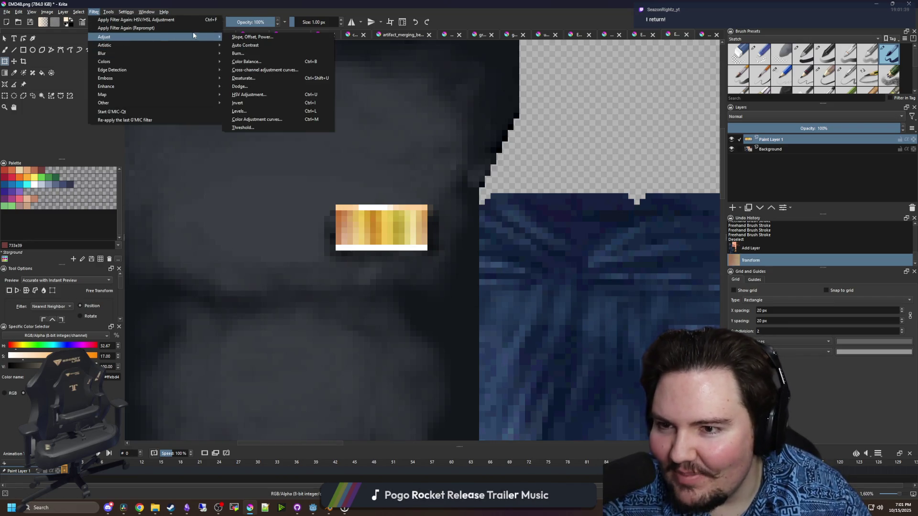
{"action": "left_click", "coordinate": [258, 79]}
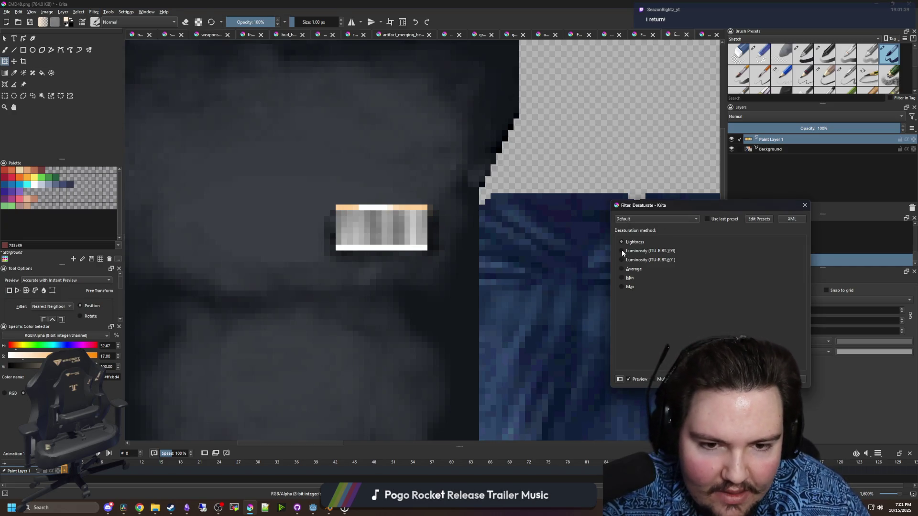
{"action": "key", "text": "Escape"}
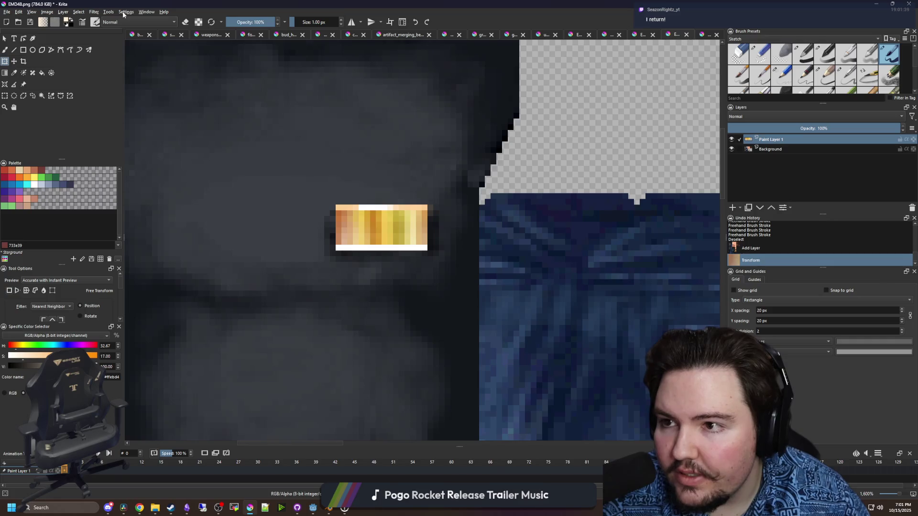
Lower the gold bar's saturation with the HSV Adjustment filter and apply it
{"action": "left_click", "coordinate": [94, 12]}
{"action": "left_click", "coordinate": [94, 12]}
{"action": "left_click", "coordinate": [94, 11]}
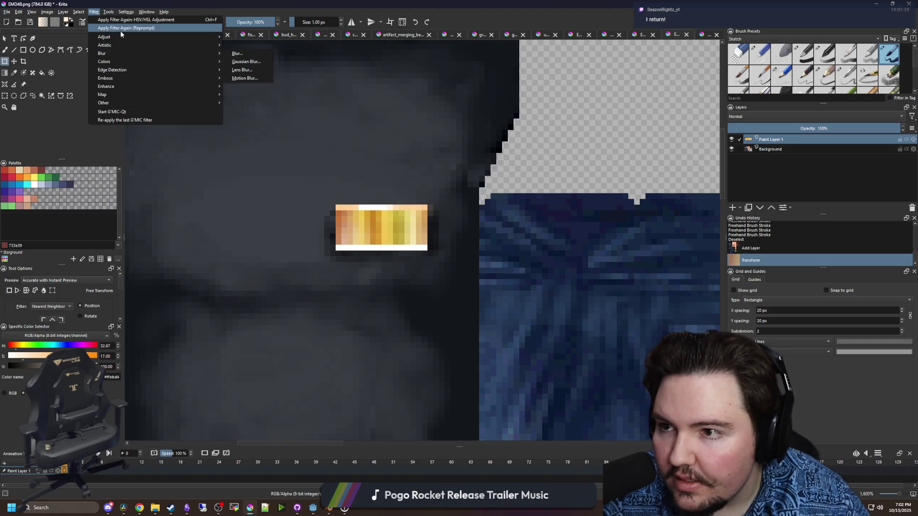
{"action": "mouse_move", "coordinate": [121, 37]}
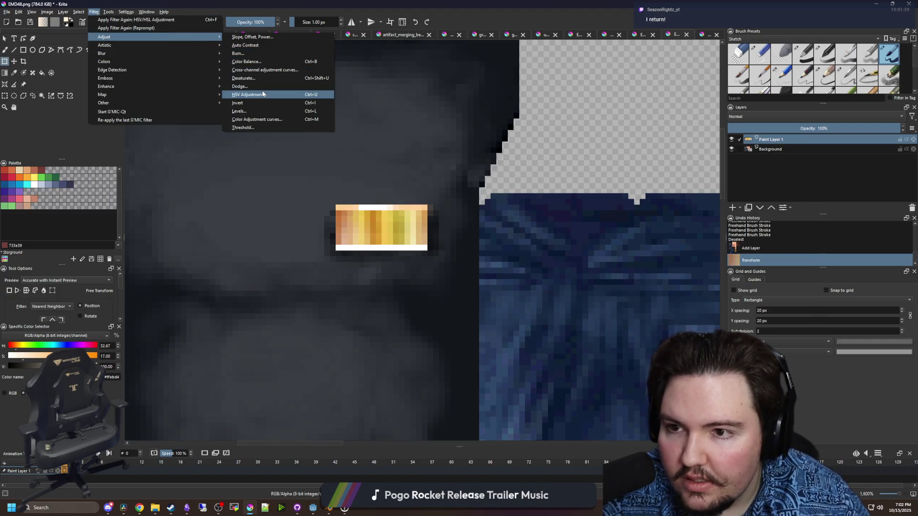
{"action": "left_click", "coordinate": [262, 94]}
{"action": "left_click_drag", "start_coordinate": [694, 254], "coordinate": [672, 253]}
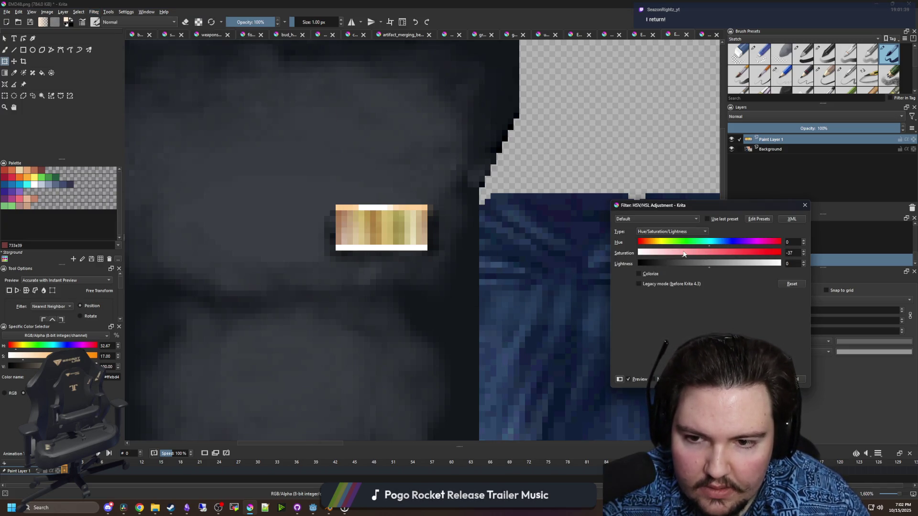
{"action": "key", "text": "Return"}
{"action": "scroll", "coordinate": [350, 199], "scroll_direction": "up", "scroll_amount": 2}
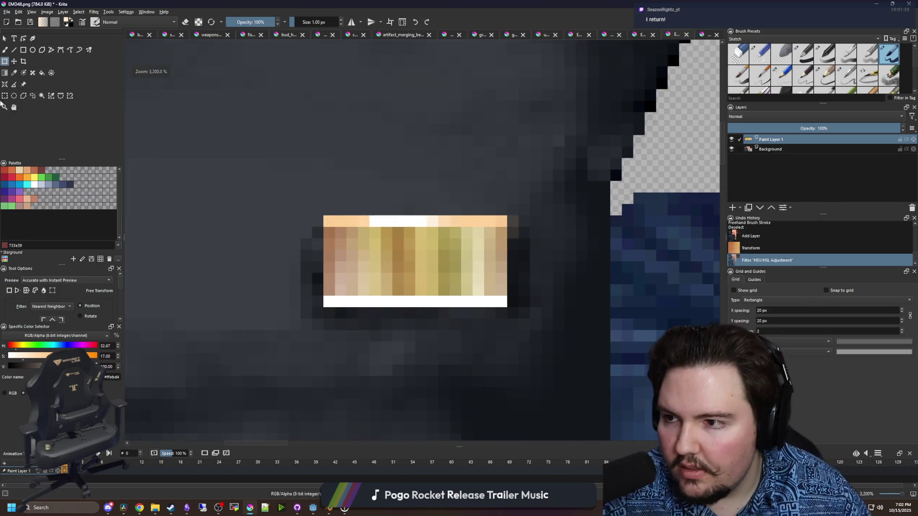
Delete the excess strip above the gold bar and the white strip below it
{"action": "key", "text": "ctrl+r"}
{"action": "mouse_move", "coordinate": [301, 158]}
{"action": "left_mouse_down"}
{"action": "mouse_move", "coordinate": [528, 234]}
{"action": "mouse_move", "coordinate": [529, 216]}
{"action": "left_mouse_up"}
{"action": "key", "text": "Delete"}
{"action": "mouse_move", "coordinate": [553, 365]}
{"action": "left_mouse_down"}
{"action": "mouse_move", "coordinate": [299, 308]}
{"action": "mouse_move", "coordinate": [289, 296]}
{"action": "left_mouse_up"}
{"action": "key", "text": "Delete"}
{"action": "key", "text": "ctrl+shift+a"}
Paint a white pixel on the tag and bring up the gold layer's options
{"action": "key", "text": "b"}
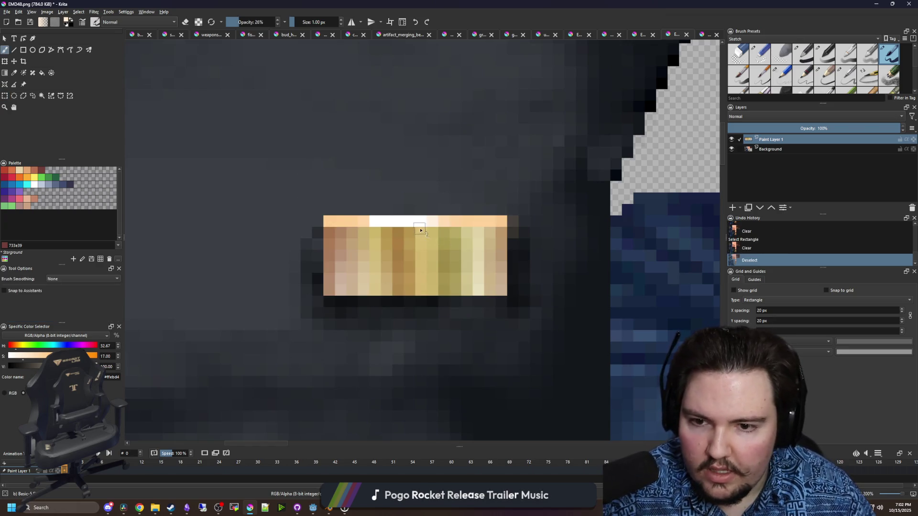
{"action": "scroll", "coordinate": [422, 230], "scroll_direction": "up", "scroll_amount": 1}
{"action": "left_click", "coordinate": [35, 186]}
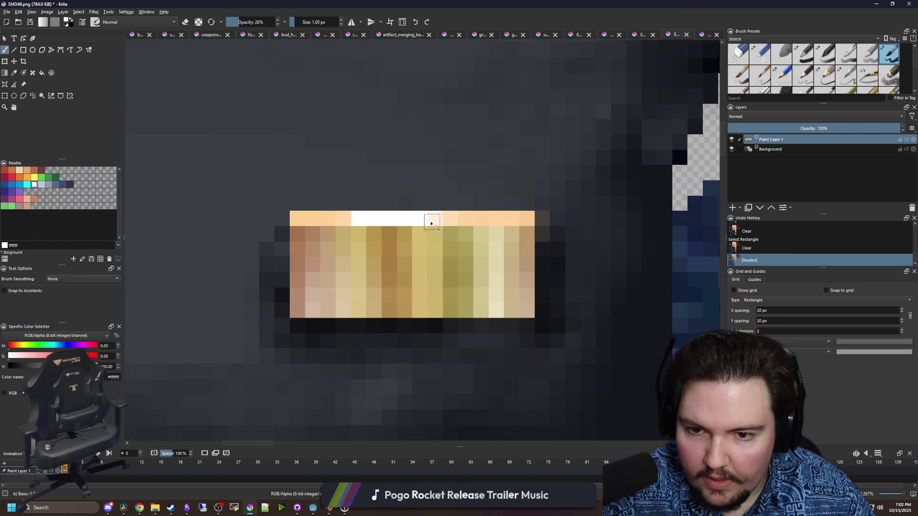
{"action": "left_click", "coordinate": [399, 225]}
{"action": "right_click", "coordinate": [776, 139]}
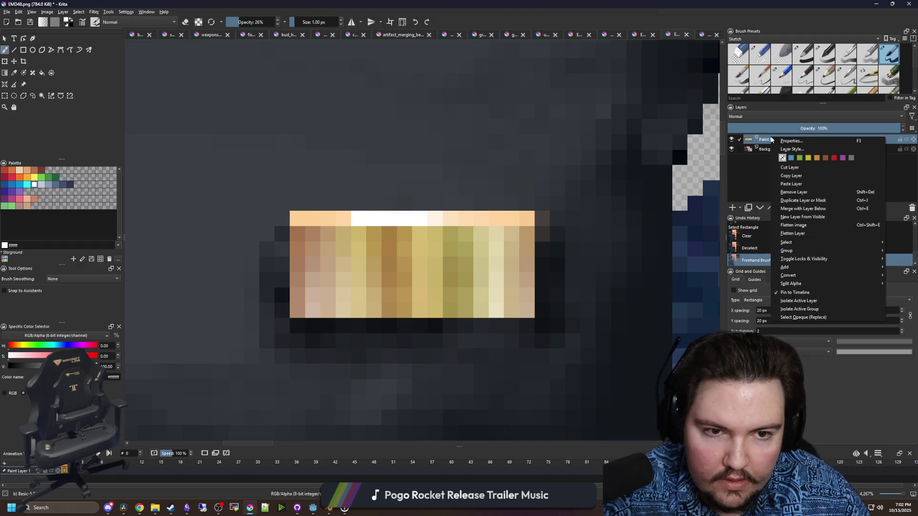
Merge the gold layer into the texture and brighten the tag's top row toward white
{"action": "left_click", "coordinate": [803, 208]}
{"action": "left_click", "coordinate": [512, 243]}
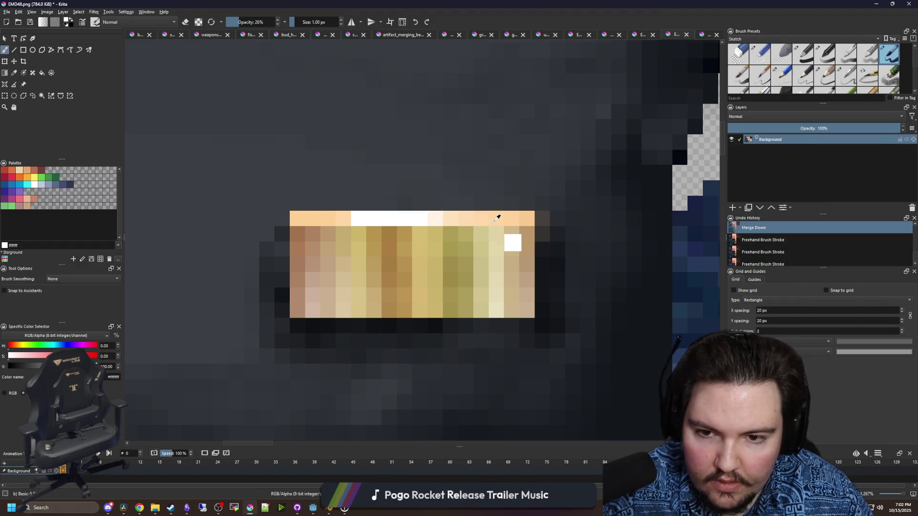
{"action": "key", "text": "ctrl+z"}
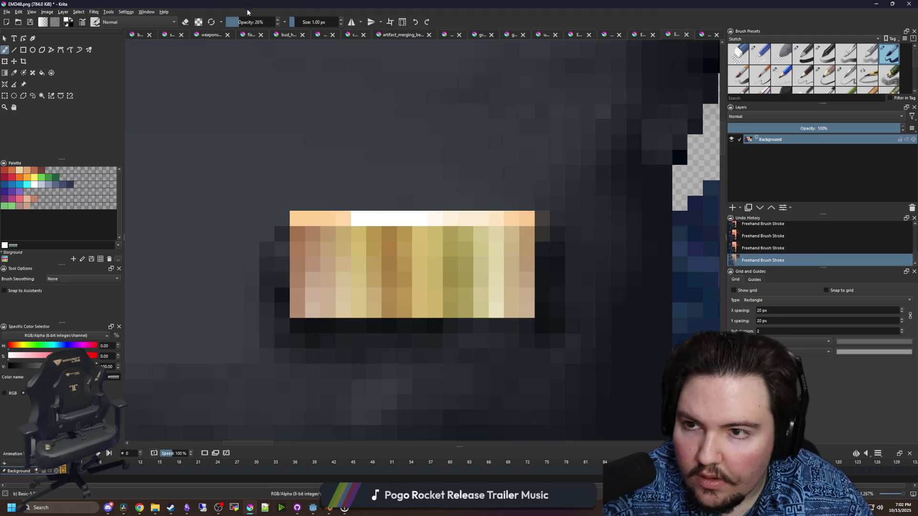
{"action": "left_click_drag", "start_coordinate": [320, 228], "coordinate": [346, 221]}
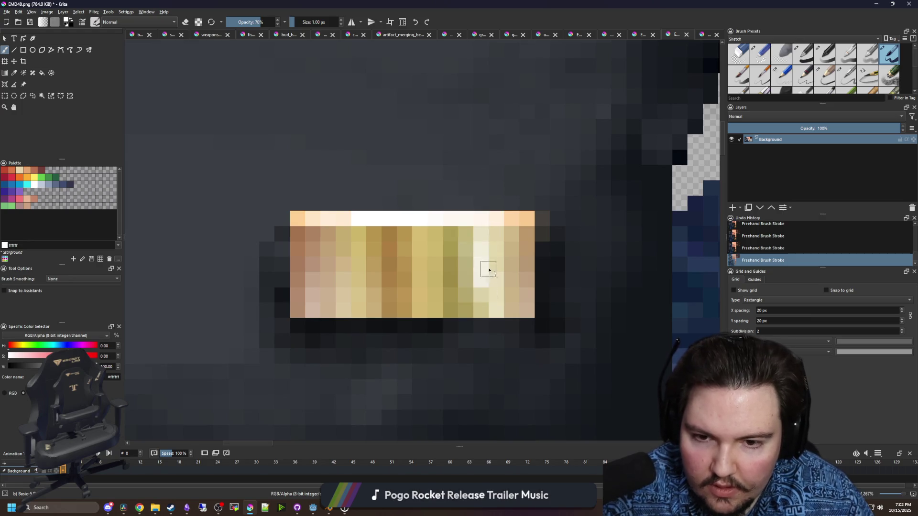
{"action": "scroll", "coordinate": [487, 269], "scroll_direction": "down", "scroll_amount": 8}
{"action": "scroll", "coordinate": [378, 224], "scroll_direction": "up", "scroll_amount": 15}
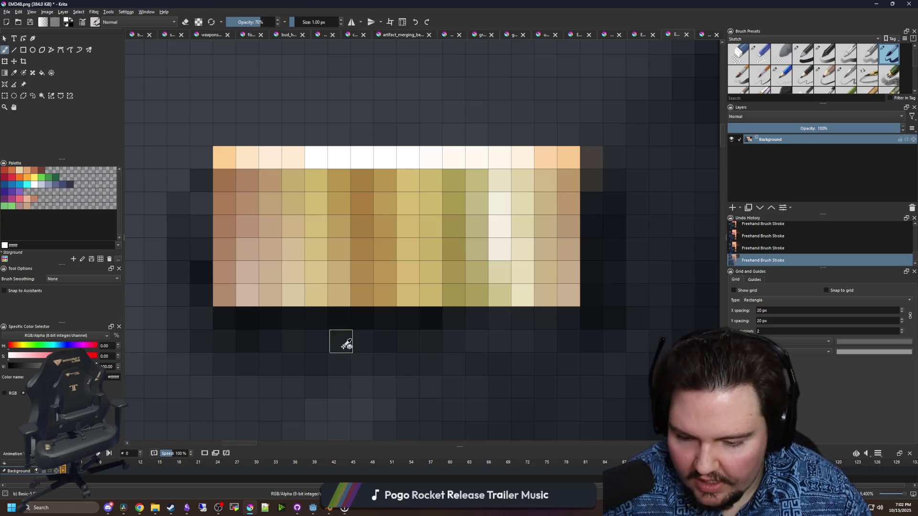
Sample the dark shirt colour and paint a dark row of pixels across the name tag
{"action": "left_click", "coordinate": [338, 316], "text": "ctrl"}
{"action": "mouse_move", "coordinate": [270, 227]}
{"action": "left_mouse_down"}
{"action": "mouse_move", "coordinate": [482, 225]}
{"action": "mouse_move", "coordinate": [540, 239]}
{"action": "mouse_move", "coordinate": [497, 215]}
{"action": "mouse_move", "coordinate": [446, 255]}
{"action": "mouse_move", "coordinate": [282, 248]}
{"action": "mouse_move", "coordinate": [256, 261]}
{"action": "mouse_move", "coordinate": [377, 242]}
{"action": "mouse_move", "coordinate": [433, 273]}
{"action": "mouse_move", "coordinate": [484, 263]}
{"action": "mouse_move", "coordinate": [536, 277]}
{"action": "mouse_move", "coordinate": [523, 203]}
{"action": "left_mouse_up"}
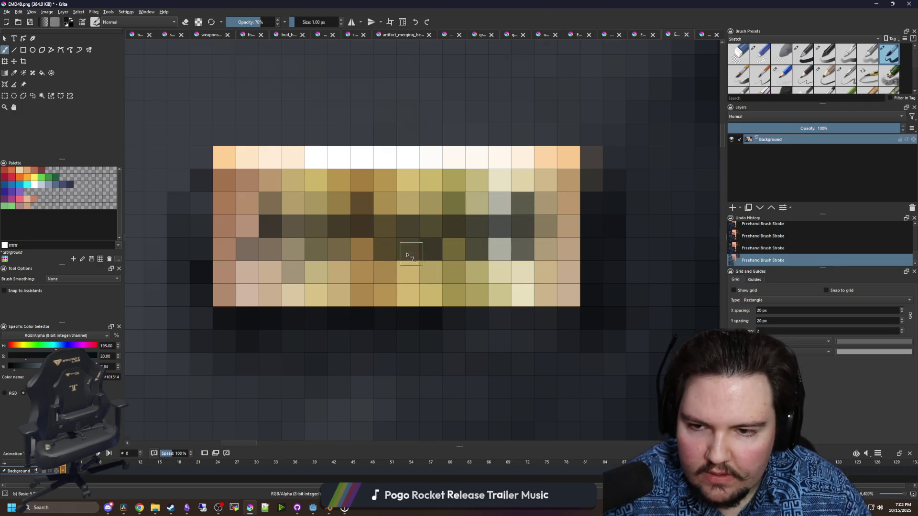
{"action": "scroll", "coordinate": [351, 199], "scroll_direction": "down", "scroll_amount": 10}
{"action": "left_click_drag", "start_coordinate": [368, 193], "coordinate": [295, 199]}
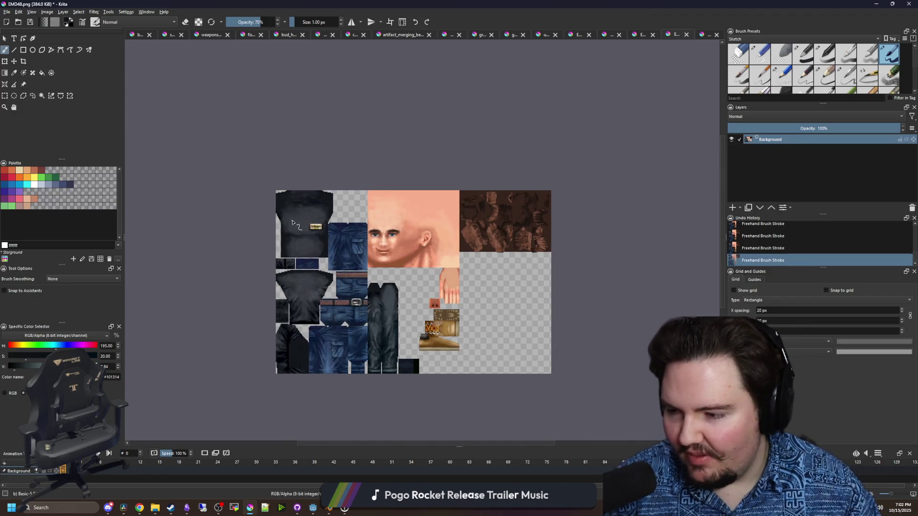
Rectangle-select both dark sleeve patches and bring up the Filter > Adjust list
{"action": "scroll", "coordinate": [292, 223], "scroll_direction": "up", "scroll_amount": 2}
{"action": "scroll", "coordinate": [335, 208], "scroll_direction": "down", "scroll_amount": 2}
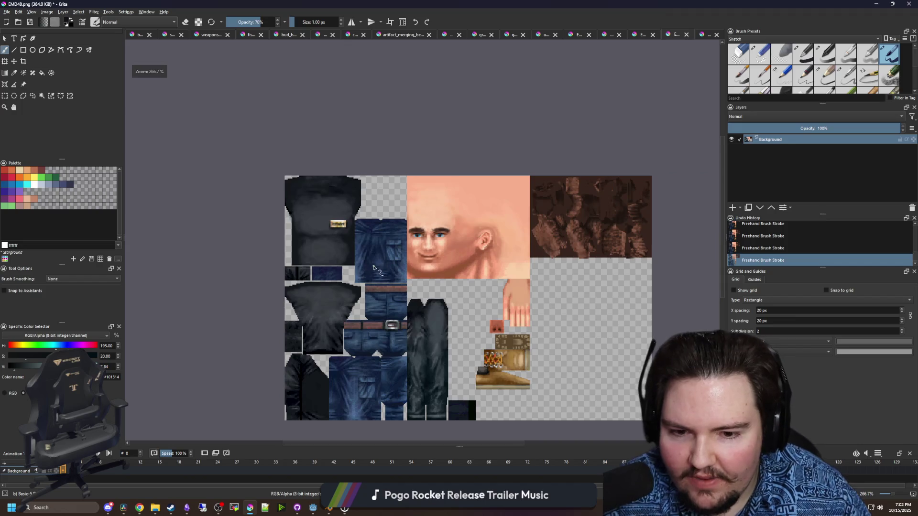
{"action": "scroll", "coordinate": [142, 237], "scroll_direction": "up", "scroll_amount": 6}
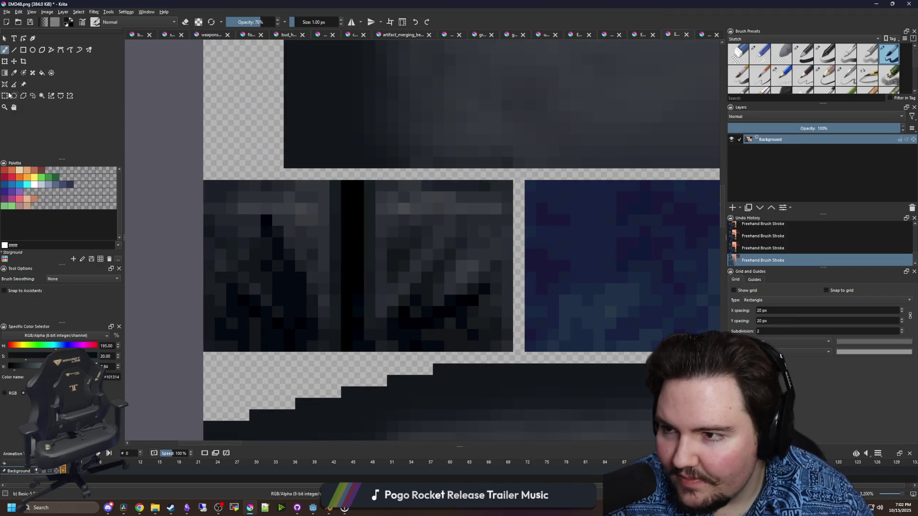
{"action": "left_click", "coordinate": [8, 95]}
{"action": "mouse_move", "coordinate": [511, 351]}
{"action": "left_mouse_down"}
{"action": "mouse_move", "coordinate": [352, 260]}
{"action": "mouse_move", "coordinate": [340, 190]}
{"action": "left_mouse_up"}
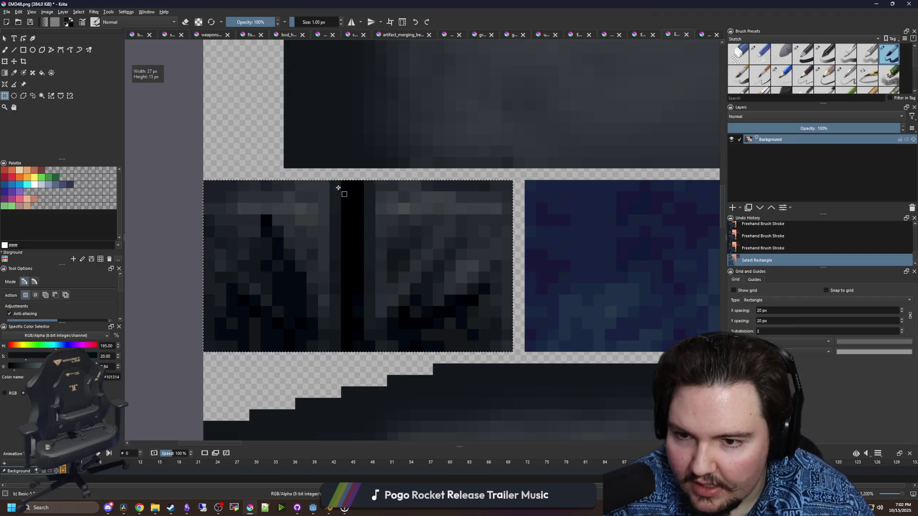
{"action": "scroll", "coordinate": [344, 238], "scroll_direction": "down", "scroll_amount": 3}
{"action": "scroll", "coordinate": [399, 190], "scroll_direction": "up", "scroll_amount": 1}
{"action": "scroll", "coordinate": [399, 190], "scroll_direction": "up", "scroll_amount": 2}
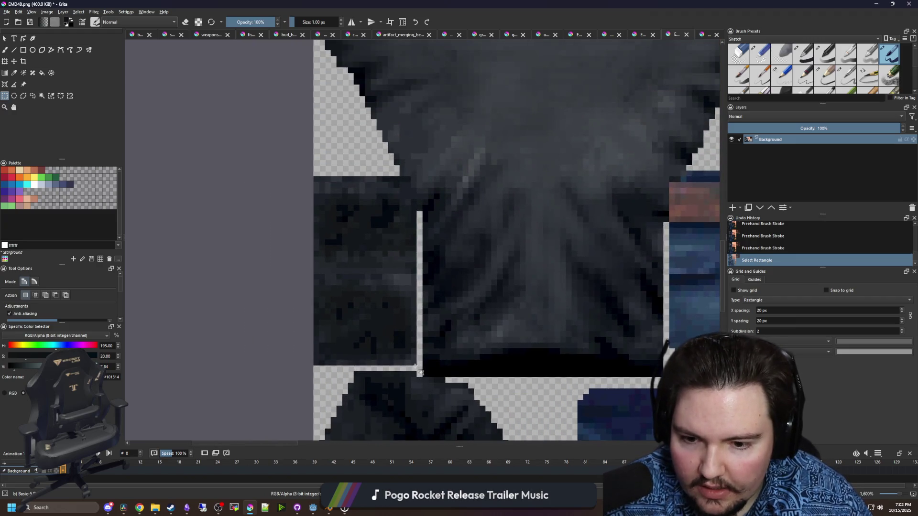
{"action": "left_click_drag", "start_coordinate": [416, 366], "coordinate": [300, 177]}
{"action": "scroll", "coordinate": [301, 177], "scroll_direction": "down", "scroll_amount": 5}
{"action": "scroll", "coordinate": [391, 200], "scroll_direction": "up", "scroll_amount": 5}
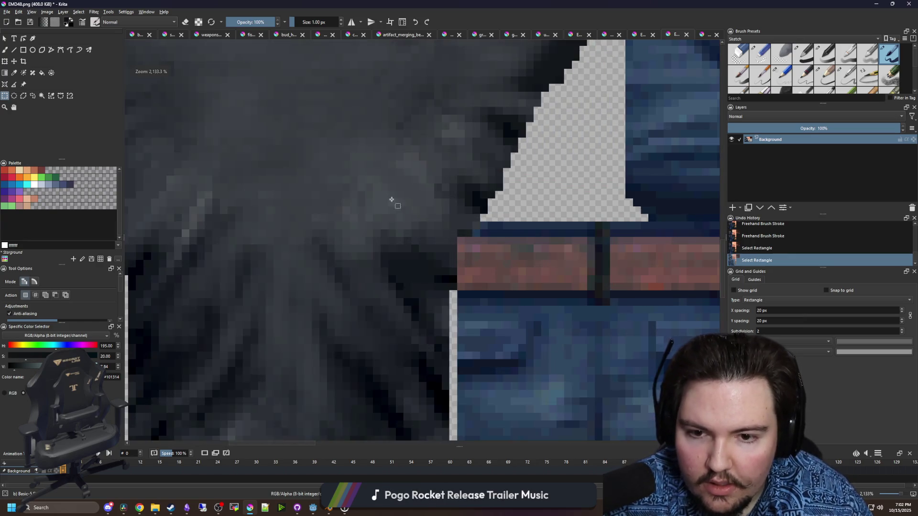
{"action": "scroll", "coordinate": [391, 200], "scroll_direction": "down", "scroll_amount": 3}
{"action": "left_click", "coordinate": [93, 12]}
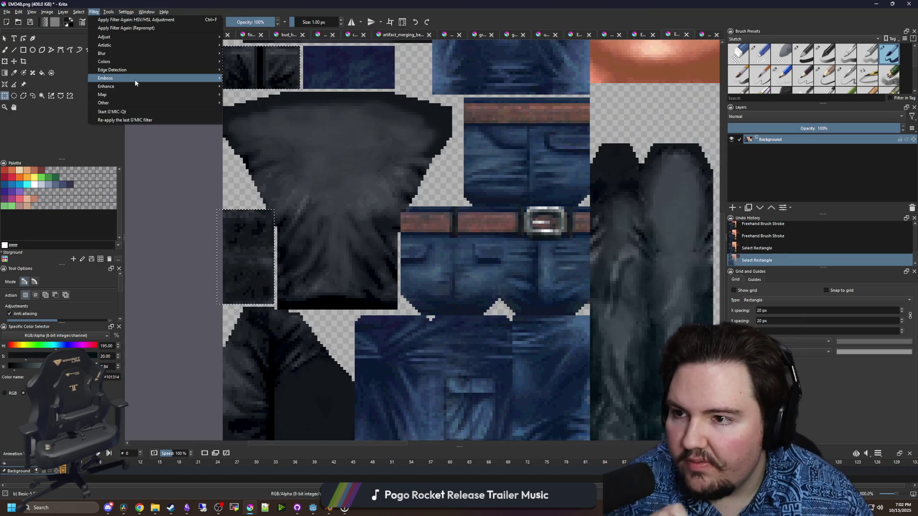
{"action": "mouse_move", "coordinate": [153, 37]}
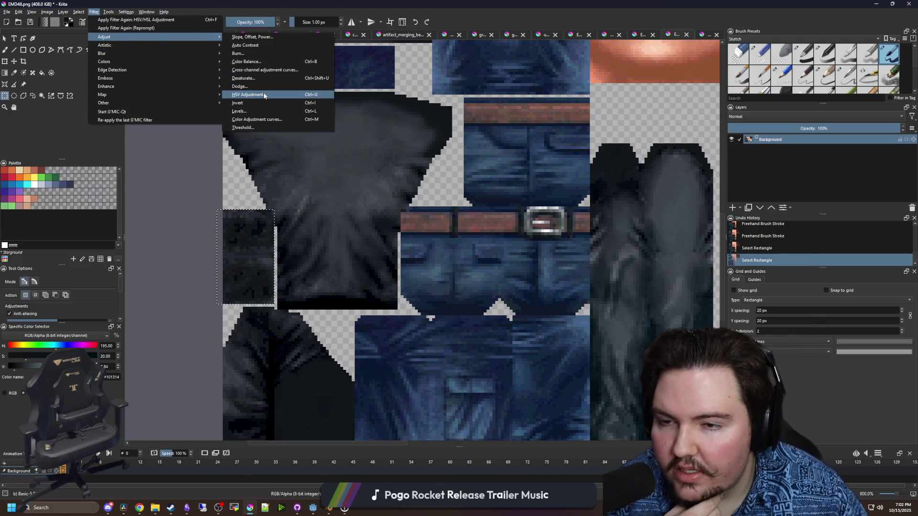
{"action": "left_click", "coordinate": [264, 95]}
{"action": "mouse_move", "coordinate": [679, 243]}
{"action": "left_mouse_down"}
{"action": "mouse_move", "coordinate": [669, 242]}
{"action": "mouse_move", "coordinate": [765, 242]}
{"action": "mouse_move", "coordinate": [649, 243]}
{"action": "mouse_move", "coordinate": [717, 243]}
{"action": "mouse_move", "coordinate": [701, 247]}
{"action": "mouse_move", "coordinate": [731, 263]}
{"action": "mouse_move", "coordinate": [725, 245]}
{"action": "left_mouse_up"}
{"action": "mouse_move", "coordinate": [749, 241]}
{"action": "left_mouse_down"}
{"action": "mouse_move", "coordinate": [607, 251]}
{"action": "mouse_move", "coordinate": [778, 244]}
{"action": "left_mouse_up"}
{"action": "left_click", "coordinate": [794, 379]}
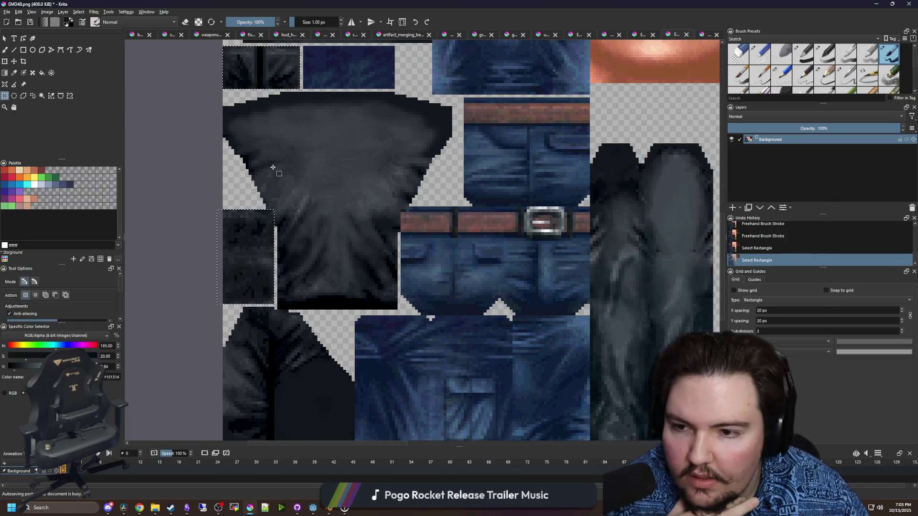
{"action": "left_click", "coordinate": [79, 11]}
{"action": "mouse_move", "coordinate": [94, 12]}
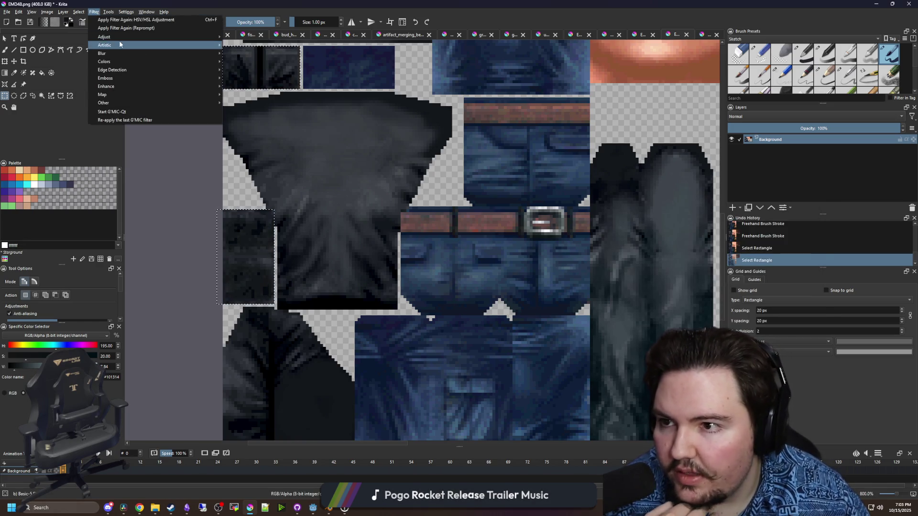
{"action": "mouse_move", "coordinate": [191, 37]}
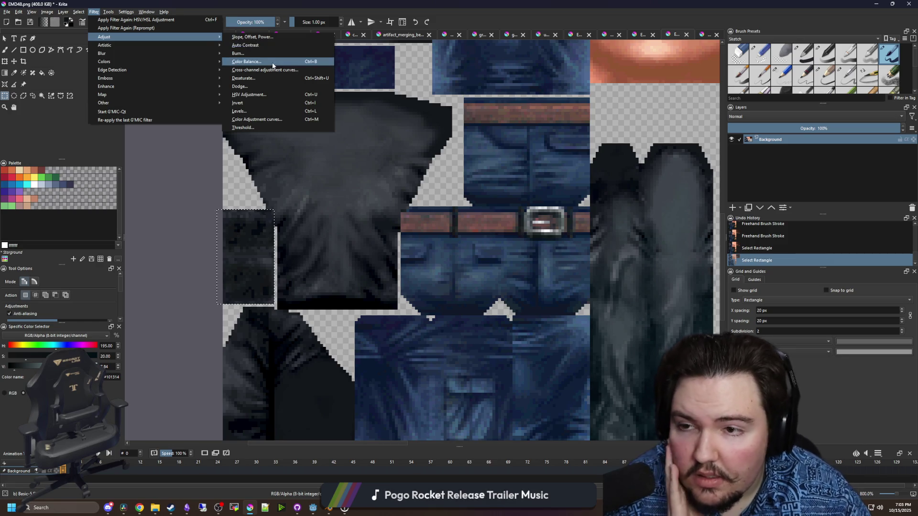
{"action": "left_click", "coordinate": [263, 112]}
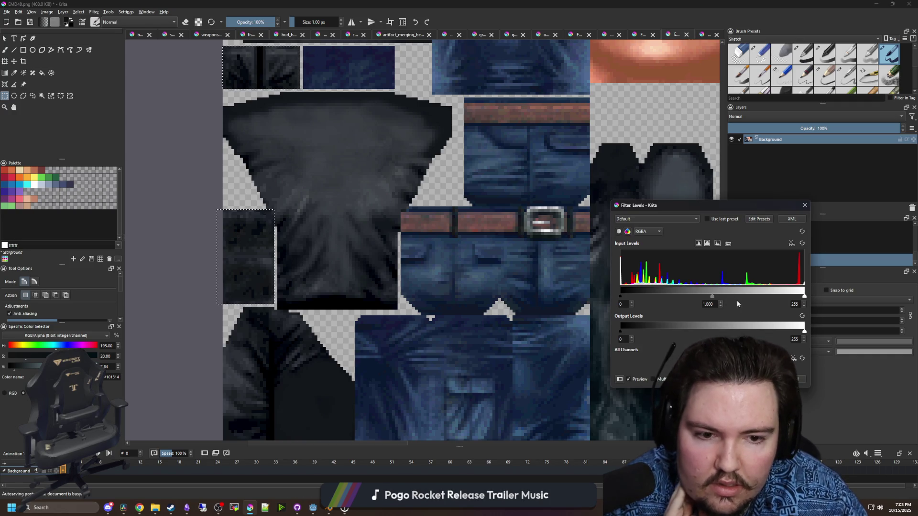
{"action": "key", "text": "Escape"}
{"action": "left_click", "coordinate": [94, 12]}
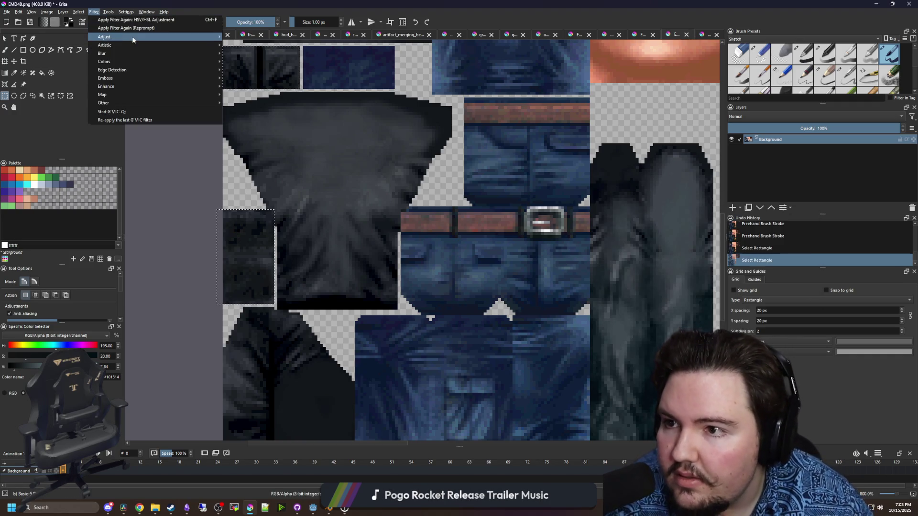
{"action": "mouse_move", "coordinate": [175, 38]}
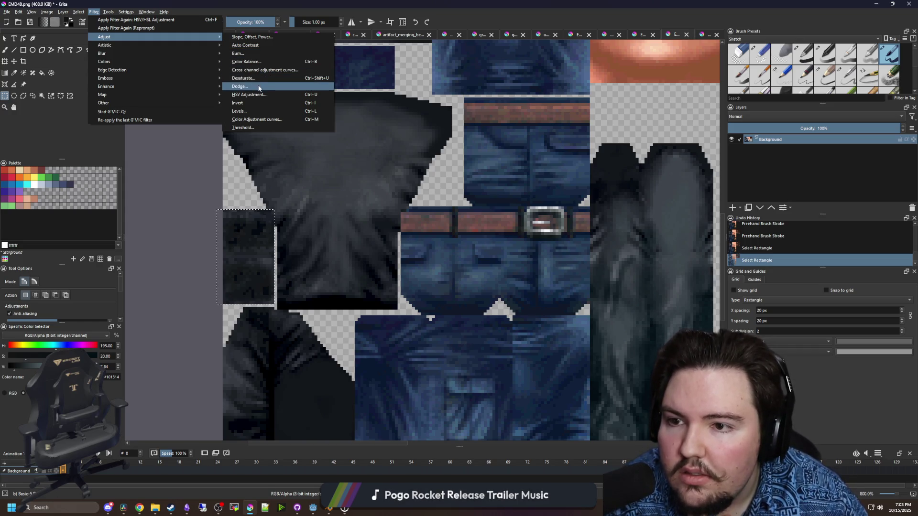
{"action": "left_click", "coordinate": [252, 62]}
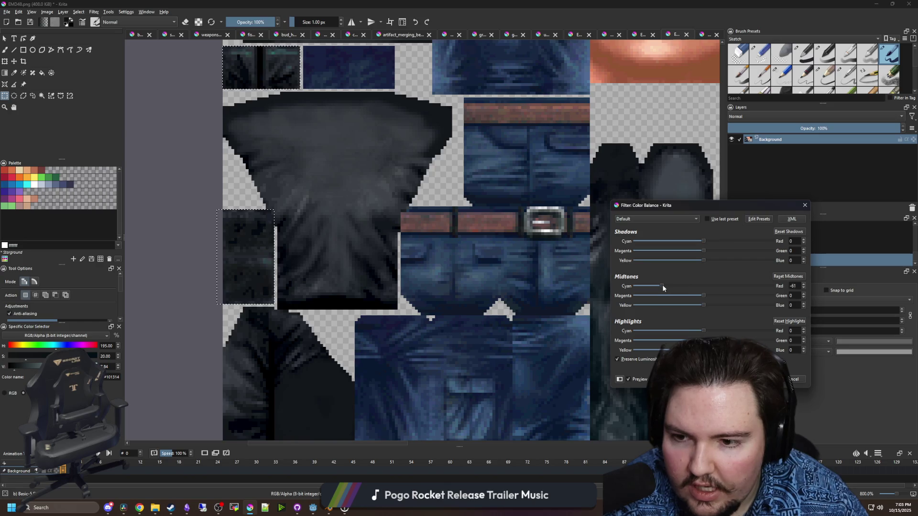
Shift Color Balance shadows, midtones and highlights until the sleeve patches turn green, then apply
{"action": "left_click_drag", "start_coordinate": [697, 295], "coordinate": [702, 291]}
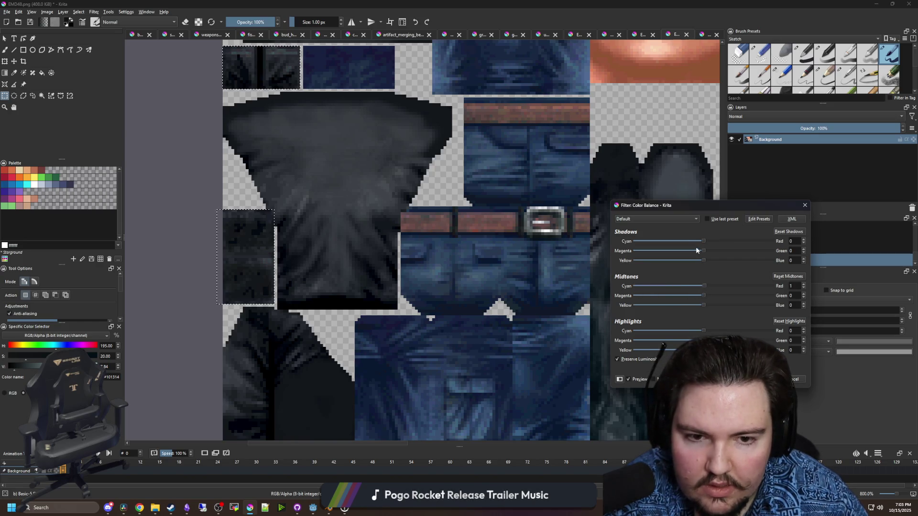
{"action": "mouse_move", "coordinate": [704, 241]}
{"action": "left_mouse_down"}
{"action": "mouse_move", "coordinate": [666, 241]}
{"action": "mouse_move", "coordinate": [672, 250]}
{"action": "mouse_move", "coordinate": [741, 252]}
{"action": "mouse_move", "coordinate": [712, 266]}
{"action": "mouse_move", "coordinate": [704, 257]}
{"action": "mouse_move", "coordinate": [726, 257]}
{"action": "mouse_move", "coordinate": [700, 240]}
{"action": "mouse_move", "coordinate": [722, 240]}
{"action": "mouse_move", "coordinate": [687, 241]}
{"action": "mouse_move", "coordinate": [750, 257]}
{"action": "mouse_move", "coordinate": [715, 241]}
{"action": "mouse_move", "coordinate": [680, 243]}
{"action": "mouse_move", "coordinate": [690, 241]}
{"action": "left_mouse_up"}
{"action": "left_click_drag", "start_coordinate": [703, 330], "coordinate": [741, 340]}
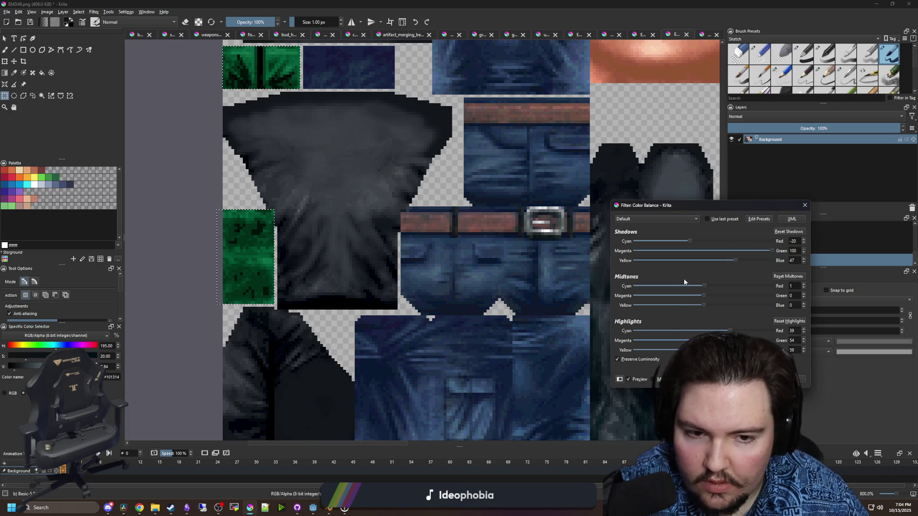
{"action": "mouse_move", "coordinate": [704, 286]}
{"action": "left_mouse_down"}
{"action": "mouse_move", "coordinate": [730, 288]}
{"action": "mouse_move", "coordinate": [723, 295]}
{"action": "left_mouse_up"}
{"action": "left_click_drag", "start_coordinate": [703, 305], "coordinate": [745, 304]}
{"action": "left_click", "coordinate": [757, 379]}
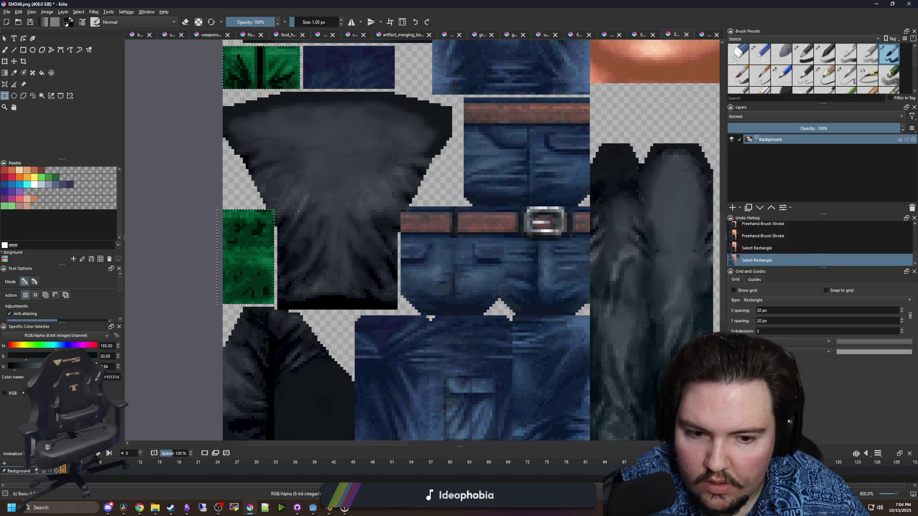
Tune the green patches' hue, saturation and lightness with HSV Adjustment and apply
{"action": "scroll", "coordinate": [321, 222], "scroll_direction": "down", "scroll_amount": 2}
{"action": "scroll", "coordinate": [321, 222], "scroll_direction": "up", "scroll_amount": 2}
{"action": "scroll", "coordinate": [321, 223], "scroll_direction": "up", "scroll_amount": 4}
{"action": "left_click_drag", "start_coordinate": [307, 276], "coordinate": [338, 252]}
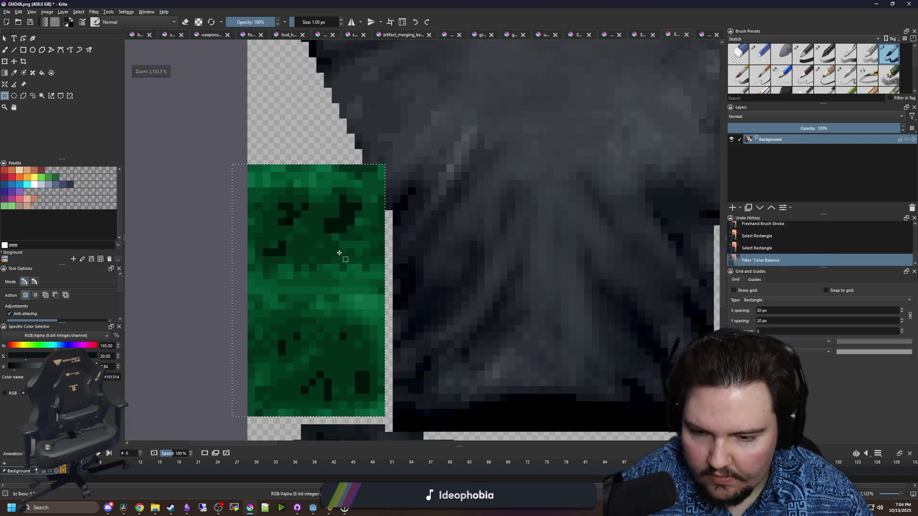
{"action": "key", "text": "p"}
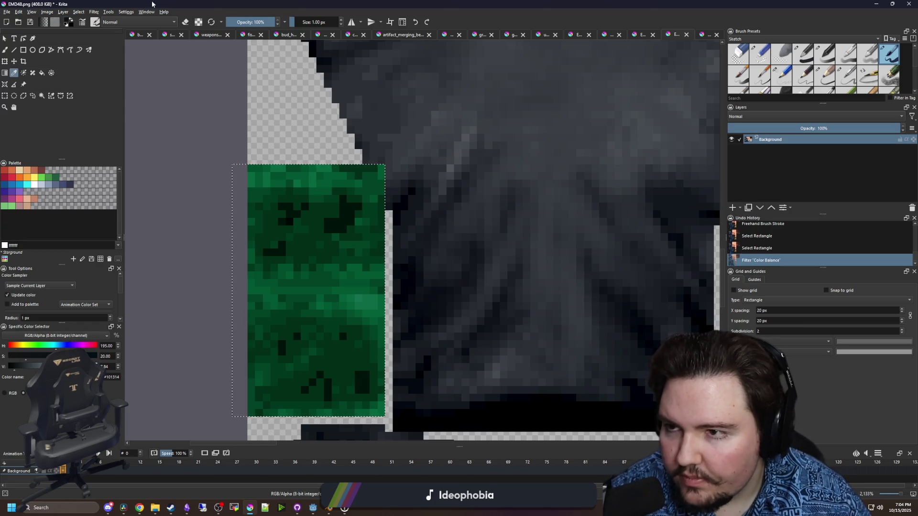
{"action": "scroll", "coordinate": [265, 239], "scroll_direction": "down", "scroll_amount": 5}
{"action": "left_click", "coordinate": [125, 11]}
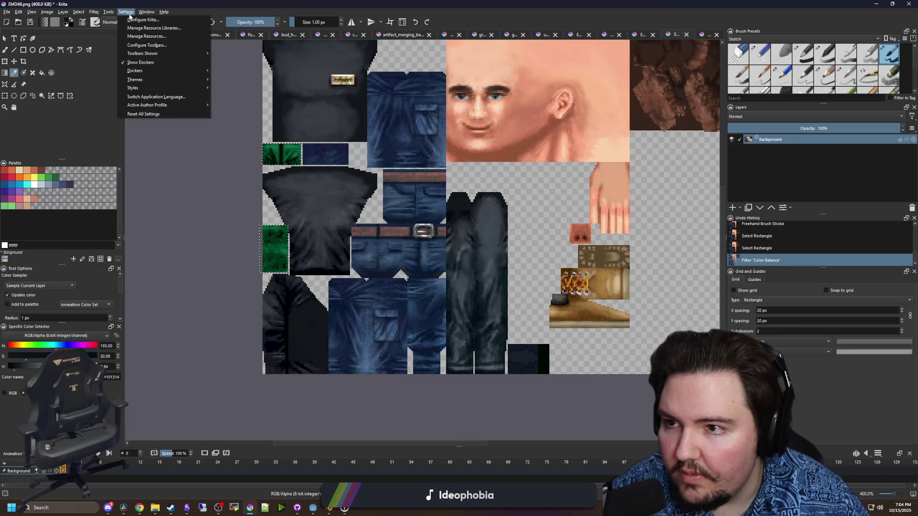
{"action": "mouse_move", "coordinate": [101, 12]}
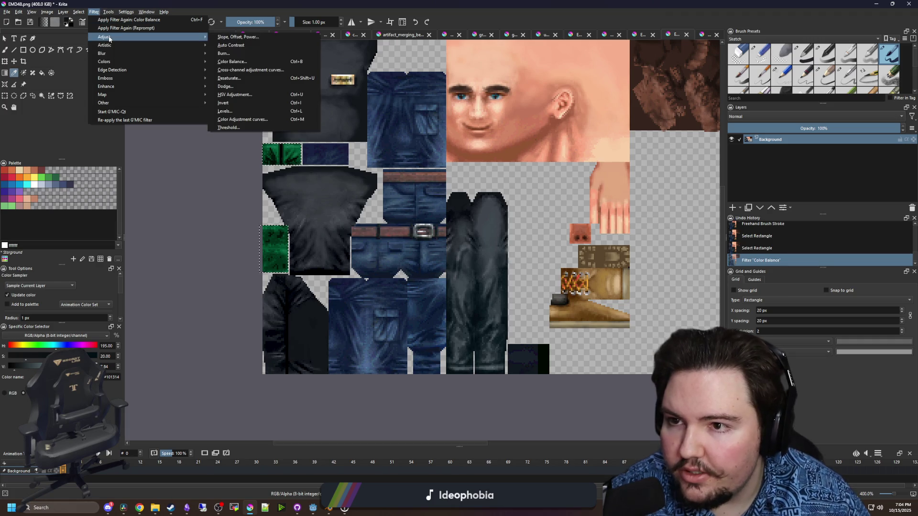
{"action": "left_click", "coordinate": [236, 95]}
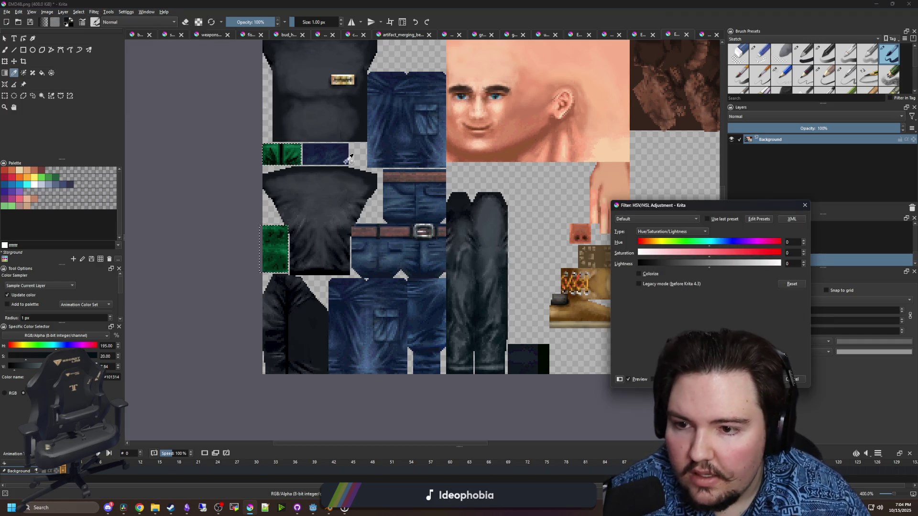
{"action": "left_click", "coordinate": [696, 246]}
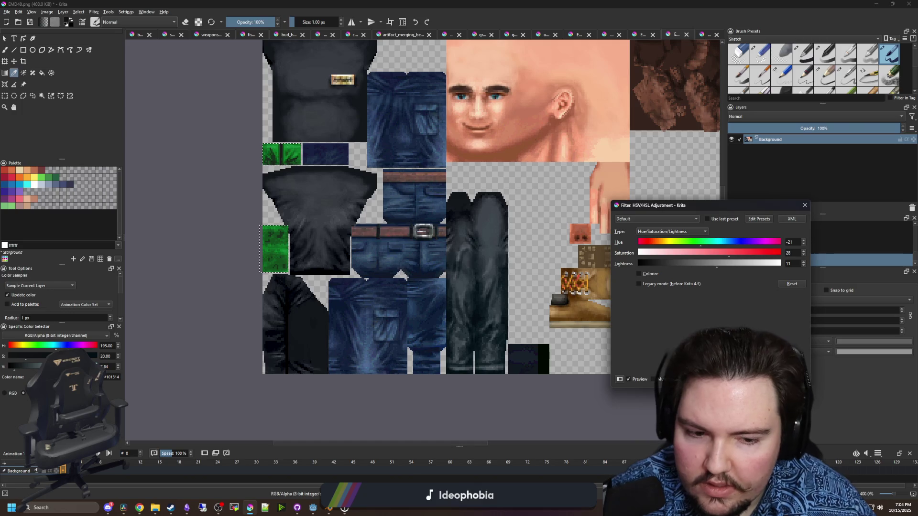
{"action": "left_click", "coordinate": [761, 379]}
Apply Levels with the white input near 186 and black at 11 to brighten the patches
{"action": "left_click", "coordinate": [93, 12]}
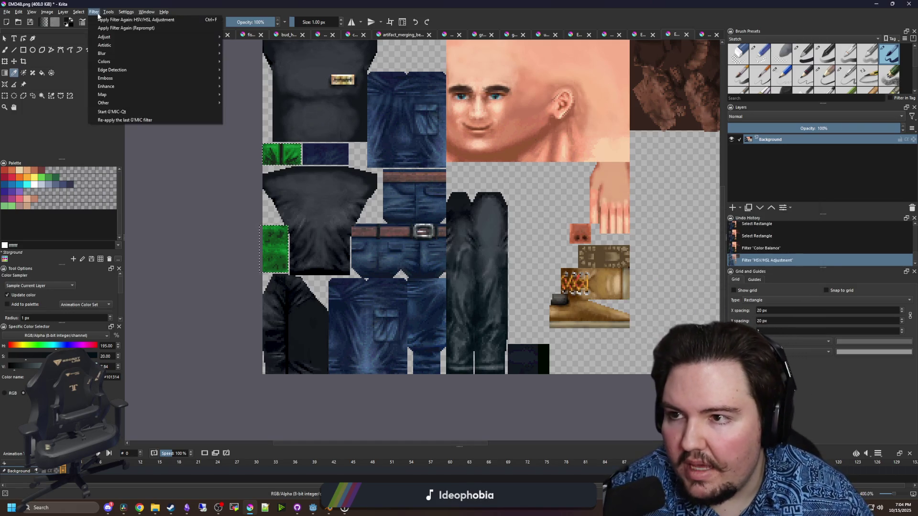
{"action": "mouse_move", "coordinate": [102, 14]}
{"action": "mouse_move", "coordinate": [210, 36]}
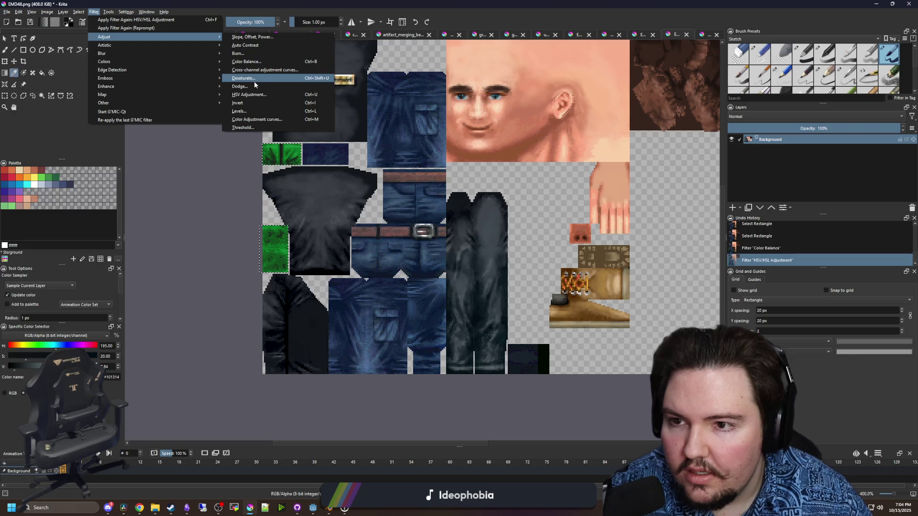
{"action": "left_click", "coordinate": [247, 61]}
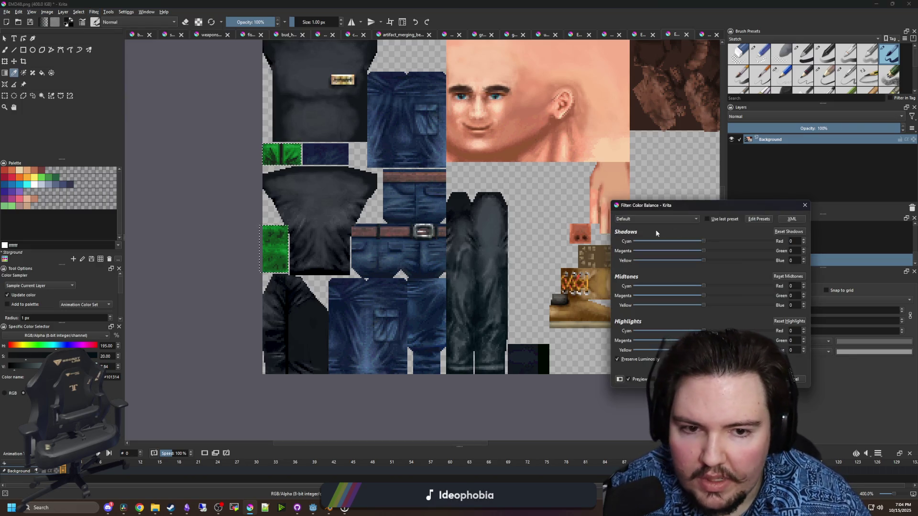
{"action": "key", "text": "Escape"}
{"action": "left_click", "coordinate": [93, 12]}
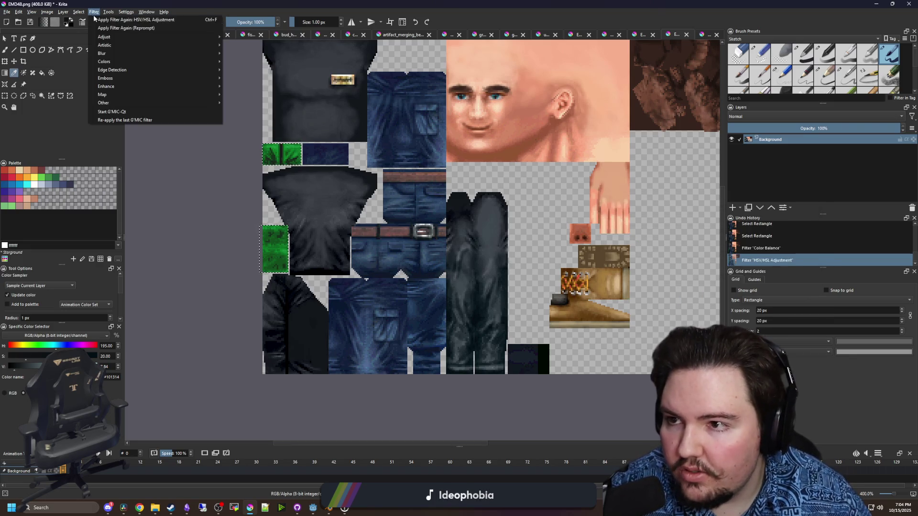
{"action": "mouse_move", "coordinate": [210, 37]}
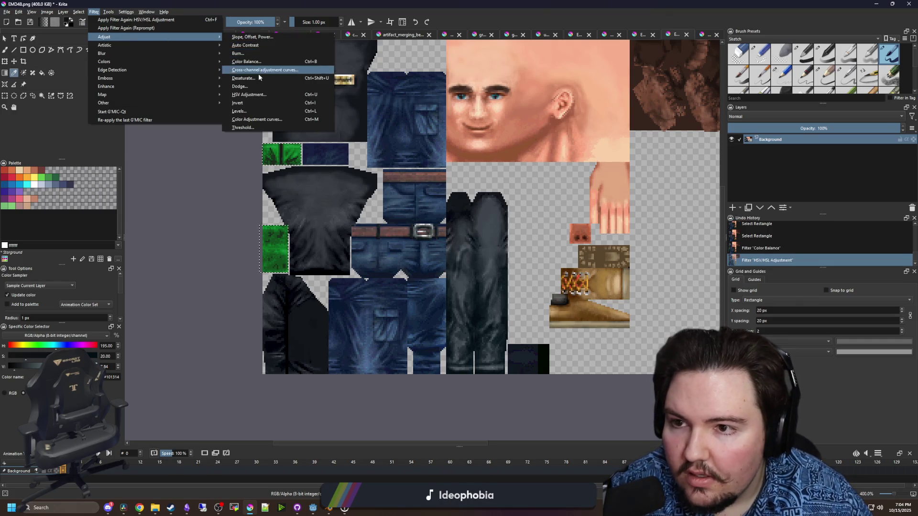
{"action": "left_click", "coordinate": [239, 112]}
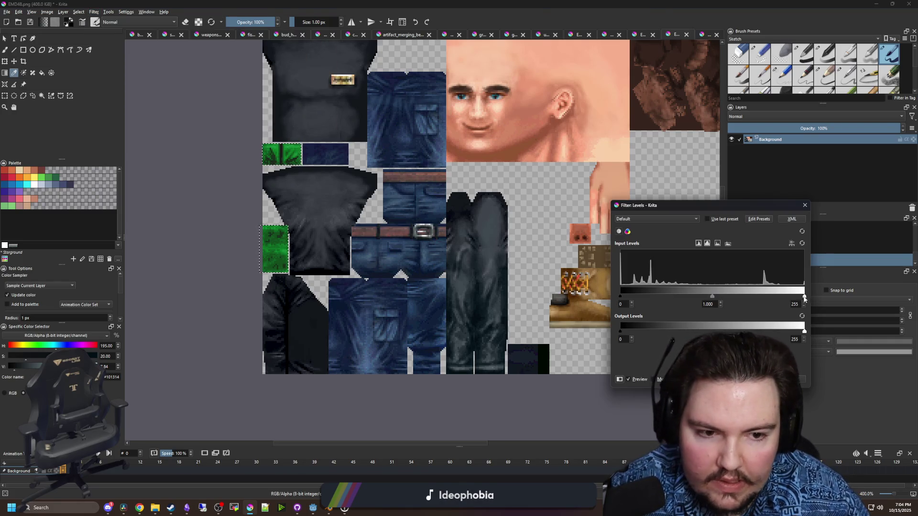
{"action": "left_click_drag", "start_coordinate": [804, 296], "coordinate": [777, 297]}
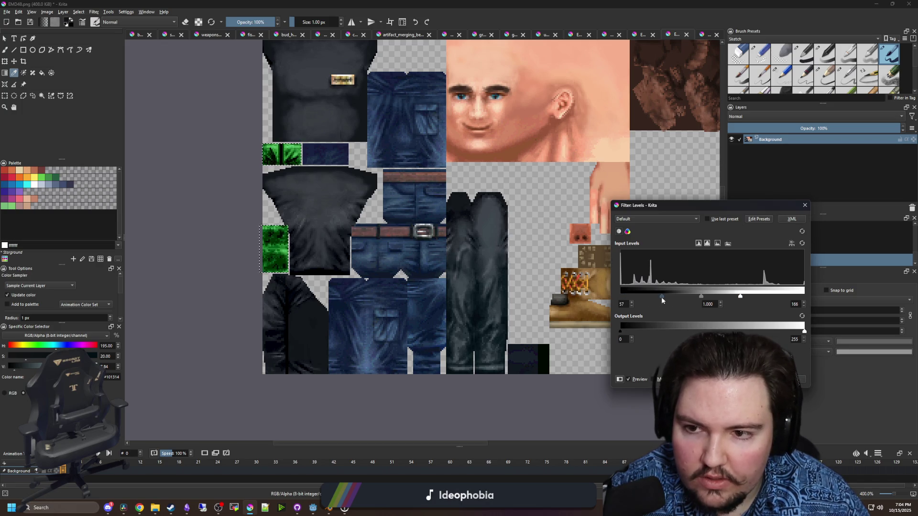
{"action": "left_click_drag", "start_coordinate": [661, 297], "coordinate": [629, 297]}
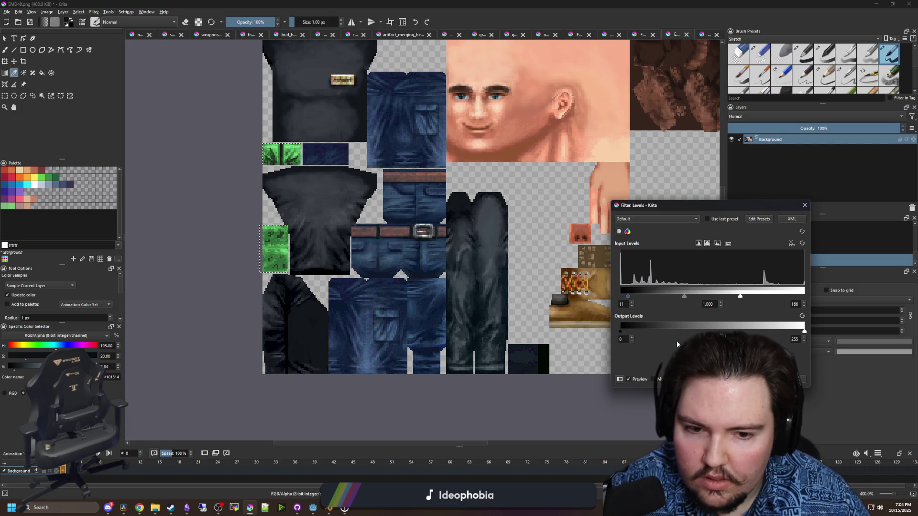
{"action": "key", "text": "Return"}
{"action": "scroll", "coordinate": [270, 261], "scroll_direction": "up", "scroll_amount": 5}
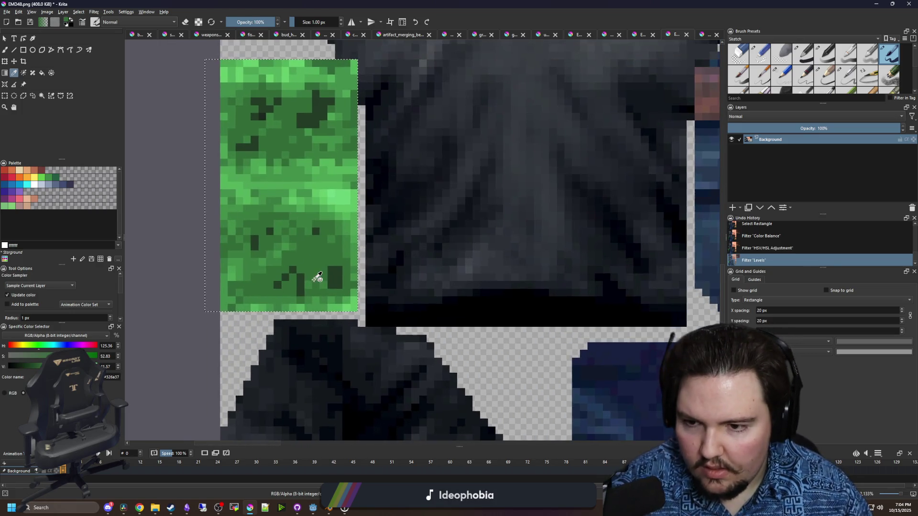
Paint over the dark pixels in the green sleeve patch with a slightly larger freehand brush
{"action": "key", "text": "b"}
{"action": "left_click", "coordinate": [289, 279]}
{"action": "key", "text": "ctrl+shift+a"}
{"action": "scroll", "coordinate": [288, 280], "scroll_direction": "up", "scroll_amount": 1}
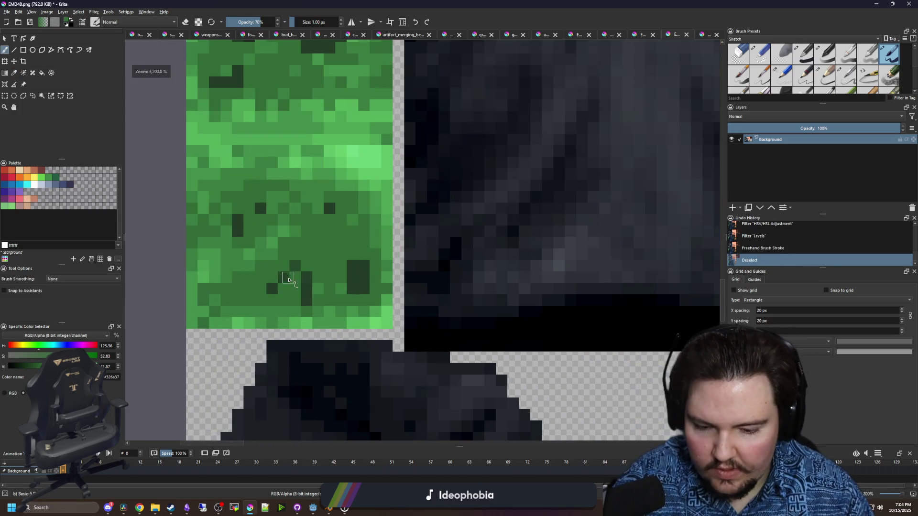
{"action": "key", "text": "bracketright"}
{"action": "mouse_move", "coordinate": [351, 273]}
{"action": "left_mouse_down"}
{"action": "mouse_move", "coordinate": [329, 280]}
{"action": "mouse_move", "coordinate": [310, 359]}
{"action": "left_mouse_up"}
{"action": "mouse_move", "coordinate": [277, 267]}
{"action": "left_mouse_down"}
{"action": "mouse_move", "coordinate": [307, 287]}
{"action": "mouse_move", "coordinate": [291, 364]}
{"action": "left_mouse_up"}
Recolour the dark divider stripe dark green, then light green in its middle, using a 3 px brush
{"action": "key", "text": "bracketleft"}
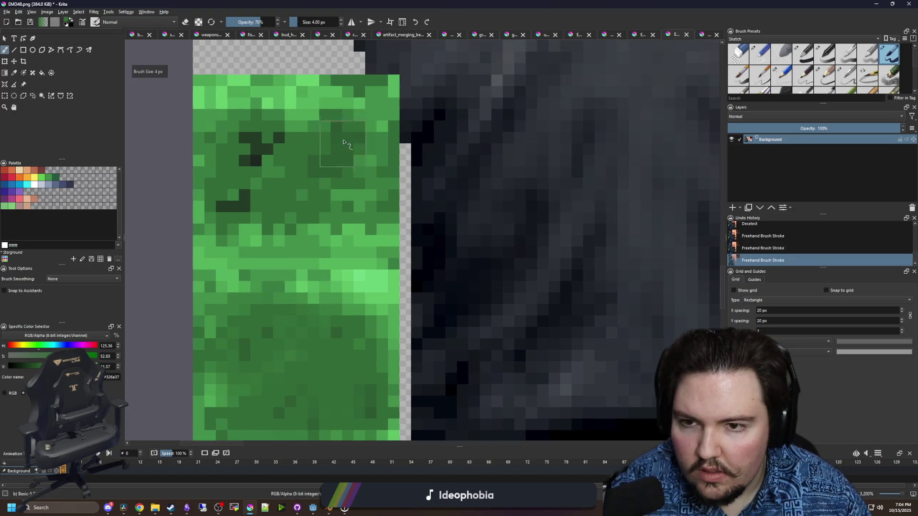
{"action": "left_click_drag", "start_coordinate": [260, 146], "coordinate": [237, 213]}
{"action": "scroll", "coordinate": [264, 256], "scroll_direction": "down", "scroll_amount": 5}
{"action": "scroll", "coordinate": [265, 257], "scroll_direction": "up", "scroll_amount": 5}
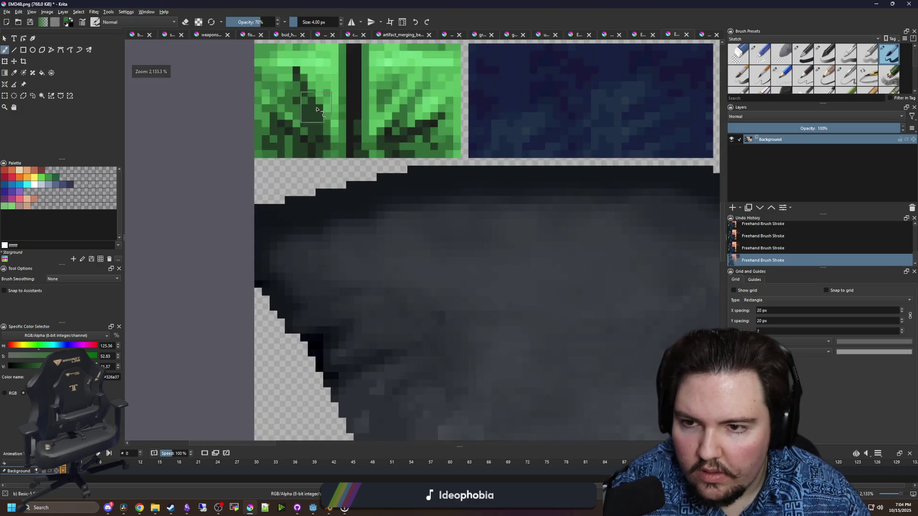
{"action": "key", "text": "bracketleft"}
{"action": "mouse_move", "coordinate": [301, 297]}
{"action": "left_mouse_down"}
{"action": "mouse_move", "coordinate": [290, 223]}
{"action": "mouse_move", "coordinate": [301, 275]}
{"action": "left_mouse_up"}
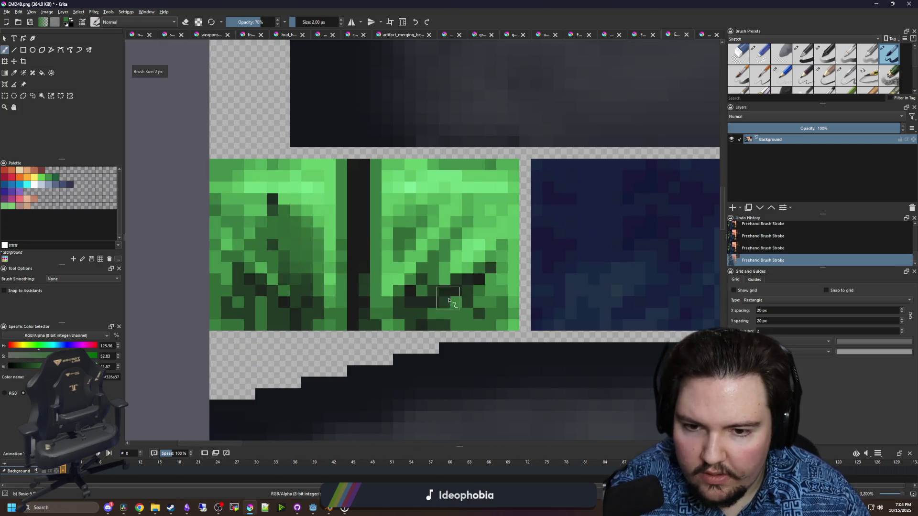
{"action": "left_click_drag", "start_coordinate": [359, 290], "coordinate": [366, 267]}
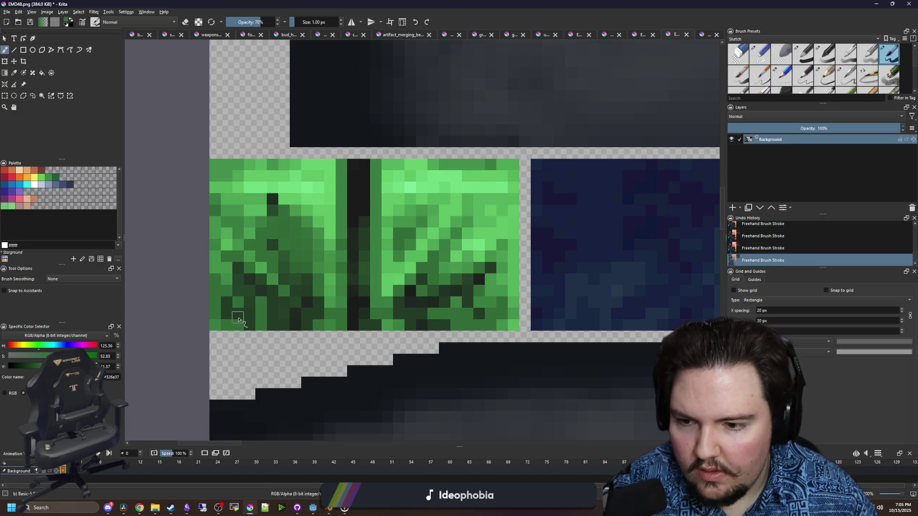
{"action": "left_click", "coordinate": [332, 205], "text": "ctrl"}
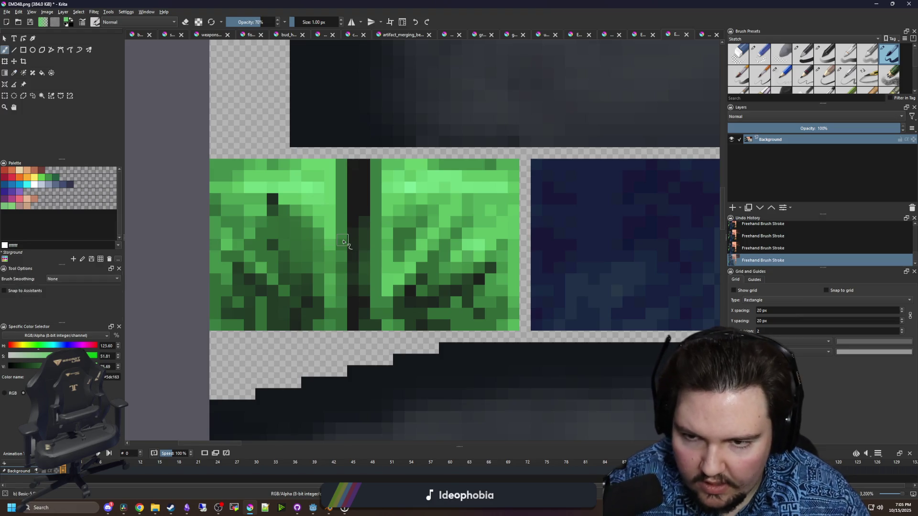
{"action": "key", "text": "bracketright"}
{"action": "mouse_move", "coordinate": [343, 242]}
{"action": "left_mouse_down"}
{"action": "mouse_move", "coordinate": [334, 234]}
{"action": "mouse_move", "coordinate": [380, 214]}
{"action": "left_mouse_up"}
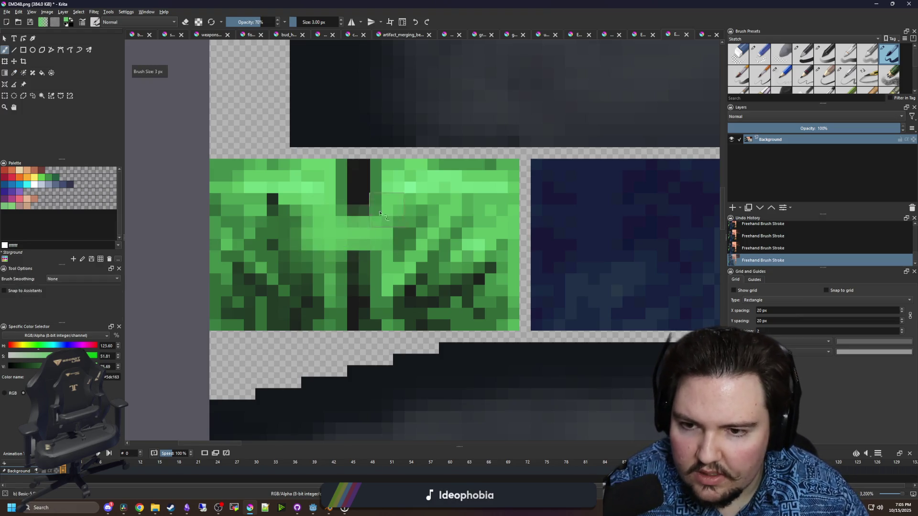
Rectangle-select the small tile and shade its centre stripe with color-picked darker greens at lower opacity
{"action": "left_click", "coordinate": [5, 96]}
{"action": "mouse_move", "coordinate": [206, 161]}
{"action": "left_mouse_down"}
{"action": "mouse_move", "coordinate": [513, 317]}
{"action": "mouse_move", "coordinate": [519, 330]}
{"action": "left_mouse_up"}
{"action": "key", "text": "b"}
{"action": "key", "text": "i"}
{"action": "key", "text": "i"}
{"action": "key", "text": "i"}
{"action": "mouse_move", "coordinate": [358, 297]}
{"action": "left_mouse_down"}
{"action": "mouse_move", "coordinate": [353, 268]}
{"action": "mouse_move", "coordinate": [373, 244]}
{"action": "mouse_move", "coordinate": [356, 173]}
{"action": "left_mouse_up"}
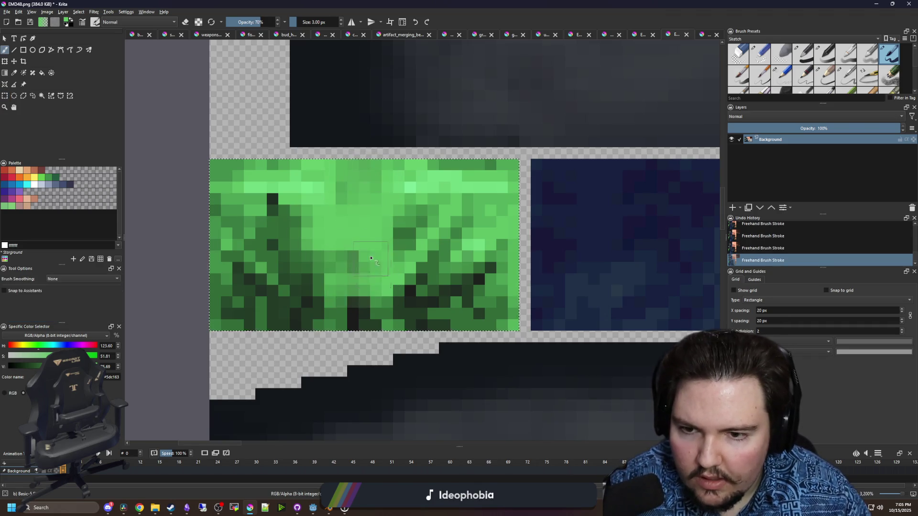
{"action": "left_click", "coordinate": [296, 257], "text": "ctrl"}
{"action": "mouse_move", "coordinate": [330, 253]}
{"action": "left_mouse_down"}
{"action": "mouse_move", "coordinate": [373, 229]}
{"action": "mouse_move", "coordinate": [349, 267]}
{"action": "mouse_move", "coordinate": [344, 309]}
{"action": "left_mouse_up"}
{"action": "left_click", "coordinate": [308, 303], "text": "ctrl"}
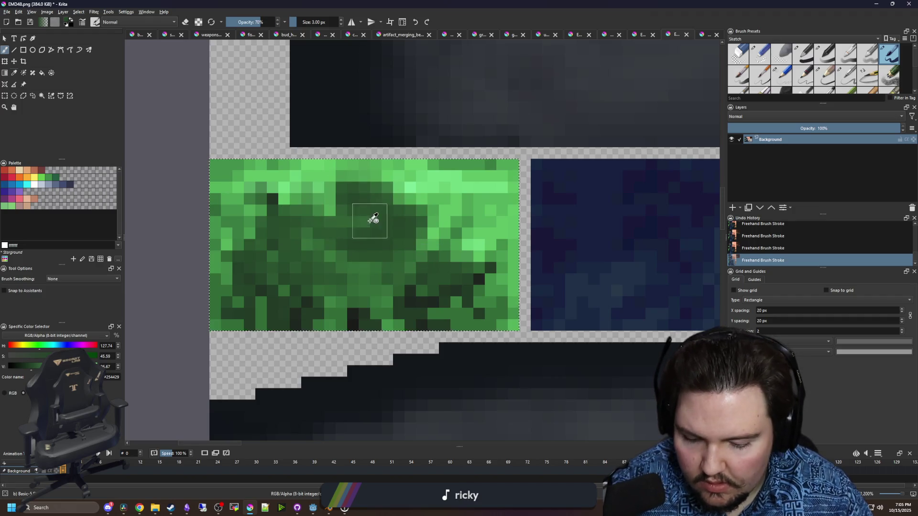
{"action": "left_click", "coordinate": [327, 209], "text": "ctrl"}
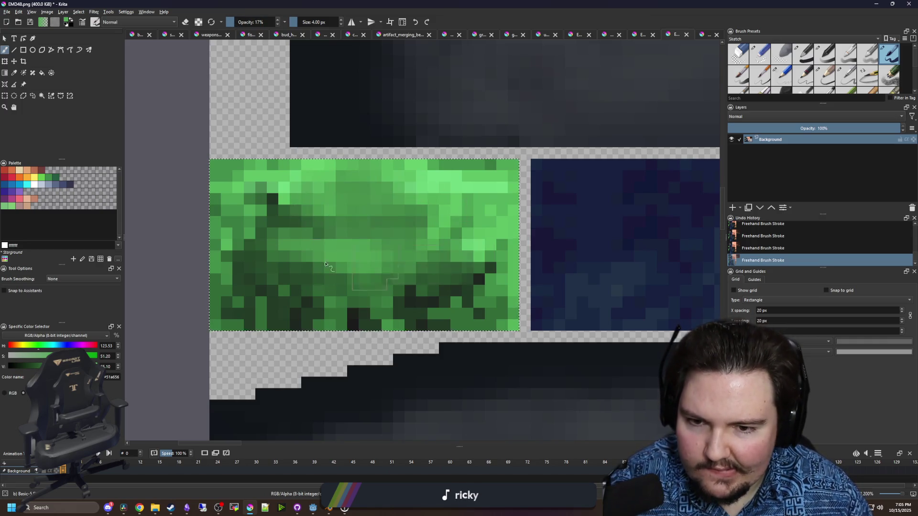
{"action": "scroll", "coordinate": [368, 296], "scroll_direction": "down", "scroll_amount": 5}
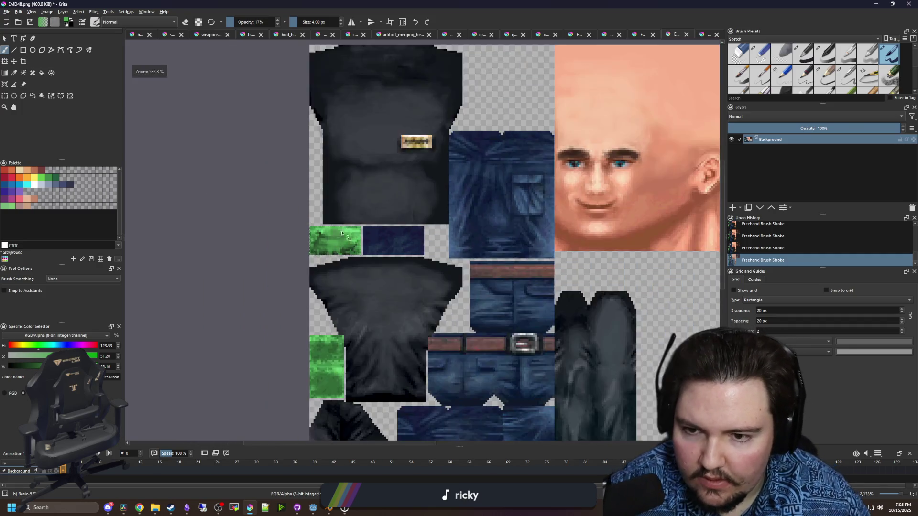
Lay picked dark-green shading across the tile's lower band and darken a few pixels with a 1 px brush
{"action": "scroll", "coordinate": [368, 296], "scroll_direction": "up", "scroll_amount": 4}
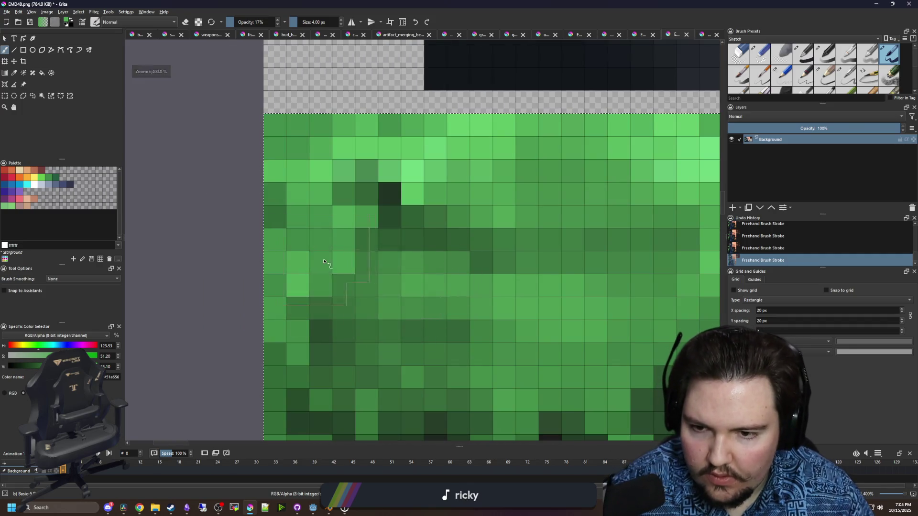
{"action": "scroll", "coordinate": [363, 268], "scroll_direction": "down", "scroll_amount": 2}
{"action": "key", "text": "p"}
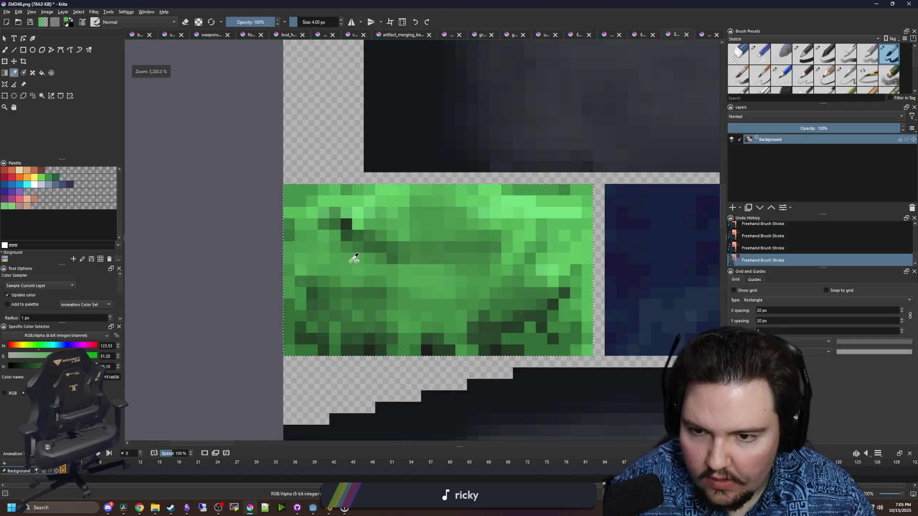
{"action": "left_click", "coordinate": [347, 220]}
{"action": "key", "text": "b"}
{"action": "scroll", "coordinate": [419, 323], "scroll_direction": "up", "scroll_amount": 1}
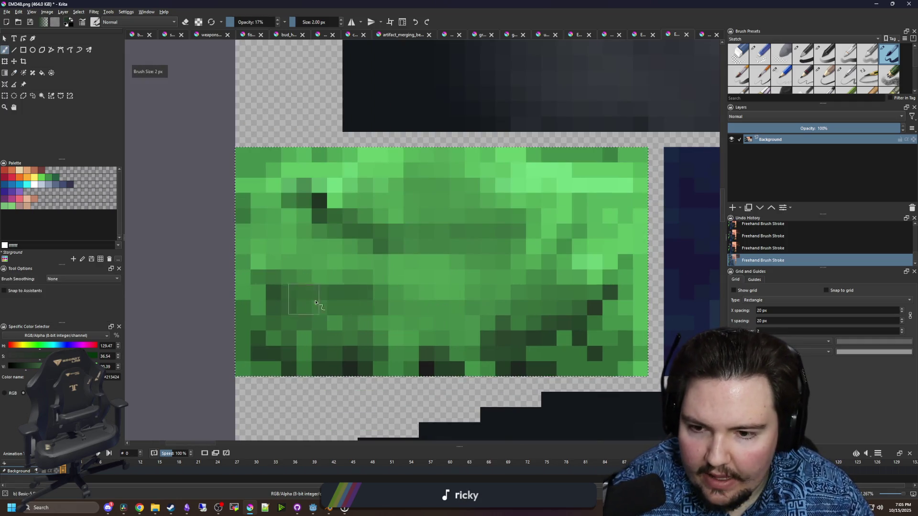
{"action": "mouse_move", "coordinate": [315, 302]}
{"action": "left_mouse_down"}
{"action": "mouse_move", "coordinate": [287, 300]}
{"action": "mouse_move", "coordinate": [484, 300]}
{"action": "left_mouse_up"}
{"action": "key", "text": "bracketleft"}
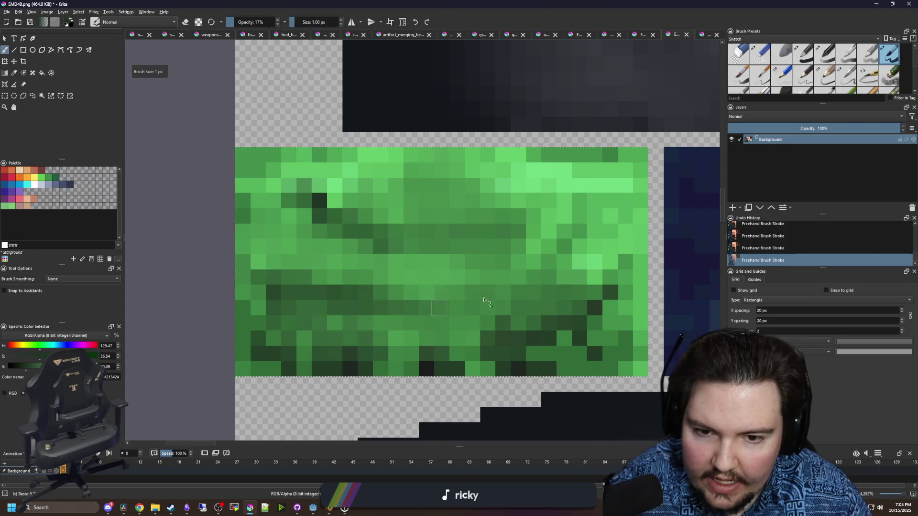
{"action": "mouse_move", "coordinate": [529, 213]}
{"action": "left_mouse_down"}
{"action": "mouse_move", "coordinate": [555, 212]}
{"action": "mouse_move", "coordinate": [542, 201]}
{"action": "mouse_move", "coordinate": [513, 206]}
{"action": "left_mouse_up"}
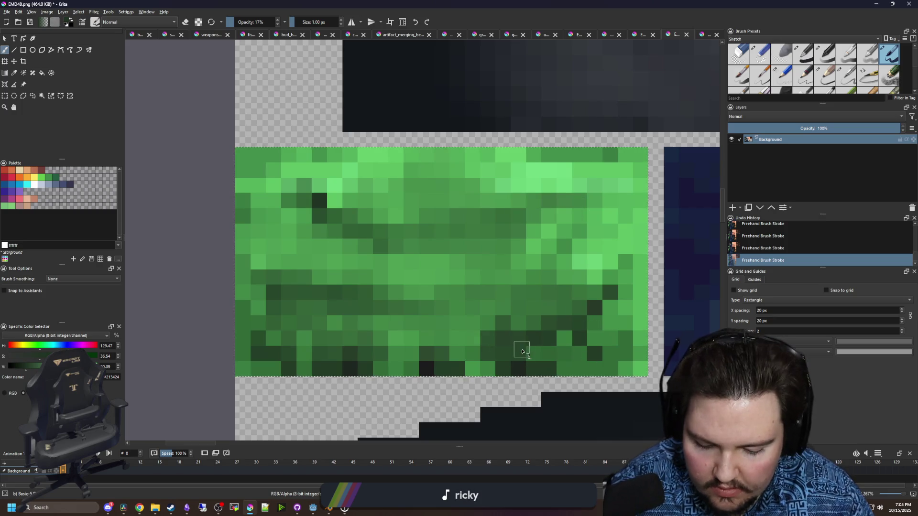
Paint bright-green highlights across the tile at 27% brush opacity
{"action": "key", "text": "o"}
{"action": "left_click", "coordinate": [553, 173], "text": "ctrl"}
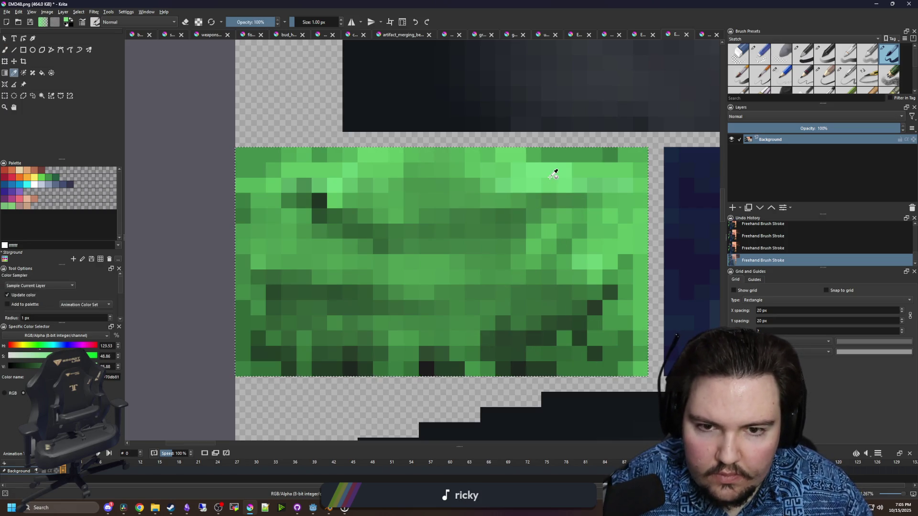
{"action": "mouse_move", "coordinate": [452, 310]}
{"action": "left_mouse_down"}
{"action": "mouse_move", "coordinate": [477, 330]}
{"action": "mouse_move", "coordinate": [548, 338]}
{"action": "mouse_move", "coordinate": [506, 336]}
{"action": "mouse_move", "coordinate": [588, 330]}
{"action": "mouse_move", "coordinate": [459, 335]}
{"action": "left_mouse_up"}
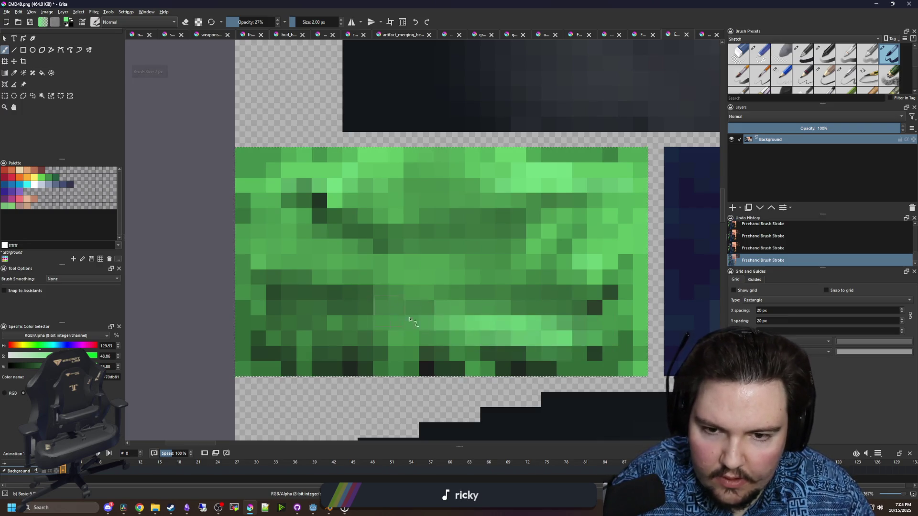
{"action": "scroll", "coordinate": [375, 295], "scroll_direction": "down", "scroll_amount": 6}
{"action": "scroll", "coordinate": [380, 334], "scroll_direction": "up", "scroll_amount": 5}
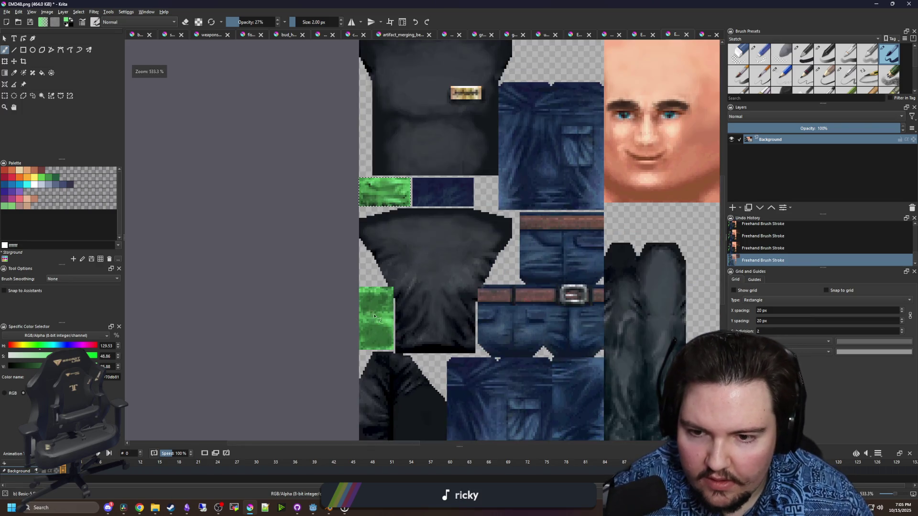
{"action": "scroll", "coordinate": [379, 335], "scroll_direction": "down", "scroll_amount": 1}
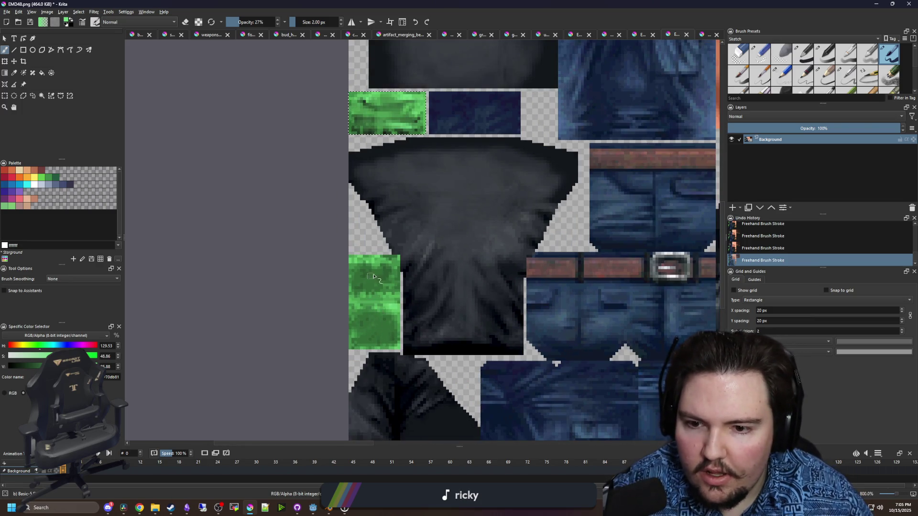
Deselect, save EMD48.png confirming the PNG options, and restore down the Krita window
{"action": "key", "text": "ctrl+shift+a"}
{"action": "scroll", "coordinate": [375, 294], "scroll_direction": "down", "scroll_amount": 3}
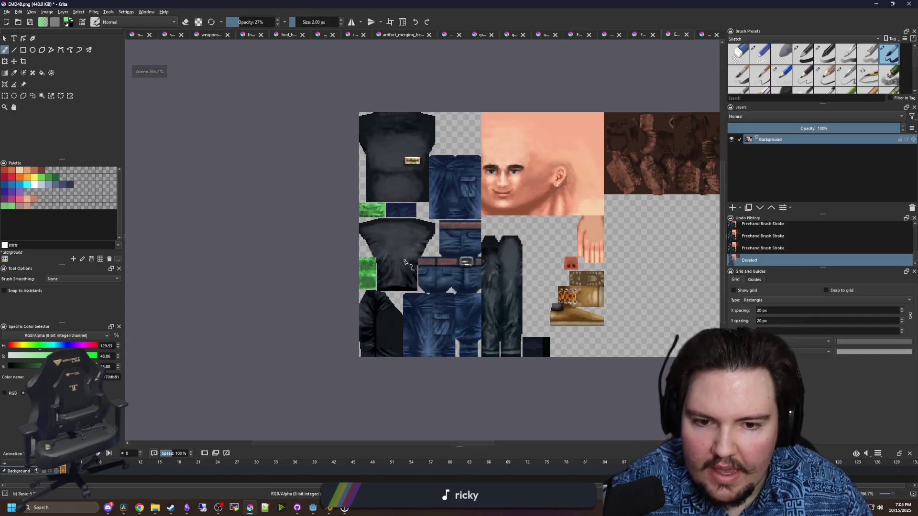
{"action": "key", "text": "ctrl+s"}
{"action": "left_click", "coordinate": [480, 316]}
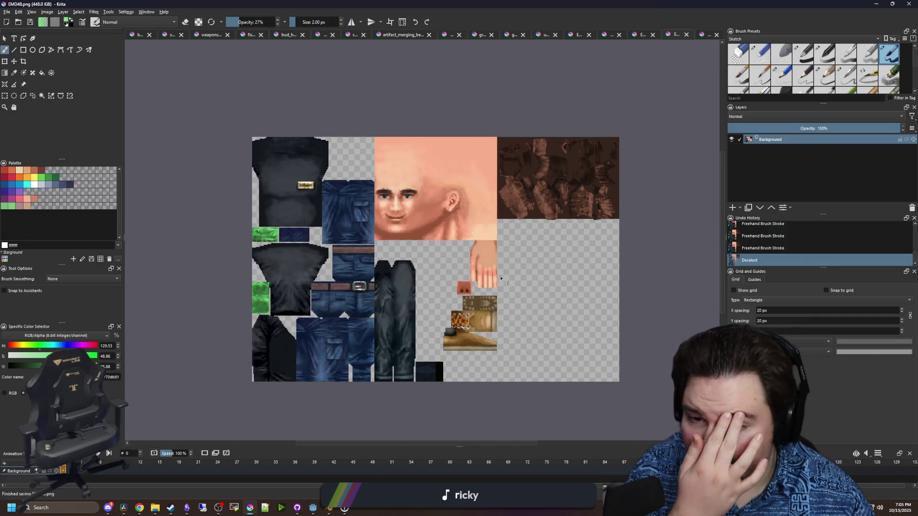
{"action": "key", "text": "super+Down"}
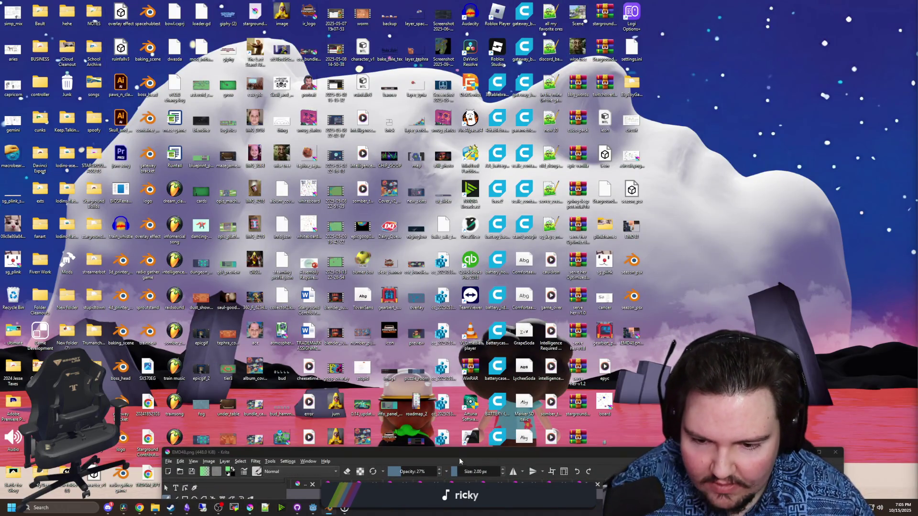
{"action": "key", "text": "alt+Tab"}
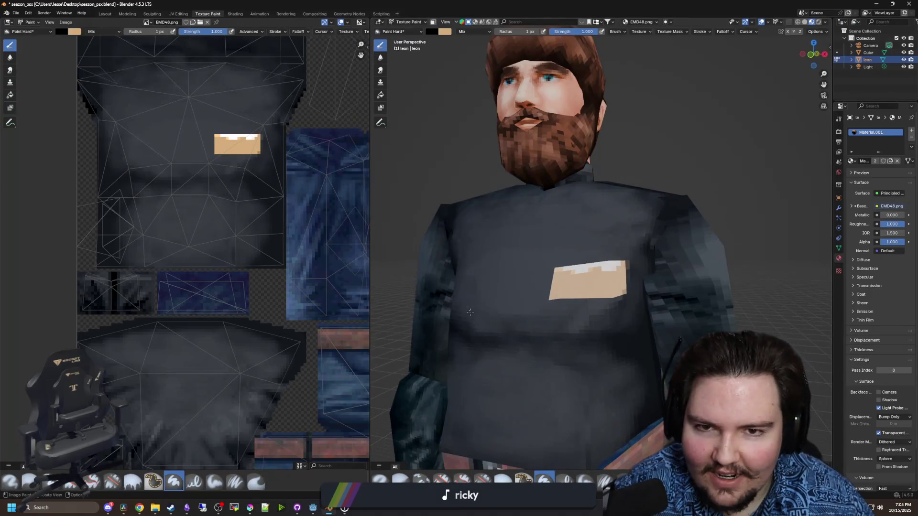
{"action": "key", "text": "Tab"}
{"action": "scroll", "coordinate": [554, 228], "scroll_direction": "down", "scroll_amount": 8}
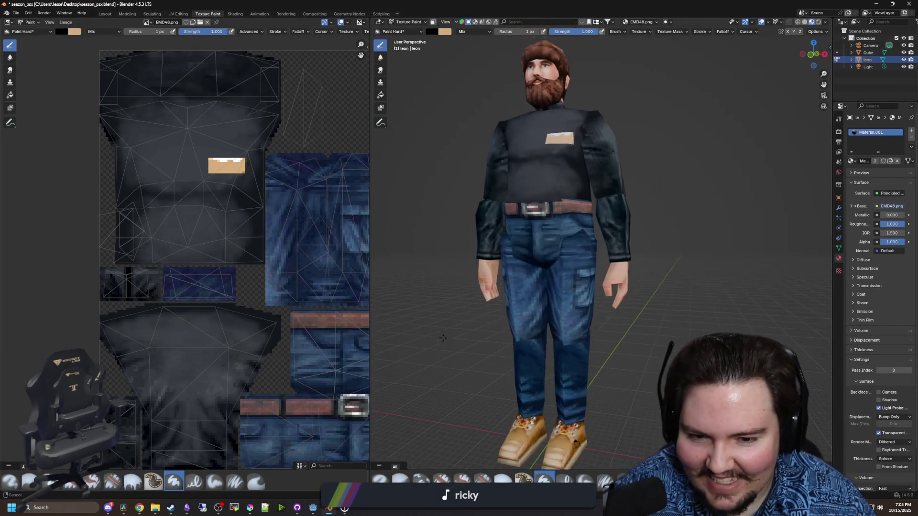
{"action": "left_click", "coordinate": [107, 15]}
{"action": "left_click", "coordinate": [296, 419]}
{"action": "left_click", "coordinate": [280, 418]}
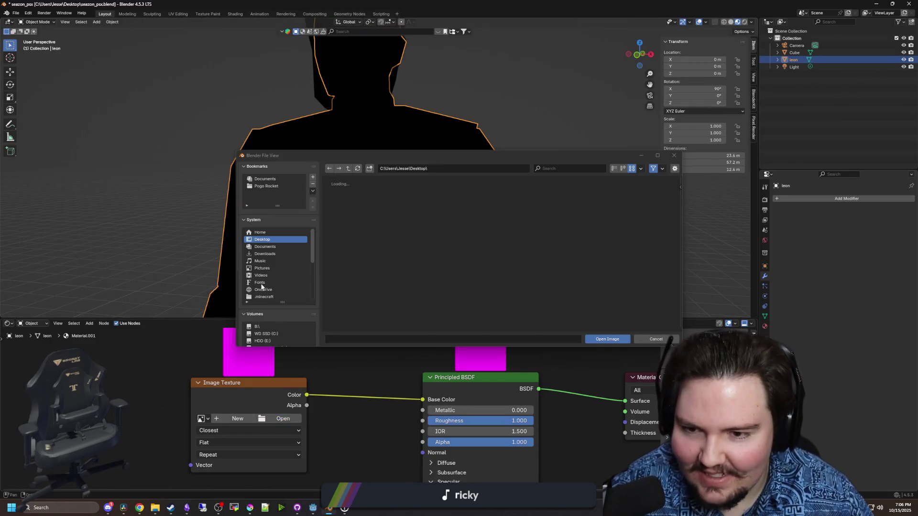
{"action": "scroll", "coordinate": [512, 250], "scroll_direction": "down", "scroll_amount": 5}
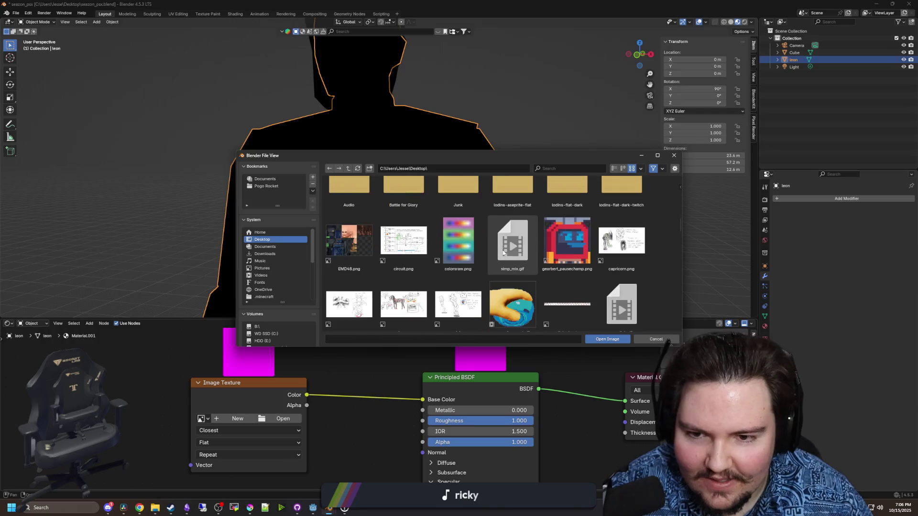
{"action": "key", "text": "Escape"}
{"action": "key", "text": "ctrl+z"}
{"action": "mouse_move", "coordinate": [310, 210]}
{"action": "left_mouse_down"}
{"action": "mouse_move", "coordinate": [420, 221]}
{"action": "mouse_move", "coordinate": [587, 108]}
{"action": "mouse_move", "coordinate": [480, 157]}
{"action": "mouse_move", "coordinate": [420, 171]}
{"action": "mouse_move", "coordinate": [417, 195]}
{"action": "left_mouse_up"}
{"action": "key", "text": "Tab"}
{"action": "key", "text": "Tab"}
{"action": "left_click", "coordinate": [417, 195]}
{"action": "scroll", "coordinate": [417, 186], "scroll_direction": "up", "scroll_amount": 5}
{"action": "scroll", "coordinate": [414, 196], "scroll_direction": "down", "scroll_amount": 3}
{"action": "scroll", "coordinate": [254, 222], "scroll_direction": "up", "scroll_amount": 5}
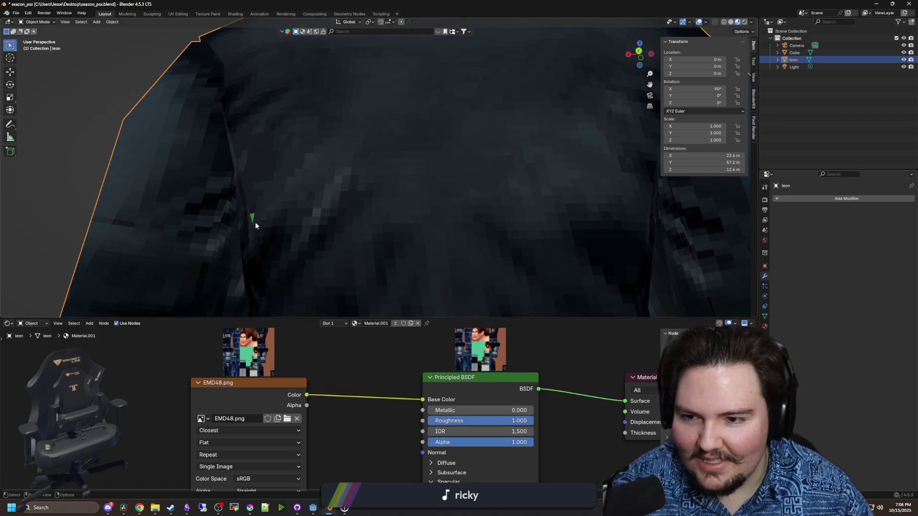
Lower a chest vertex on leon by about 1 m along Z in vertex select mode
{"action": "key", "text": "Tab"}
{"action": "key", "text": "Tab"}
{"action": "scroll", "coordinate": [255, 222], "scroll_direction": "down", "scroll_amount": 5}
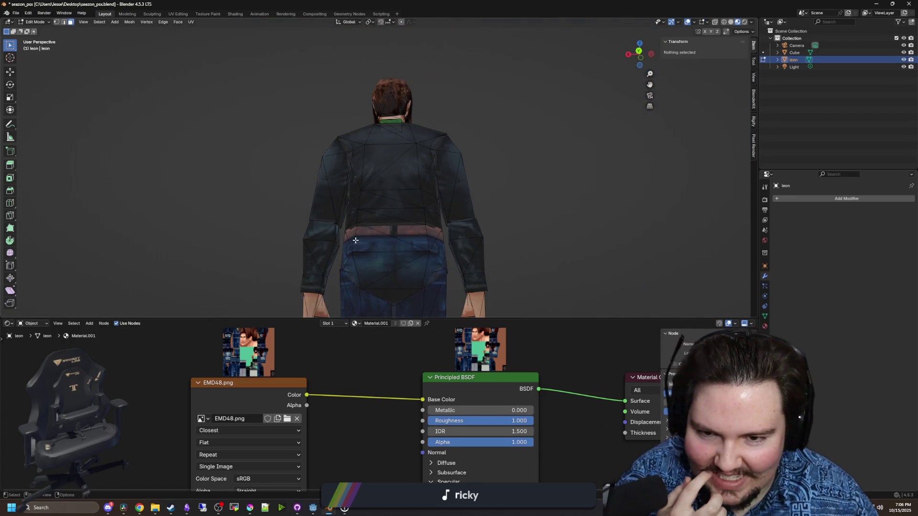
{"action": "mouse_move", "coordinate": [352, 242]}
{"action": "left_mouse_down"}
{"action": "mouse_move", "coordinate": [477, 262]}
{"action": "mouse_move", "coordinate": [512, 235]}
{"action": "mouse_move", "coordinate": [385, 214]}
{"action": "mouse_move", "coordinate": [403, 187]}
{"action": "left_mouse_up"}
{"action": "key", "text": "Tab"}
{"action": "scroll", "coordinate": [403, 186], "scroll_direction": "up", "scroll_amount": 6}
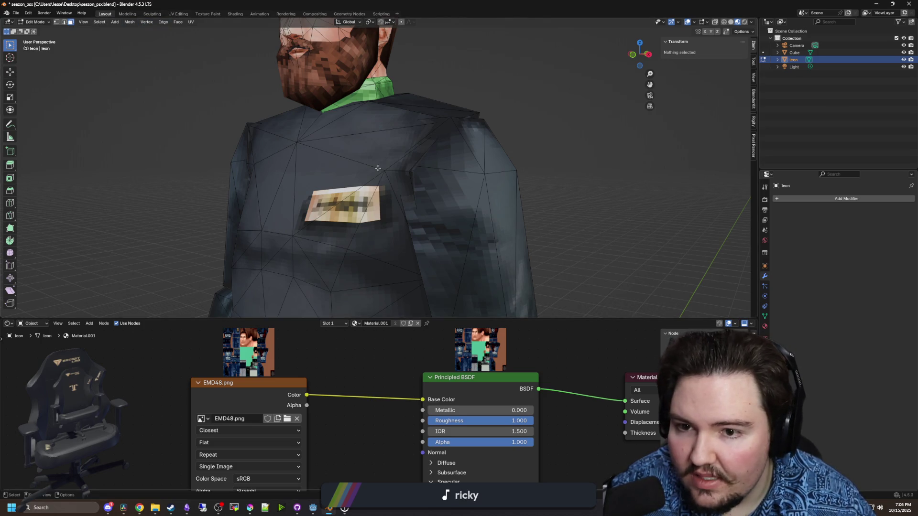
{"action": "left_click", "coordinate": [57, 22]}
{"action": "left_click", "coordinate": [383, 169]}
{"action": "mouse_move", "coordinate": [383, 169]}
{"action": "left_mouse_down"}
{"action": "mouse_move", "coordinate": [429, 216]}
{"action": "mouse_move", "coordinate": [463, 221]}
{"action": "mouse_move", "coordinate": [626, 184]}
{"action": "mouse_move", "coordinate": [574, 196]}
{"action": "left_mouse_up"}
{"action": "key", "text": "g"}
{"action": "key", "text": "z"}
{"action": "left_click", "coordinate": [410, 234]}
Cancel the extra vertical move, return to Object Mode, and orbit to a side view of the character
{"action": "key", "text": "g"}
{"action": "key", "text": "z"}
{"action": "left_click", "coordinate": [554, 189]}
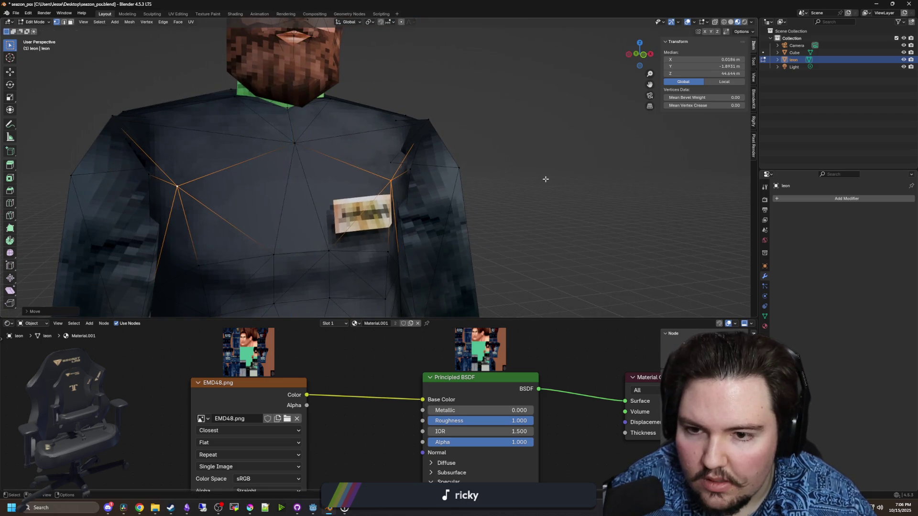
{"action": "key", "text": "Tab"}
{"action": "key", "text": "g"}
{"action": "key", "text": "y"}
{"action": "scroll", "coordinate": [483, 216], "scroll_direction": "down", "scroll_amount": 3}
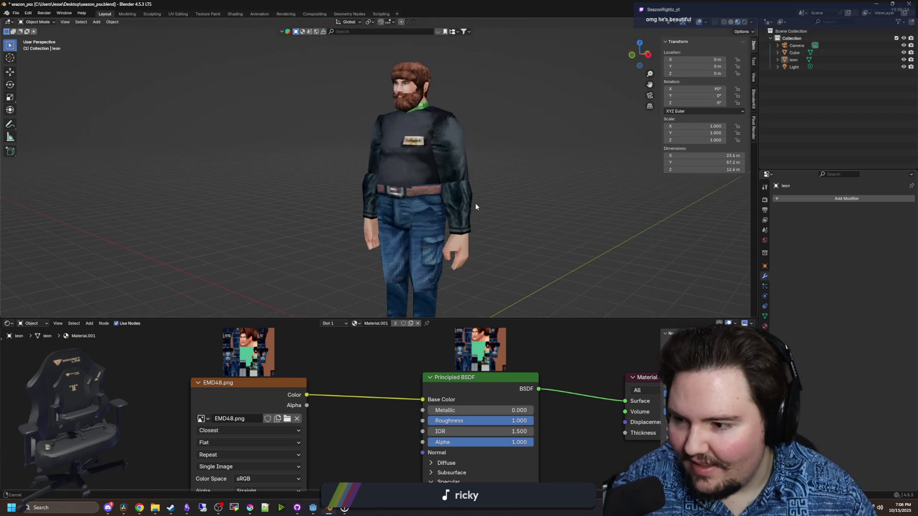
{"action": "mouse_move", "coordinate": [440, 232]}
{"action": "left_mouse_down"}
{"action": "mouse_move", "coordinate": [506, 226]}
{"action": "mouse_move", "coordinate": [505, 244]}
{"action": "mouse_move", "coordinate": [432, 247]}
{"action": "mouse_move", "coordinate": [537, 247]}
{"action": "mouse_move", "coordinate": [457, 252]}
{"action": "mouse_move", "coordinate": [517, 230]}
{"action": "mouse_move", "coordinate": [323, 230]}
{"action": "mouse_move", "coordinate": [389, 283]}
{"action": "mouse_move", "coordinate": [456, 223]}
{"action": "mouse_move", "coordinate": [369, 234]}
{"action": "mouse_move", "coordinate": [449, 227]}
{"action": "left_mouse_up"}
{"action": "scroll", "coordinate": [460, 229], "scroll_direction": "up", "scroll_amount": 5}
{"action": "scroll", "coordinate": [469, 225], "scroll_direction": "up", "scroll_amount": 2}
{"action": "scroll", "coordinate": [392, 234], "scroll_direction": "up", "scroll_amount": 3}
Inspect the hair mesh in Edit Mode, selecting then clearing a vertex above the ear
{"action": "left_click", "coordinate": [392, 234]}
{"action": "key", "text": "Tab"}
{"action": "scroll", "coordinate": [385, 237], "scroll_direction": "up", "scroll_amount": 2}
{"action": "scroll", "coordinate": [386, 237], "scroll_direction": "down", "scroll_amount": 3}
{"action": "scroll", "coordinate": [449, 228], "scroll_direction": "up", "scroll_amount": 5}
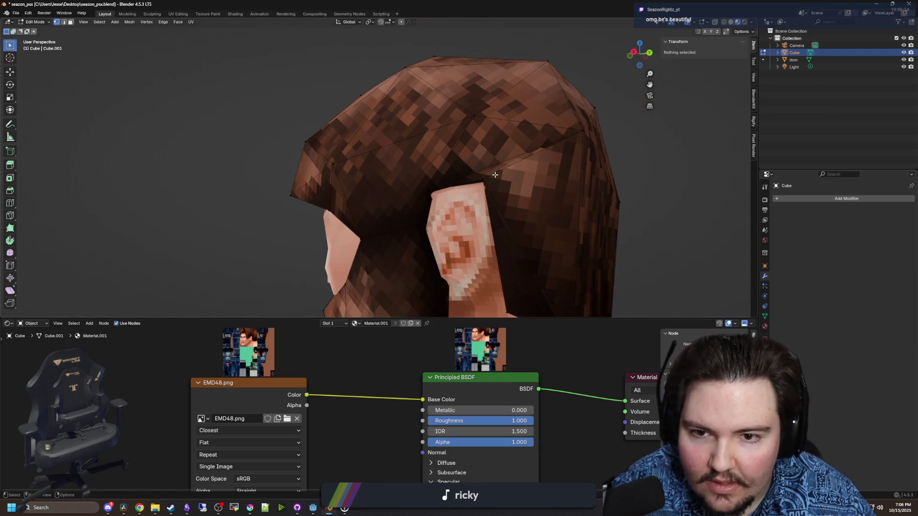
{"action": "left_click", "coordinate": [415, 210]}
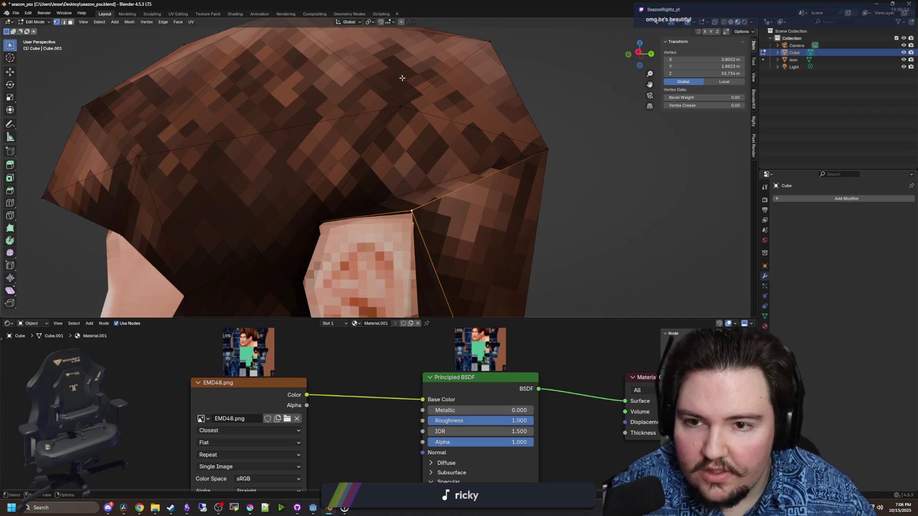
{"action": "scroll", "coordinate": [364, 220], "scroll_direction": "down", "scroll_amount": 6}
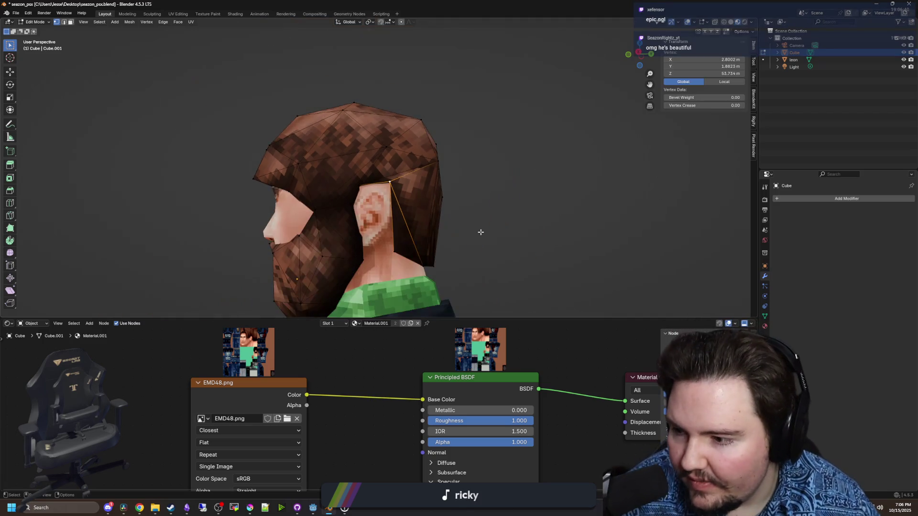
{"action": "left_click", "coordinate": [459, 233]}
{"action": "key", "text": "Tab"}
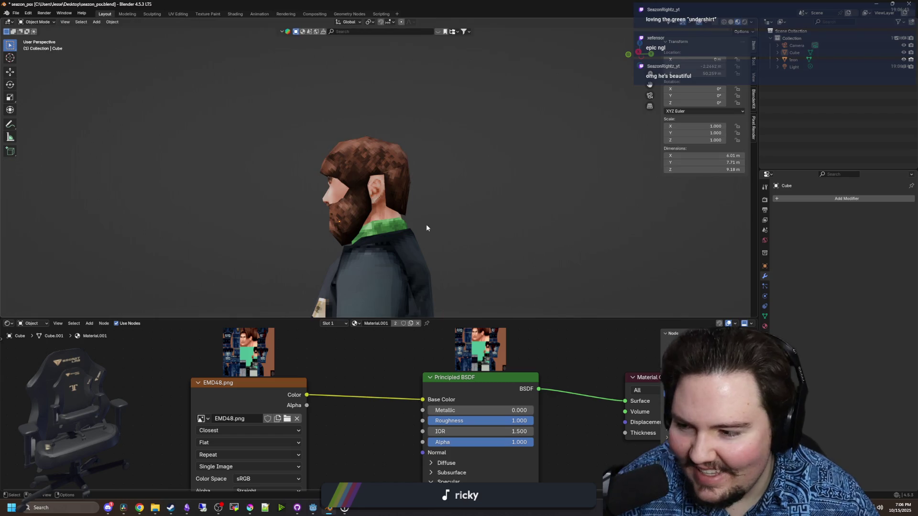
Select leon, orbit its front and back to check the name tag and collar, and enter Edit Mode
{"action": "mouse_move", "coordinate": [425, 224]}
{"action": "left_mouse_down"}
{"action": "mouse_move", "coordinate": [362, 171]}
{"action": "mouse_move", "coordinate": [382, 230]}
{"action": "mouse_move", "coordinate": [401, 232]}
{"action": "mouse_move", "coordinate": [305, 217]}
{"action": "mouse_move", "coordinate": [292, 205]}
{"action": "mouse_move", "coordinate": [266, 234]}
{"action": "mouse_move", "coordinate": [405, 240]}
{"action": "mouse_move", "coordinate": [346, 211]}
{"action": "mouse_move", "coordinate": [430, 209]}
{"action": "mouse_move", "coordinate": [383, 221]}
{"action": "mouse_move", "coordinate": [598, 264]}
{"action": "mouse_move", "coordinate": [522, 264]}
{"action": "mouse_move", "coordinate": [535, 226]}
{"action": "mouse_move", "coordinate": [416, 294]}
{"action": "mouse_move", "coordinate": [477, 253]}
{"action": "mouse_move", "coordinate": [299, 184]}
{"action": "mouse_move", "coordinate": [404, 248]}
{"action": "left_mouse_up"}
{"action": "scroll", "coordinate": [425, 143], "scroll_direction": "up", "scroll_amount": 3}
{"action": "scroll", "coordinate": [426, 143], "scroll_direction": "down", "scroll_amount": 3}
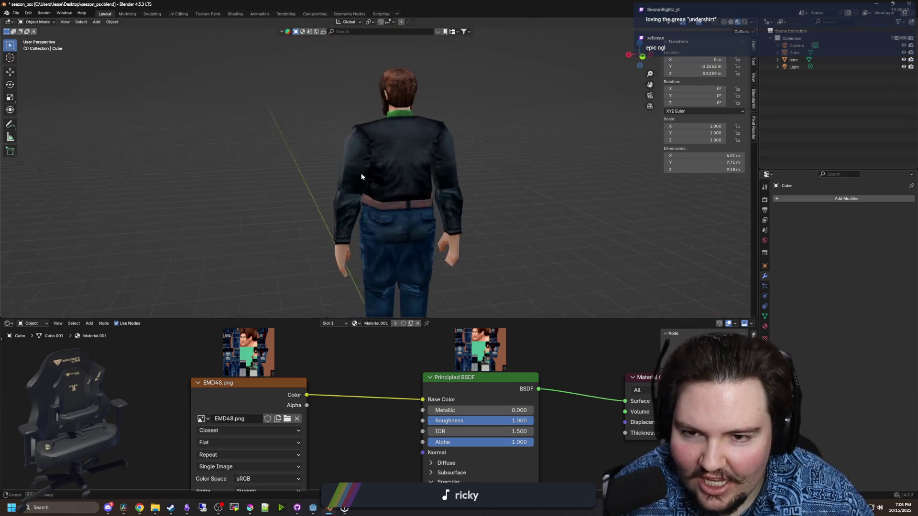
{"action": "scroll", "coordinate": [380, 171], "scroll_direction": "up", "scroll_amount": 4}
{"action": "left_click", "coordinate": [399, 174]}
{"action": "mouse_move", "coordinate": [398, 170]}
{"action": "left_mouse_down"}
{"action": "mouse_move", "coordinate": [350, 178]}
{"action": "mouse_move", "coordinate": [400, 202]}
{"action": "mouse_move", "coordinate": [451, 191]}
{"action": "mouse_move", "coordinate": [406, 217]}
{"action": "left_mouse_up"}
{"action": "scroll", "coordinate": [461, 181], "scroll_direction": "down", "scroll_amount": 4}
{"action": "key", "text": "Tab"}
{"action": "scroll", "coordinate": [358, 218], "scroll_direction": "up", "scroll_amount": 4}
{"action": "scroll", "coordinate": [359, 218], "scroll_direction": "up", "scroll_amount": 4}
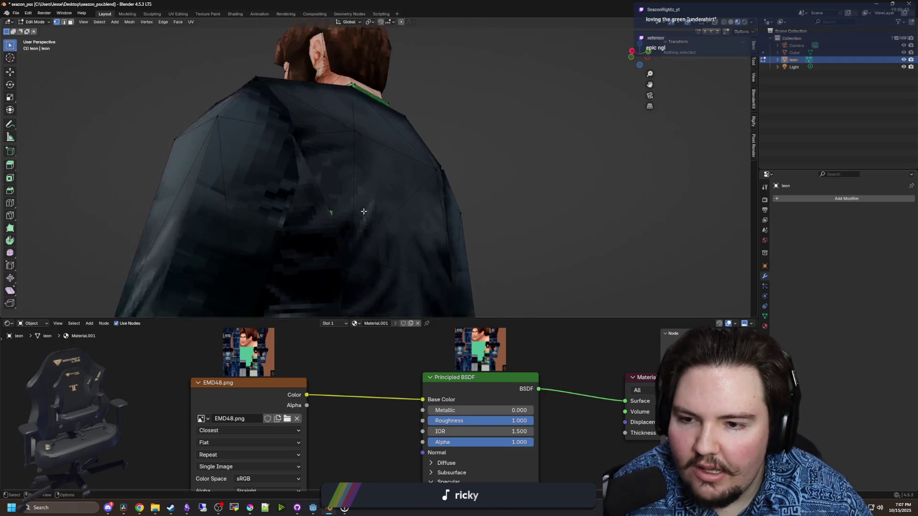
In UV Editing, frame a jacket-back triangle's UVs on the texture, then bring Krita back up
{"action": "left_click", "coordinate": [177, 13]}
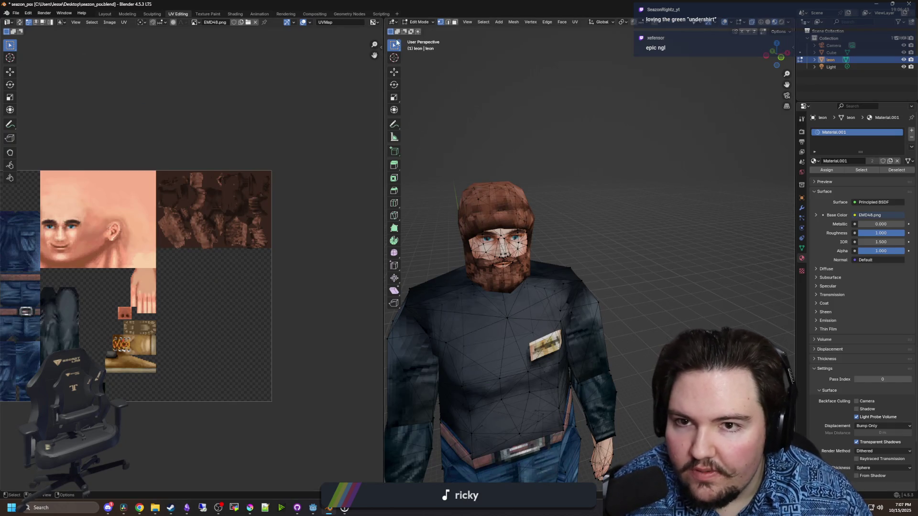
{"action": "left_click", "coordinate": [453, 23]}
{"action": "left_click_drag", "start_coordinate": [549, 268], "coordinate": [606, 297]}
{"action": "left_click", "coordinate": [599, 288]}
{"action": "scroll", "coordinate": [598, 289], "scroll_direction": "up", "scroll_amount": 2}
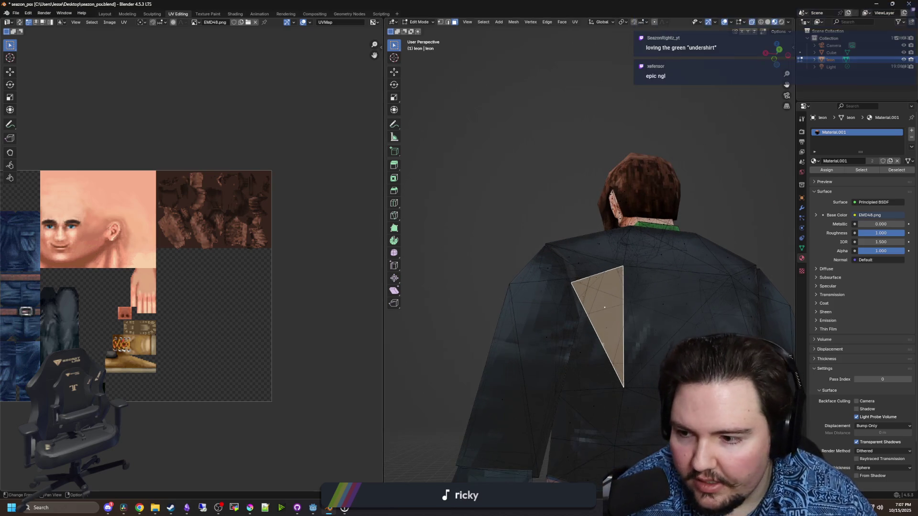
{"action": "scroll", "coordinate": [70, 290], "scroll_direction": "up", "scroll_amount": 4}
{"action": "key", "text": "KP_Decimal"}
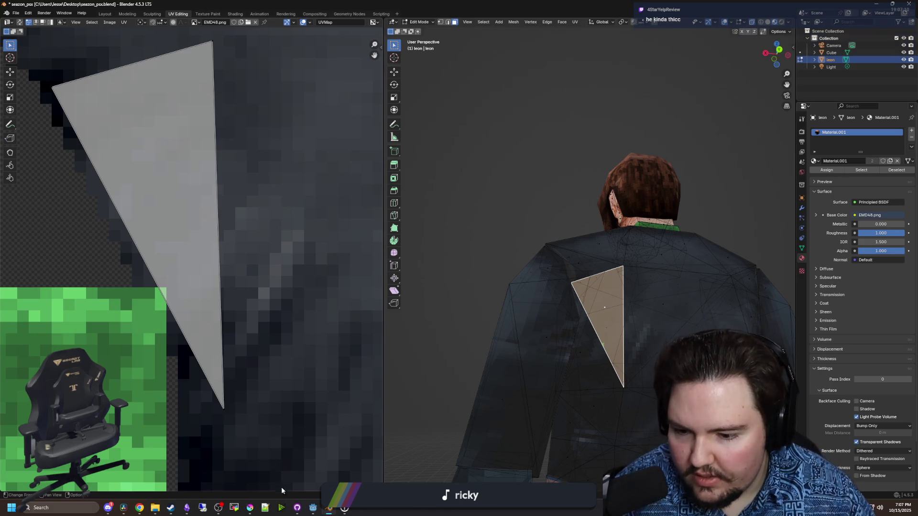
{"action": "left_click", "coordinate": [253, 510]}
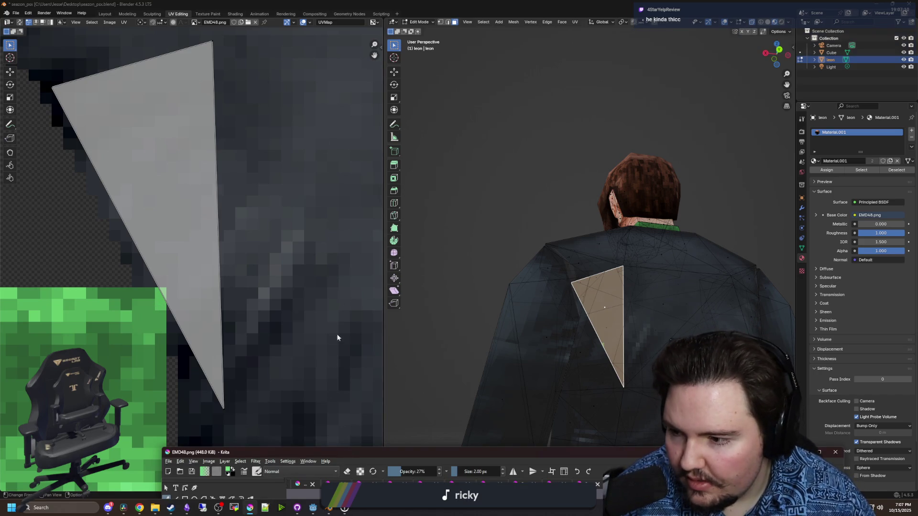
{"action": "double_click", "coordinate": [354, 447]}
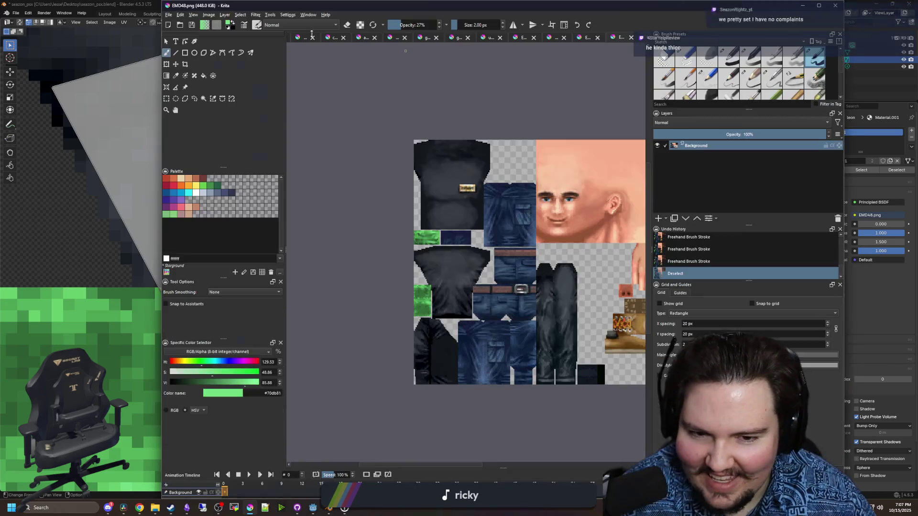
Maximize Krita, zoom in on the green patch, and pick the freehand brush with Pixel Art presets
{"action": "double_click", "coordinate": [453, 12]}
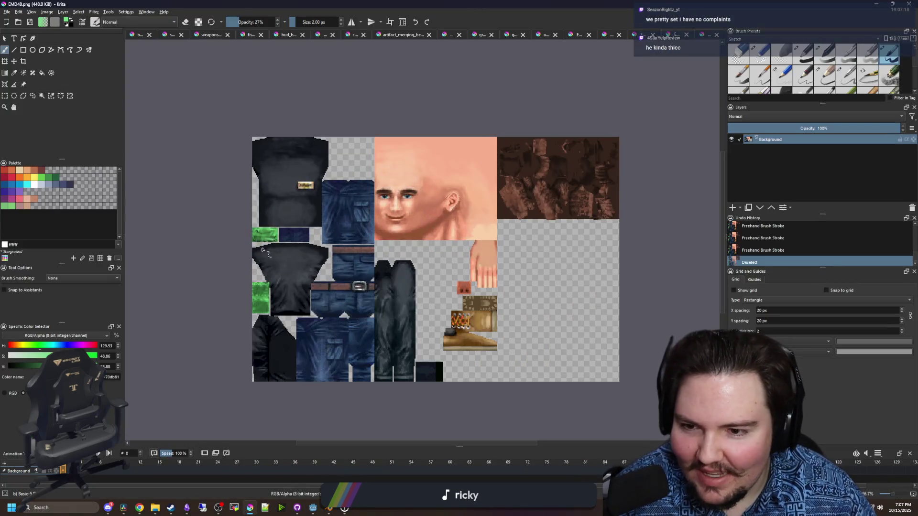
{"action": "scroll", "coordinate": [317, 252], "scroll_direction": "up", "scroll_amount": 10}
{"action": "scroll", "coordinate": [330, 243], "scroll_direction": "up", "scroll_amount": 1}
{"action": "key", "text": "b"}
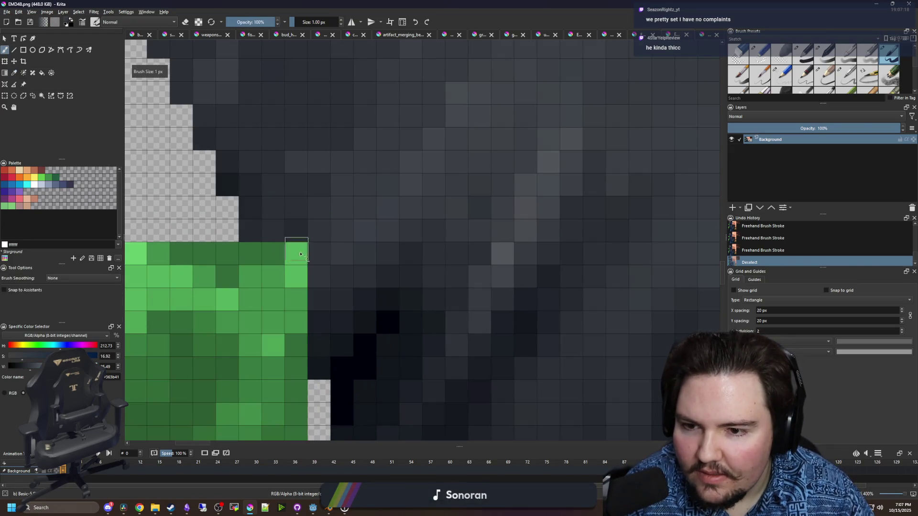
{"action": "scroll", "coordinate": [798, 68], "scroll_direction": "down", "scroll_amount": 2}
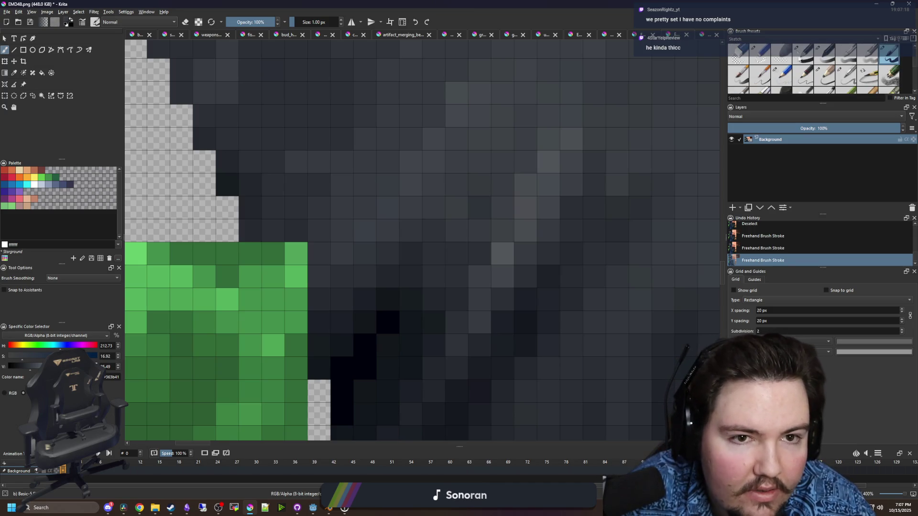
{"action": "left_click", "coordinate": [780, 40]}
{"action": "left_click", "coordinate": [753, 58]}
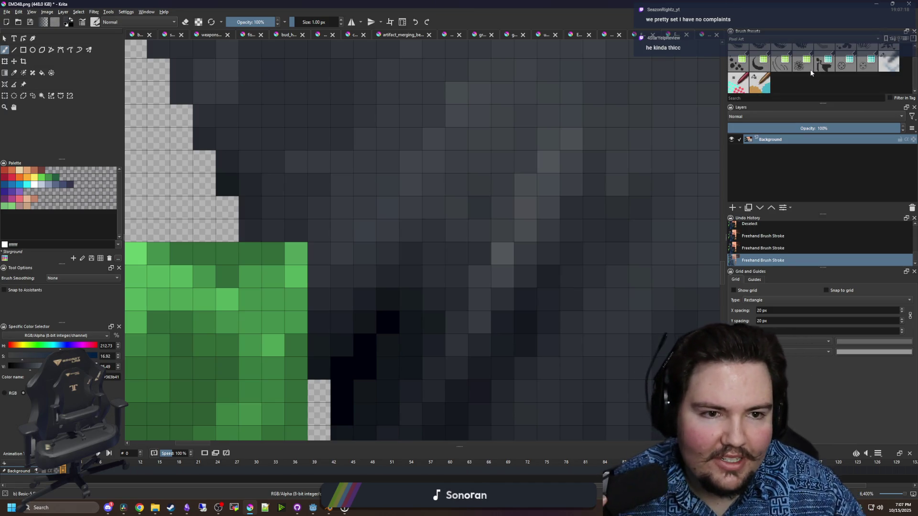
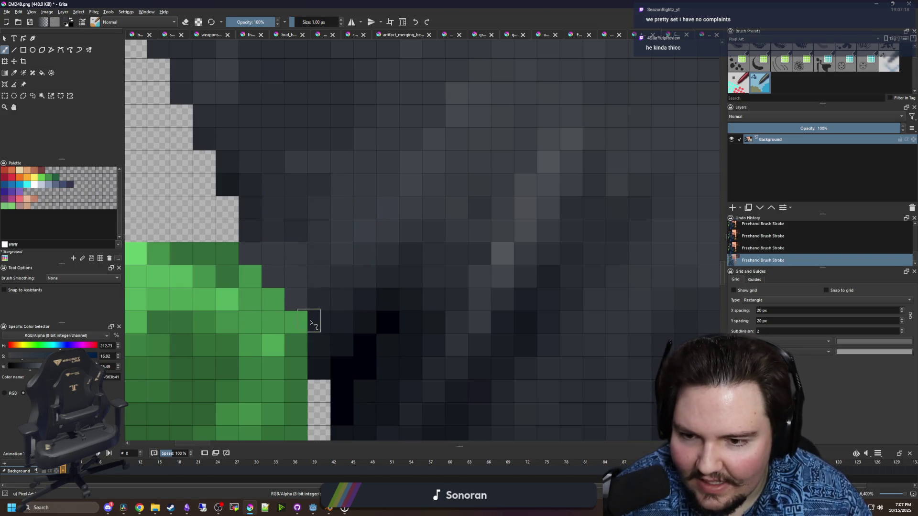
Undo the last brush stroke and paint the stray green pixel dark grey
{"action": "scroll", "coordinate": [309, 324], "scroll_direction": "down", "scroll_amount": 5}
{"action": "scroll", "coordinate": [319, 275], "scroll_direction": "up", "scroll_amount": 4}
{"action": "key", "text": "ctrl+z"}
{"action": "left_click", "coordinate": [317, 244]}
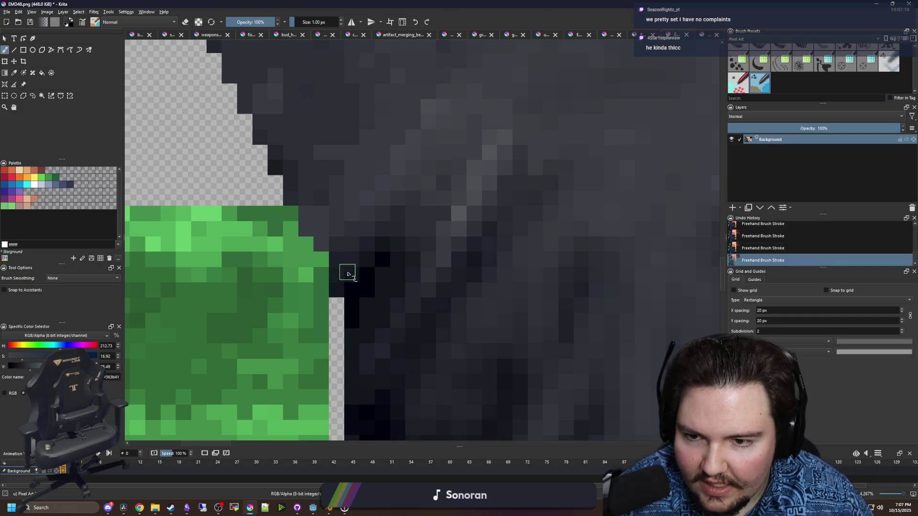
Save the edited texture as PNG and switch back to Blender
{"action": "scroll", "coordinate": [347, 255], "scroll_direction": "down", "scroll_amount": 3}
{"action": "scroll", "coordinate": [341, 287], "scroll_direction": "up", "scroll_amount": 4}
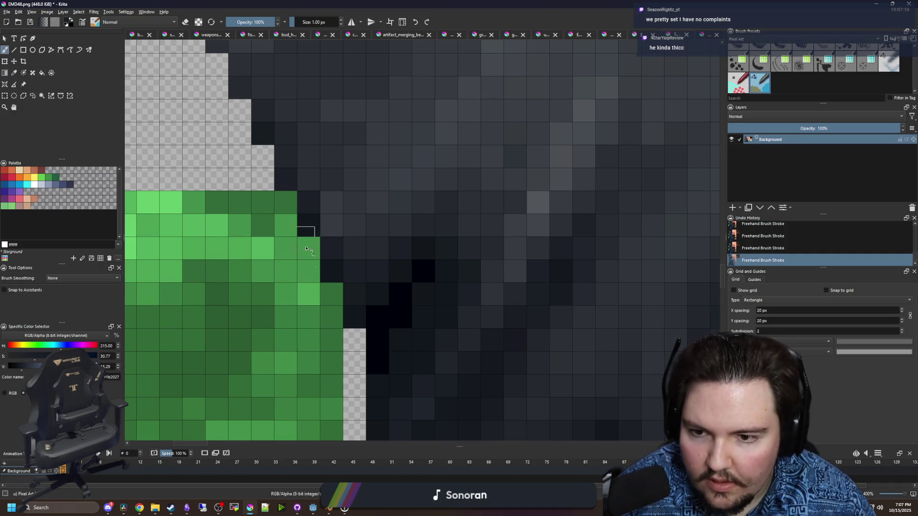
{"action": "scroll", "coordinate": [311, 282], "scroll_direction": "down", "scroll_amount": 3}
{"action": "scroll", "coordinate": [463, 287], "scroll_direction": "up", "scroll_amount": 5}
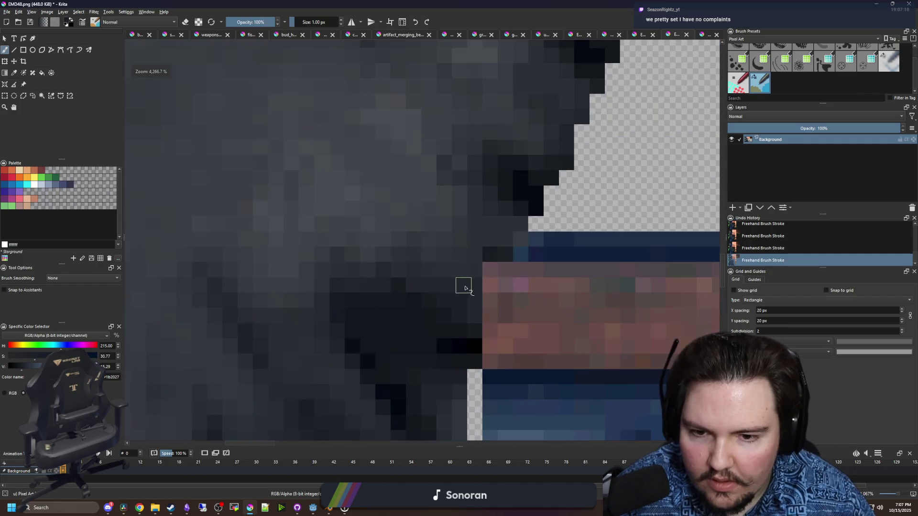
{"action": "scroll", "coordinate": [467, 284], "scroll_direction": "down", "scroll_amount": 5}
{"action": "key", "text": "ctrl+s"}
{"action": "key", "text": "Return"}
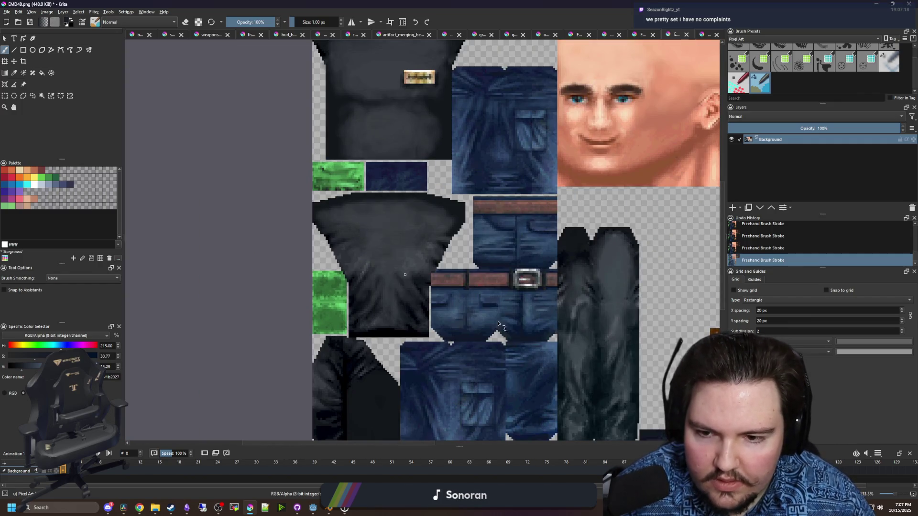
{"action": "key", "text": "super+Down"}
{"action": "key", "text": "super+Down"}
{"action": "scroll", "coordinate": [496, 428], "scroll_direction": "down", "scroll_amount": 3}
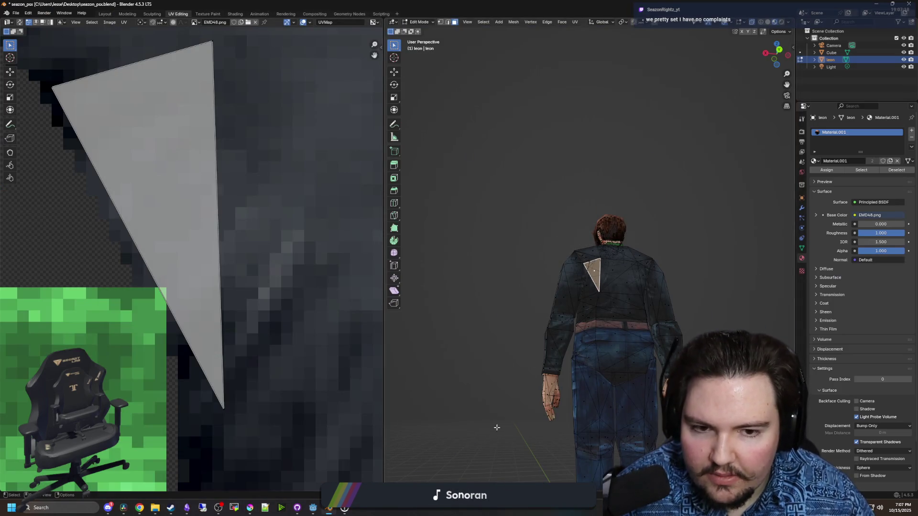
Return to Object Mode and reload EMD48.png into the Image Texture node on the Layout tab
{"action": "scroll", "coordinate": [473, 131], "scroll_direction": "down", "scroll_amount": 2}
{"action": "key", "text": "Tab"}
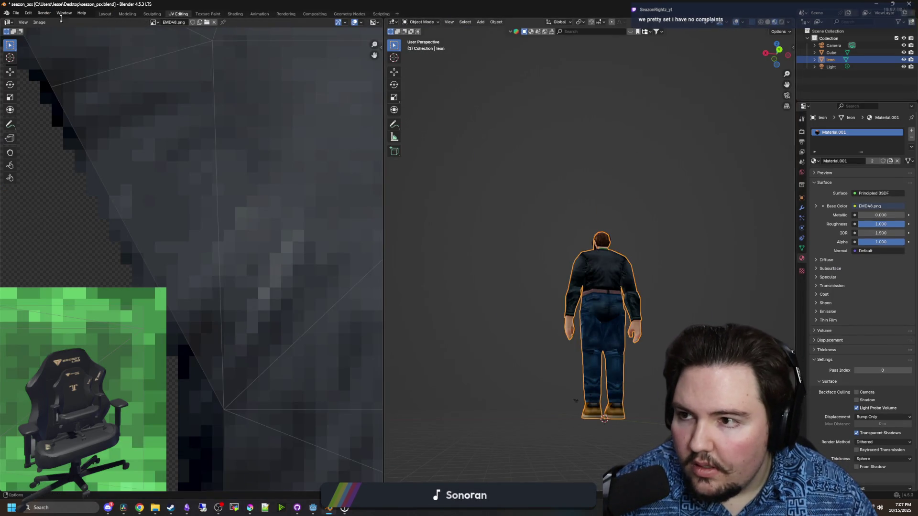
{"action": "left_click", "coordinate": [103, 15]}
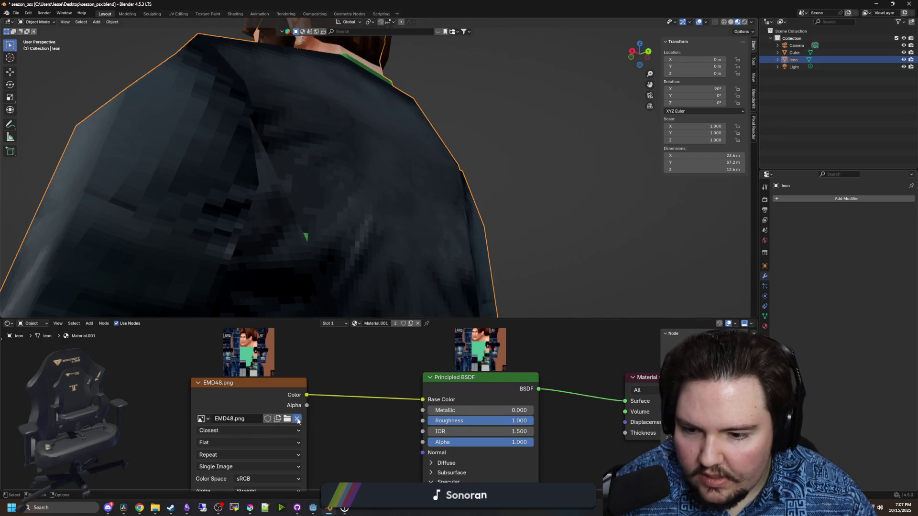
{"action": "left_click", "coordinate": [297, 419]}
{"action": "left_click", "coordinate": [296, 418]}
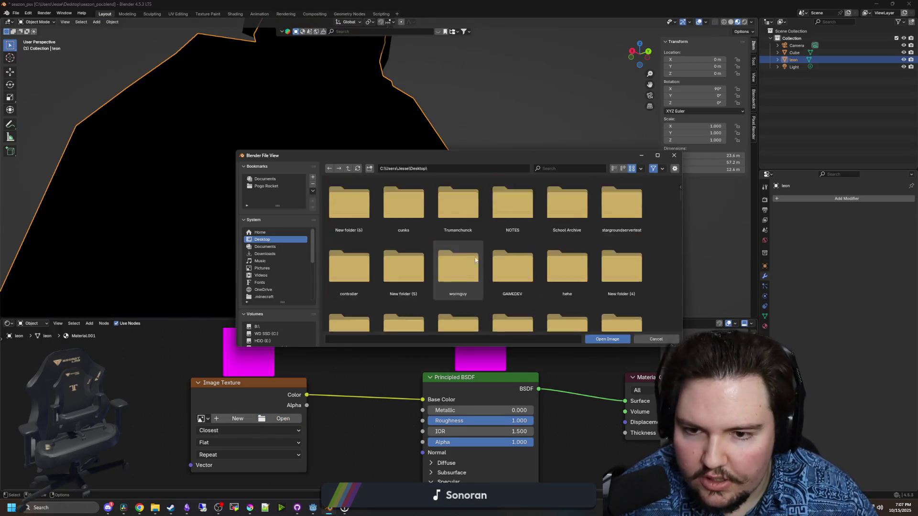
{"action": "scroll", "coordinate": [459, 254], "scroll_direction": "down", "scroll_amount": 10}
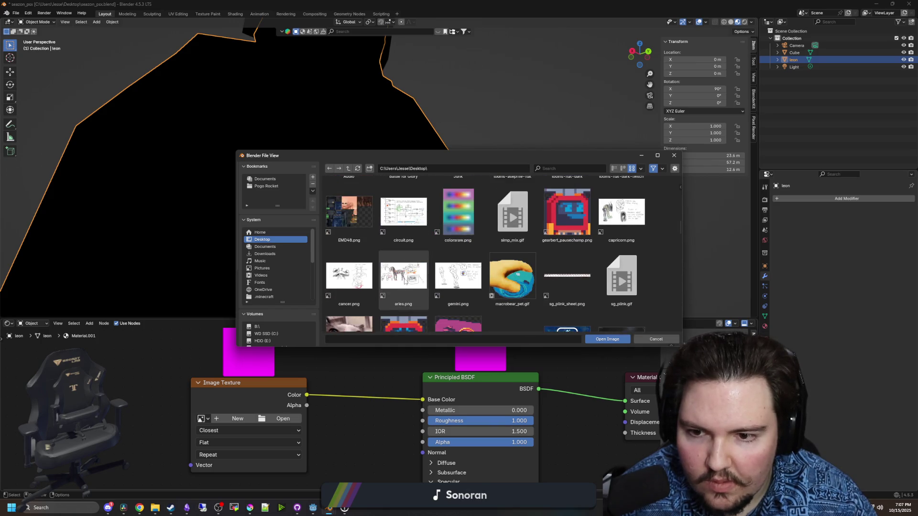
{"action": "scroll", "coordinate": [405, 282], "scroll_direction": "up", "scroll_amount": 3}
{"action": "double_click", "coordinate": [351, 268]}
Orbit to the character's front and save the blend file
{"action": "scroll", "coordinate": [354, 246], "scroll_direction": "down", "scroll_amount": 4}
{"action": "scroll", "coordinate": [363, 248], "scroll_direction": "up", "scroll_amount": 4}
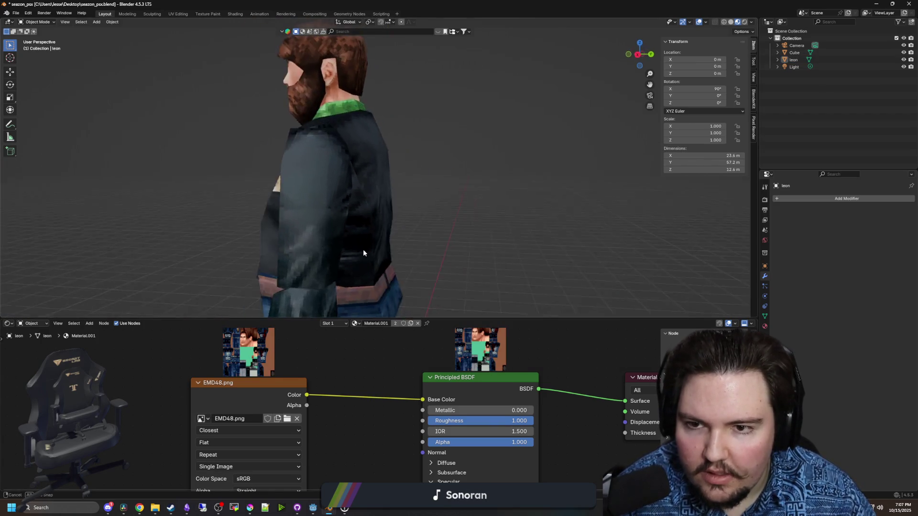
{"action": "mouse_move", "coordinate": [363, 248]}
{"action": "left_mouse_down"}
{"action": "mouse_move", "coordinate": [275, 277]}
{"action": "mouse_move", "coordinate": [425, 247]}
{"action": "mouse_move", "coordinate": [488, 249]}
{"action": "mouse_move", "coordinate": [465, 212]}
{"action": "mouse_move", "coordinate": [475, 240]}
{"action": "mouse_move", "coordinate": [449, 239]}
{"action": "mouse_move", "coordinate": [433, 185]}
{"action": "mouse_move", "coordinate": [373, 202]}
{"action": "mouse_move", "coordinate": [392, 215]}
{"action": "left_mouse_up"}
{"action": "scroll", "coordinate": [477, 247], "scroll_direction": "down", "scroll_amount": 3}
{"action": "key", "text": "ctrl+s"}
{"action": "scroll", "coordinate": [471, 229], "scroll_direction": "up", "scroll_amount": 2}
Orbit around to inspect the textured character from the back and three-quarter view
{"action": "scroll", "coordinate": [407, 134], "scroll_direction": "up", "scroll_amount": 5}
{"action": "scroll", "coordinate": [379, 191], "scroll_direction": "down", "scroll_amount": 2}
{"action": "scroll", "coordinate": [406, 223], "scroll_direction": "down", "scroll_amount": 3}
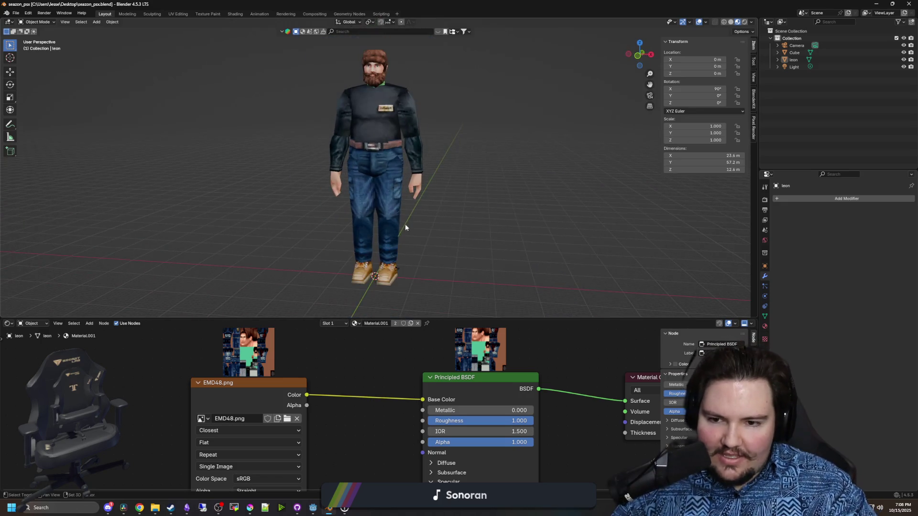
{"action": "mouse_move", "coordinate": [401, 247]}
{"action": "left_mouse_down"}
{"action": "mouse_move", "coordinate": [503, 238]}
{"action": "mouse_move", "coordinate": [409, 240]}
{"action": "mouse_move", "coordinate": [450, 223]}
{"action": "mouse_move", "coordinate": [504, 227]}
{"action": "mouse_move", "coordinate": [455, 234]}
{"action": "left_mouse_up"}
{"action": "scroll", "coordinate": [365, 188], "scroll_direction": "up", "scroll_amount": 2}
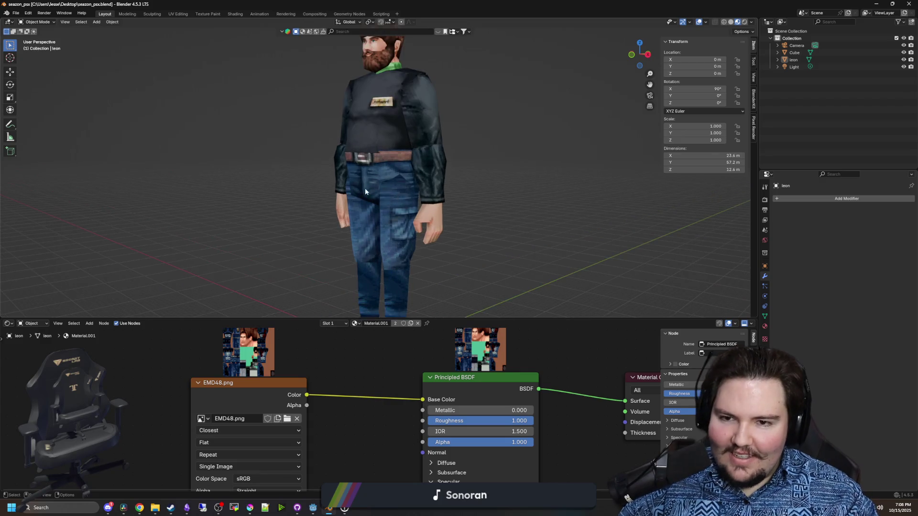
{"action": "left_click", "coordinate": [365, 188]}
{"action": "scroll", "coordinate": [459, 206], "scroll_direction": "up", "scroll_amount": 2}
{"action": "left_click", "coordinate": [452, 203]}
{"action": "scroll", "coordinate": [442, 196], "scroll_direction": "up", "scroll_amount": 2}
{"action": "scroll", "coordinate": [442, 197], "scroll_direction": "down", "scroll_amount": 4}
{"action": "mouse_move", "coordinate": [443, 196]}
{"action": "left_mouse_down"}
{"action": "mouse_move", "coordinate": [492, 191]}
{"action": "mouse_move", "coordinate": [504, 212]}
{"action": "mouse_move", "coordinate": [436, 209]}
{"action": "mouse_move", "coordinate": [475, 254]}
{"action": "mouse_move", "coordinate": [553, 215]}
{"action": "mouse_move", "coordinate": [492, 209]}
{"action": "mouse_move", "coordinate": [508, 193]}
{"action": "left_mouse_up"}
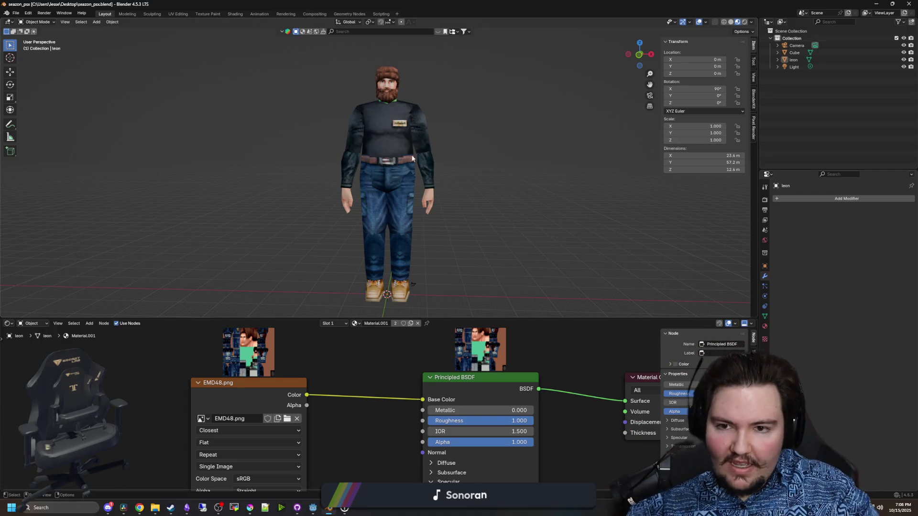
{"action": "left_click_drag", "start_coordinate": [505, 192], "coordinate": [566, 160]}
{"action": "scroll", "coordinate": [430, 251], "scroll_direction": "up", "scroll_amount": 8}
Save, then delete the Camera and Light objects from the scene
{"action": "mouse_move", "coordinate": [370, 245]}
{"action": "left_mouse_down"}
{"action": "mouse_move", "coordinate": [401, 199]}
{"action": "mouse_move", "coordinate": [232, 204]}
{"action": "mouse_move", "coordinate": [415, 226]}
{"action": "mouse_move", "coordinate": [353, 199]}
{"action": "mouse_move", "coordinate": [495, 209]}
{"action": "mouse_move", "coordinate": [474, 231]}
{"action": "mouse_move", "coordinate": [345, 227]}
{"action": "mouse_move", "coordinate": [446, 244]}
{"action": "mouse_move", "coordinate": [312, 211]}
{"action": "mouse_move", "coordinate": [361, 270]}
{"action": "mouse_move", "coordinate": [357, 254]}
{"action": "mouse_move", "coordinate": [258, 253]}
{"action": "mouse_move", "coordinate": [364, 270]}
{"action": "mouse_move", "coordinate": [361, 250]}
{"action": "mouse_move", "coordinate": [481, 252]}
{"action": "mouse_move", "coordinate": [401, 264]}
{"action": "mouse_move", "coordinate": [396, 257]}
{"action": "left_mouse_up"}
{"action": "key", "text": "ctrl+s"}
{"action": "left_click", "coordinate": [402, 258]}
{"action": "key", "text": "Delete"}
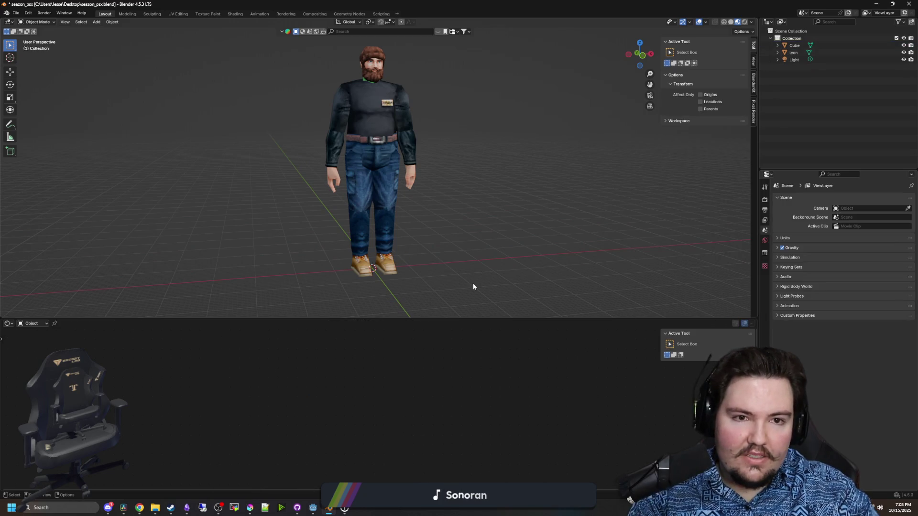
{"action": "key", "text": "Delete"}
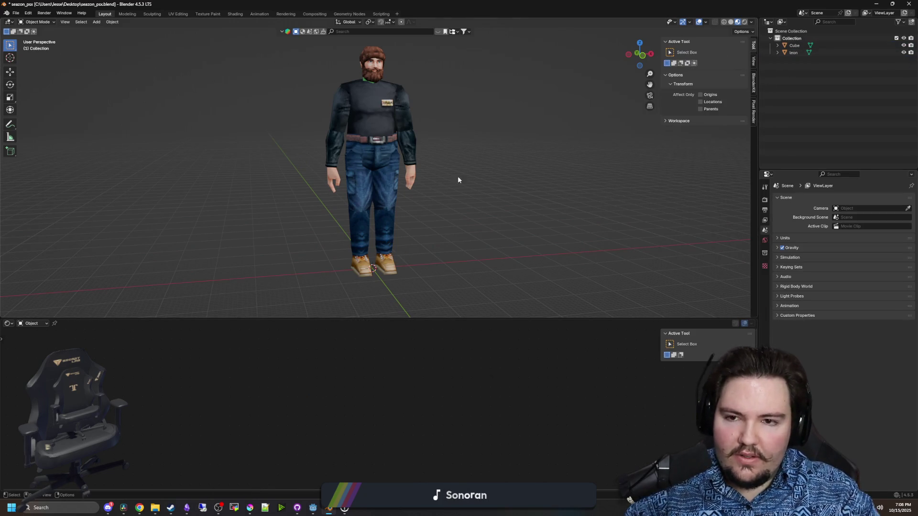
Select leon, toggle Edit Mode on and off, and check its object transform properties
{"action": "left_click_drag", "start_coordinate": [457, 180], "coordinate": [475, 207]}
{"action": "left_click", "coordinate": [376, 165]}
{"action": "left_click_drag", "start_coordinate": [376, 165], "coordinate": [506, 219]}
{"action": "key", "text": "Tab"}
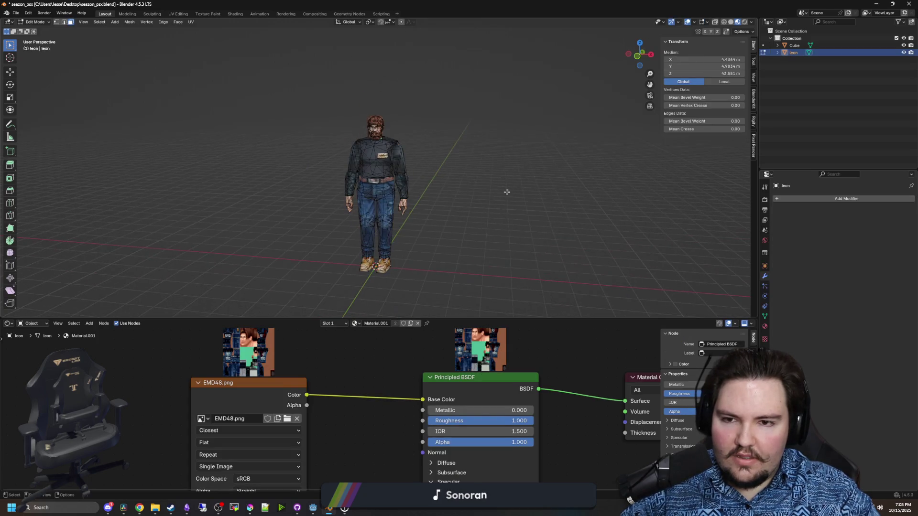
{"action": "key", "text": "Tab"}
{"action": "scroll", "coordinate": [269, 149], "scroll_direction": "up", "scroll_amount": 2}
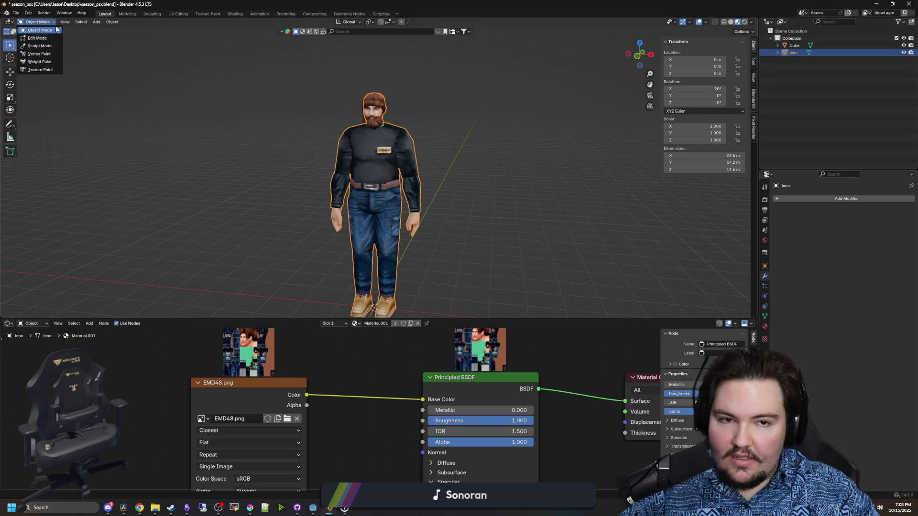
{"action": "left_click", "coordinate": [777, 53]}
{"action": "left_click", "coordinate": [782, 53]}
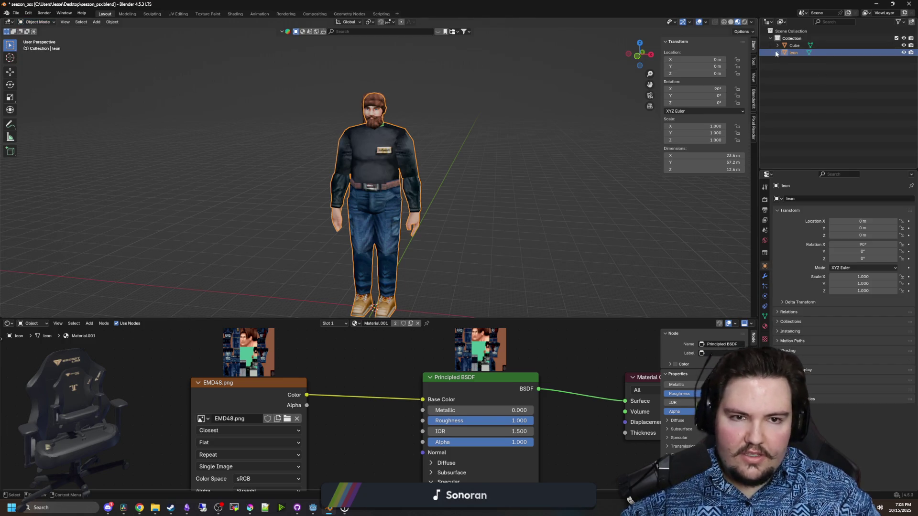
{"action": "left_click", "coordinate": [543, 139]}
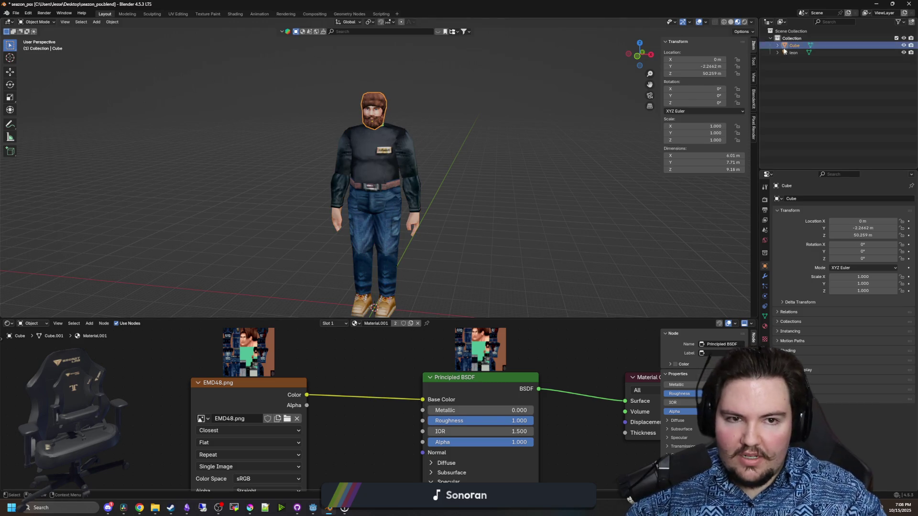
Frame the head and toggle the bearded head and body visibility to compare from behind
{"action": "key", "text": "KP_Decimal"}
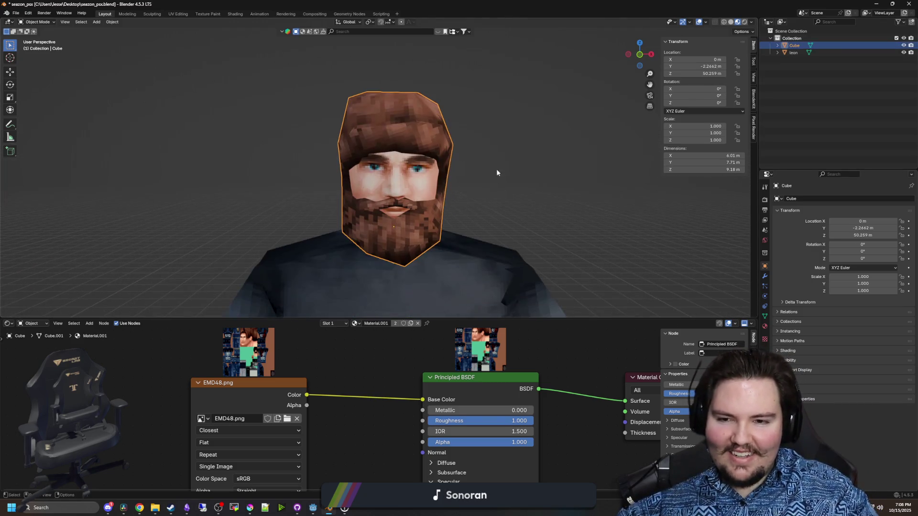
{"action": "left_click", "coordinate": [903, 45]}
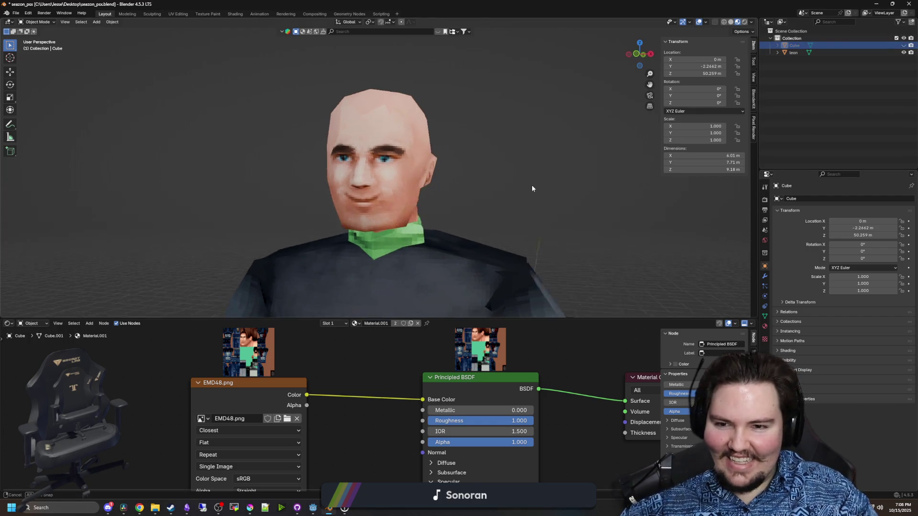
{"action": "left_click", "coordinate": [903, 45]}
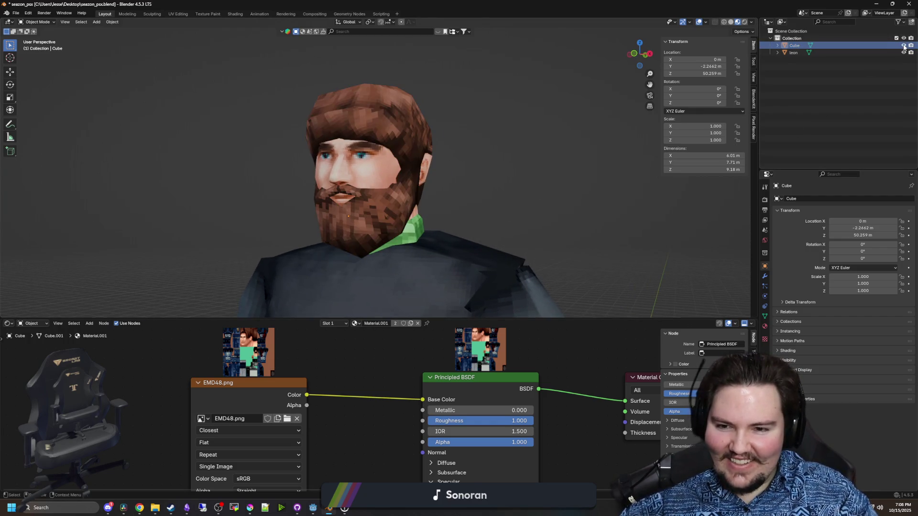
{"action": "left_click", "coordinate": [903, 45]}
{"action": "key", "text": "KP_6"}
{"action": "key", "text": "KP_6"}
{"action": "key", "text": "KP_6"}
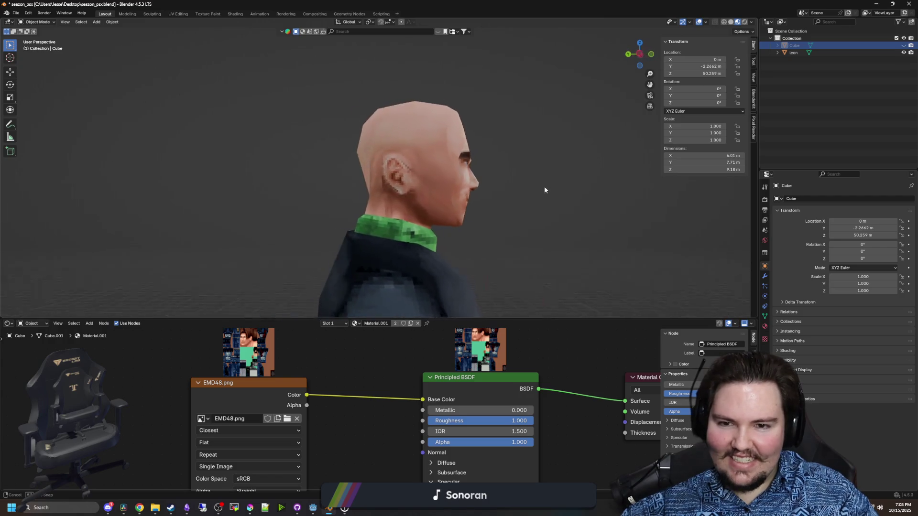
{"action": "left_click", "coordinate": [902, 52]}
{"action": "left_click", "coordinate": [902, 45]}
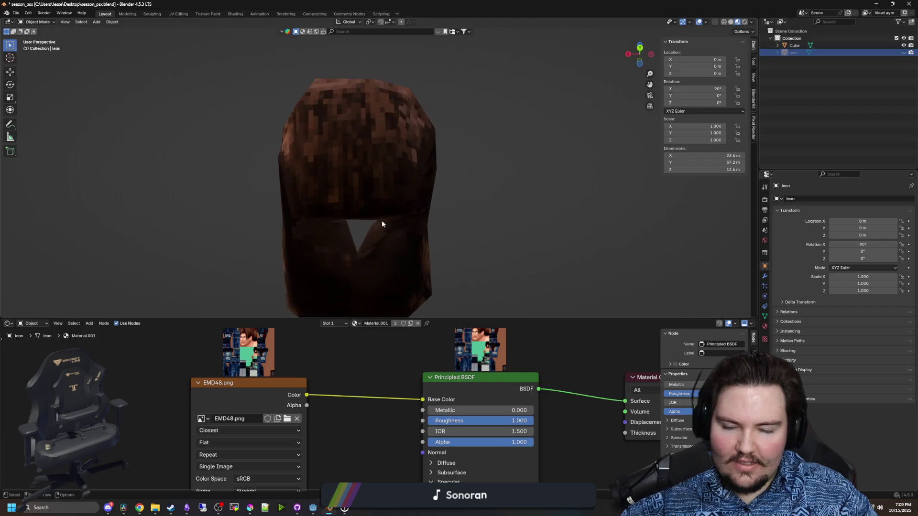
Select the hair-and-beard mesh and toggle its visibility while orbiting the head
{"action": "mouse_move", "coordinate": [381, 224]}
{"action": "left_mouse_down"}
{"action": "mouse_move", "coordinate": [324, 272]}
{"action": "mouse_move", "coordinate": [506, 194]}
{"action": "mouse_move", "coordinate": [386, 207]}
{"action": "mouse_move", "coordinate": [509, 213]}
{"action": "mouse_move", "coordinate": [501, 205]}
{"action": "mouse_move", "coordinate": [426, 213]}
{"action": "mouse_move", "coordinate": [405, 183]}
{"action": "left_mouse_up"}
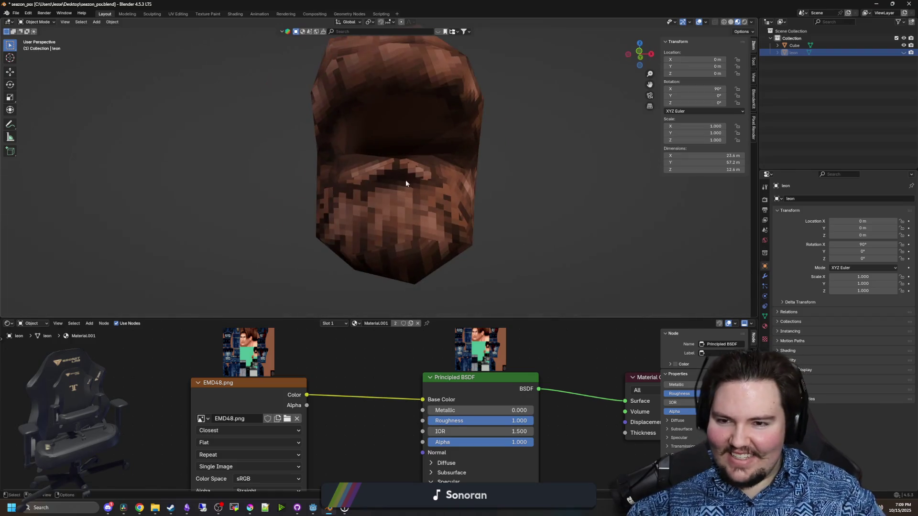
{"action": "mouse_move", "coordinate": [458, 208]}
{"action": "left_mouse_down"}
{"action": "mouse_move", "coordinate": [361, 232]}
{"action": "mouse_move", "coordinate": [346, 188]}
{"action": "mouse_move", "coordinate": [240, 215]}
{"action": "mouse_move", "coordinate": [314, 208]}
{"action": "mouse_move", "coordinate": [375, 180]}
{"action": "left_mouse_up"}
{"action": "left_click", "coordinate": [376, 180]}
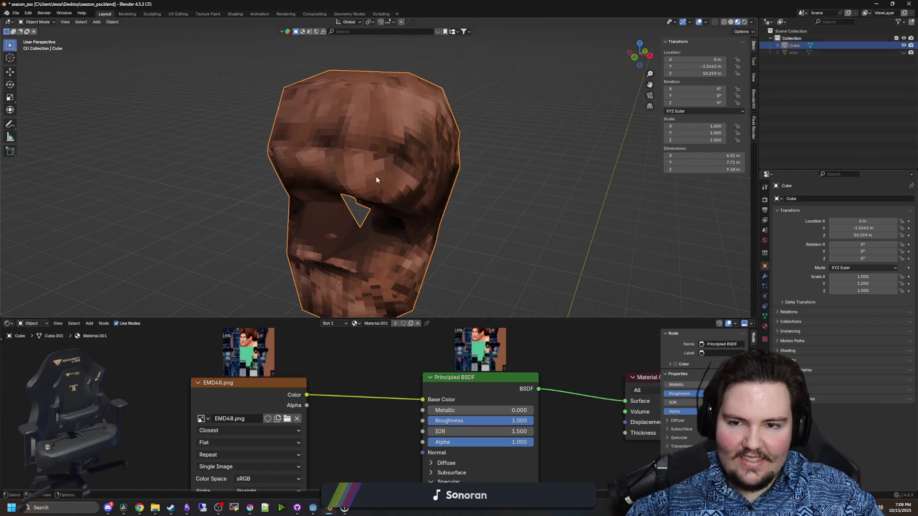
{"action": "left_click", "coordinate": [904, 52], "text": "ctrl"}
{"action": "left_click", "coordinate": [903, 45]}
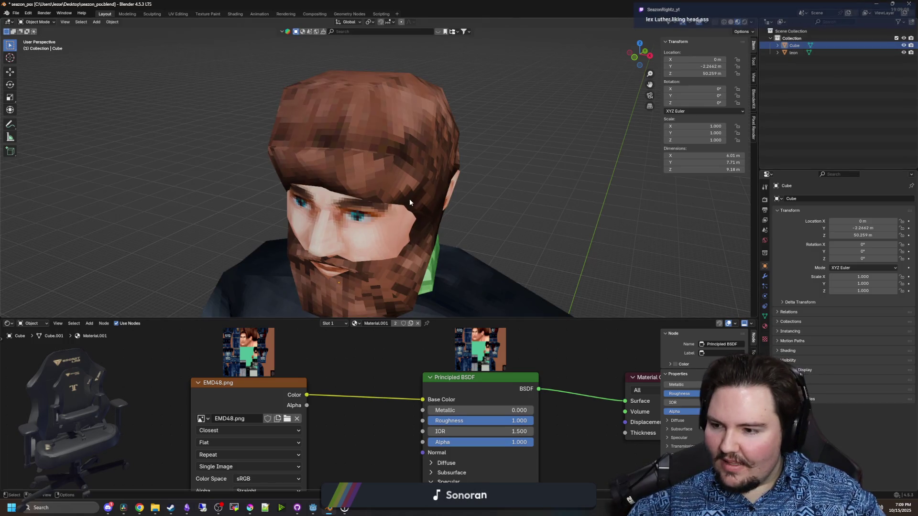
{"action": "left_click_drag", "start_coordinate": [409, 199], "coordinate": [349, 99]}
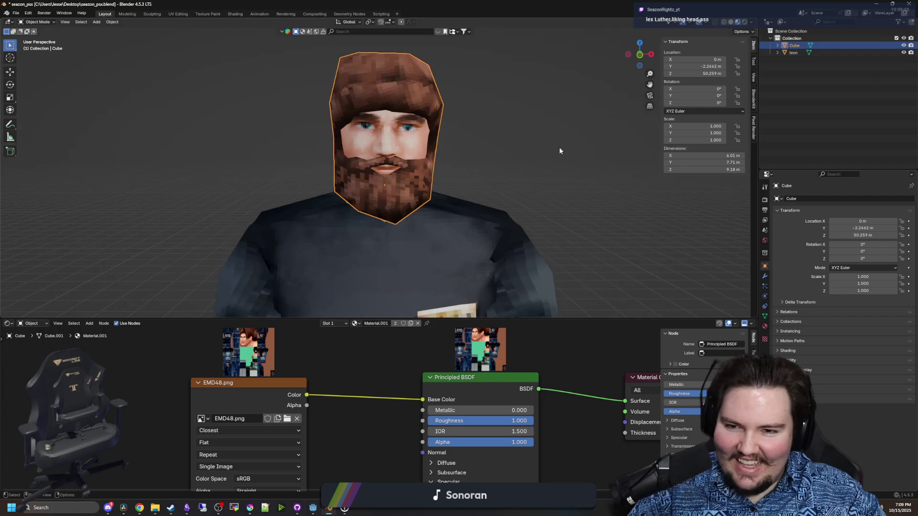
{"action": "left_click", "coordinate": [904, 45]}
{"action": "left_click", "coordinate": [904, 46]}
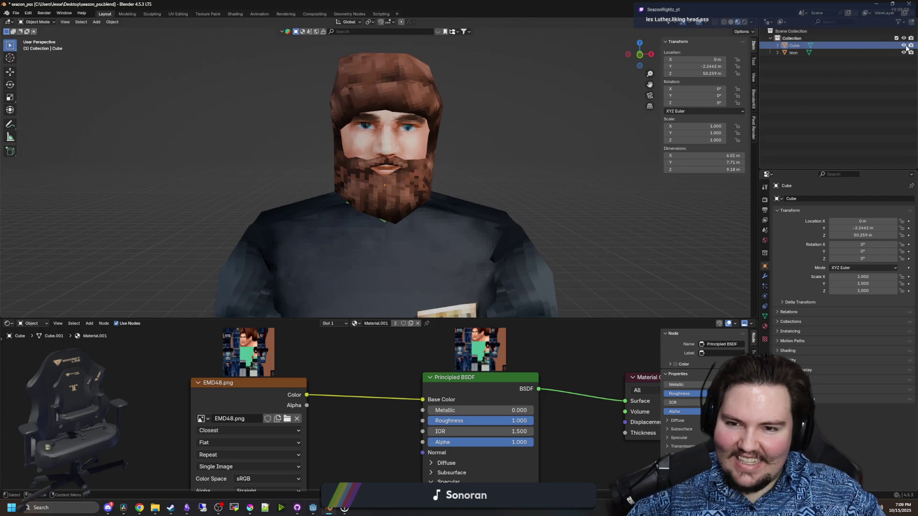
{"action": "left_click", "coordinate": [904, 46]}
Hide the bald placeholder head to reveal the beard, then select the bearded model
{"action": "mouse_move", "coordinate": [335, 194]}
{"action": "left_mouse_down"}
{"action": "mouse_move", "coordinate": [482, 193]}
{"action": "mouse_move", "coordinate": [360, 194]}
{"action": "left_mouse_up"}
{"action": "scroll", "coordinate": [360, 194], "scroll_direction": "down", "scroll_amount": 4}
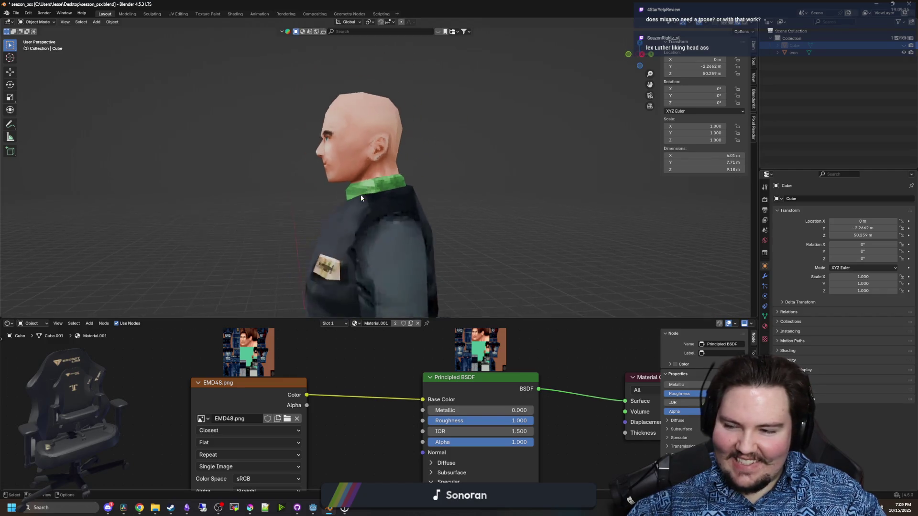
{"action": "mouse_move", "coordinate": [353, 228]}
{"action": "left_mouse_down"}
{"action": "mouse_move", "coordinate": [371, 229]}
{"action": "mouse_move", "coordinate": [336, 263]}
{"action": "mouse_move", "coordinate": [416, 250]}
{"action": "left_mouse_up"}
{"action": "scroll", "coordinate": [369, 210], "scroll_direction": "up", "scroll_amount": 4}
{"action": "left_click", "coordinate": [904, 44]}
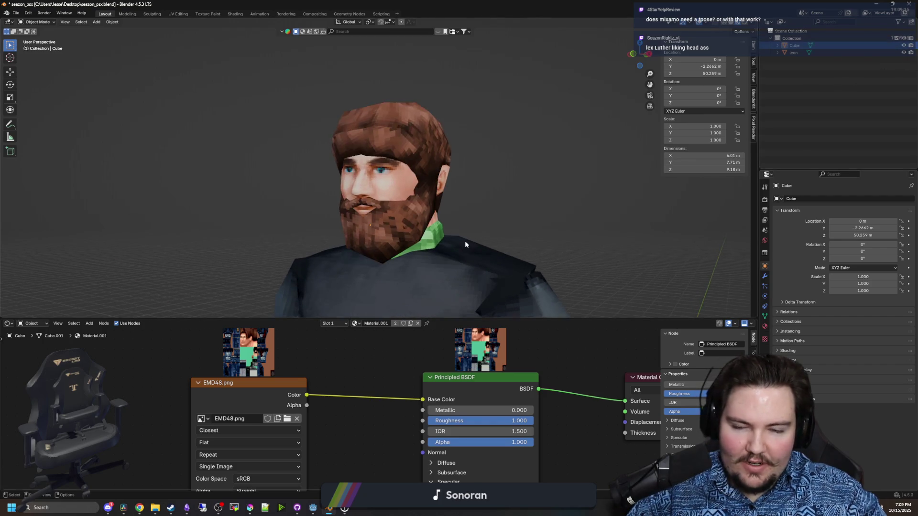
{"action": "scroll", "coordinate": [465, 240], "scroll_direction": "down", "scroll_amount": 3}
{"action": "left_click", "coordinate": [371, 179]}
{"action": "key", "text": "Tab"}
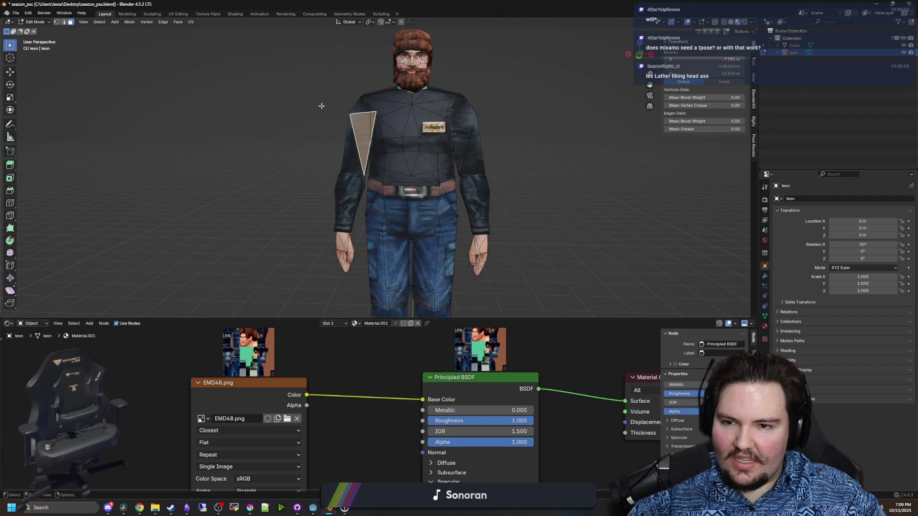
{"action": "key", "text": "1"}
{"action": "key", "text": "alt+a"}
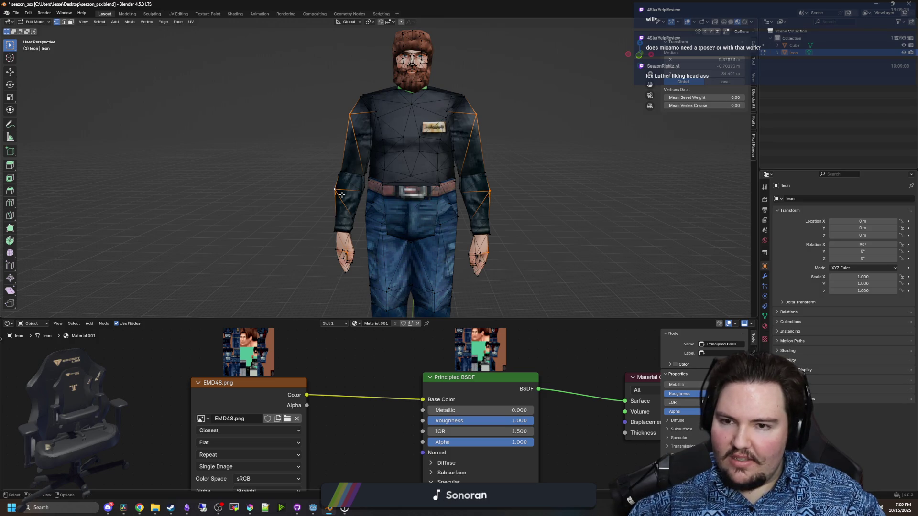
{"action": "left_click", "coordinate": [101, 23]}
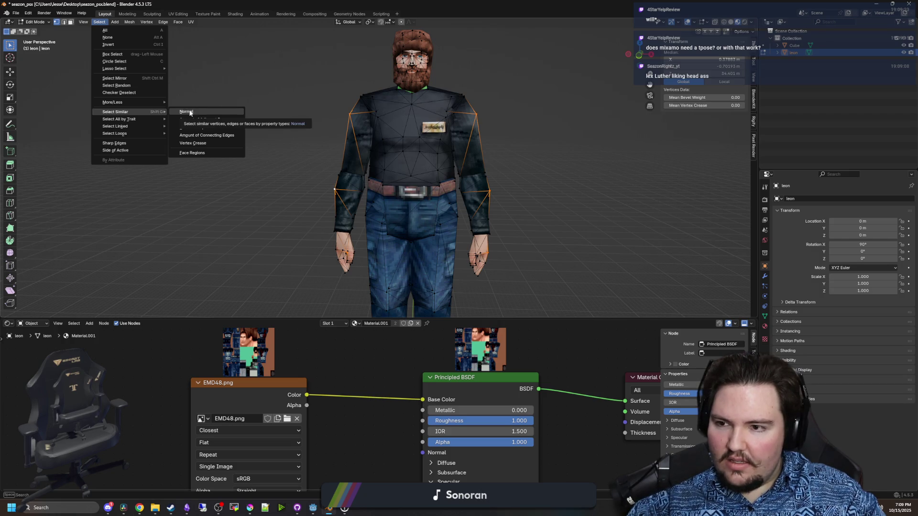
{"action": "left_click", "coordinate": [183, 127]}
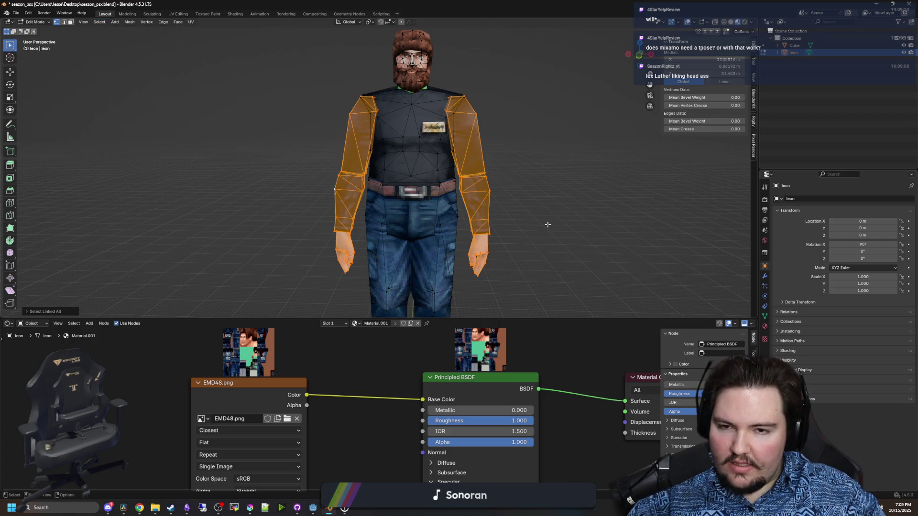
{"action": "key", "text": "r"}
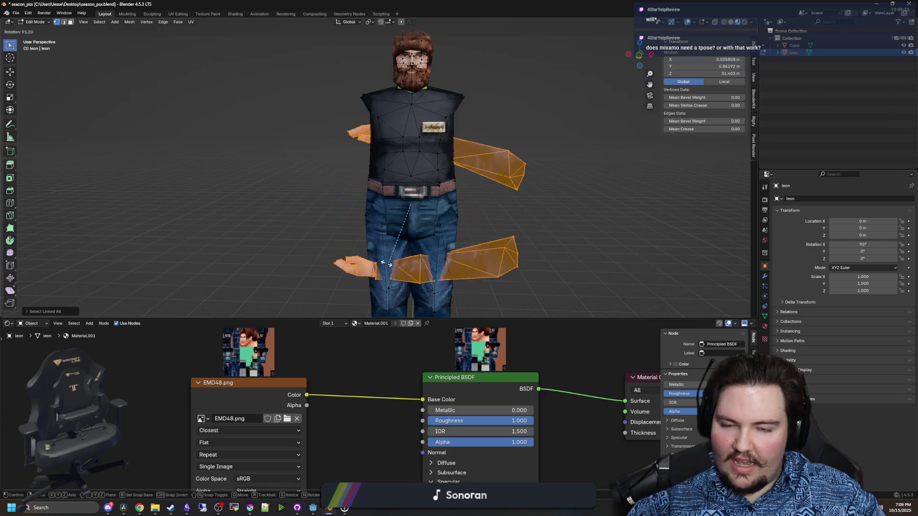
{"action": "key", "text": "Escape"}
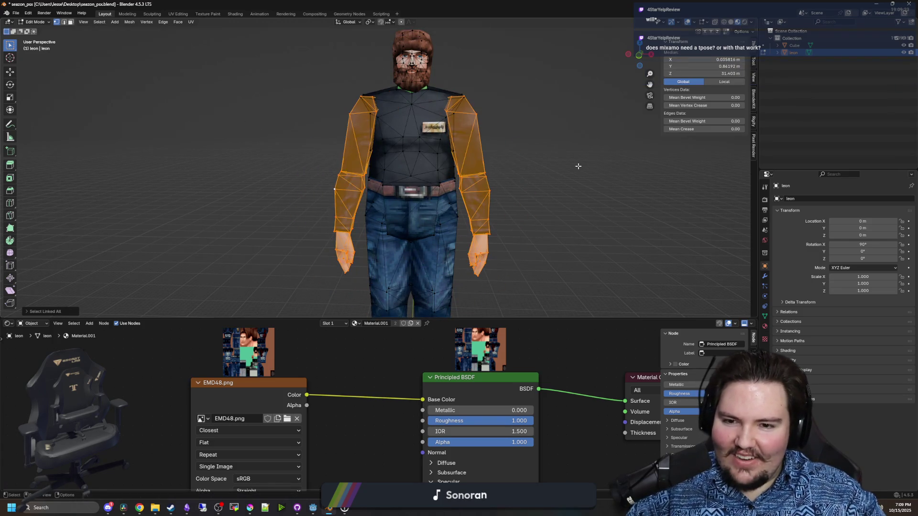
{"action": "key", "text": "Tab"}
{"action": "left_click_drag", "start_coordinate": [528, 169], "coordinate": [542, 184]}
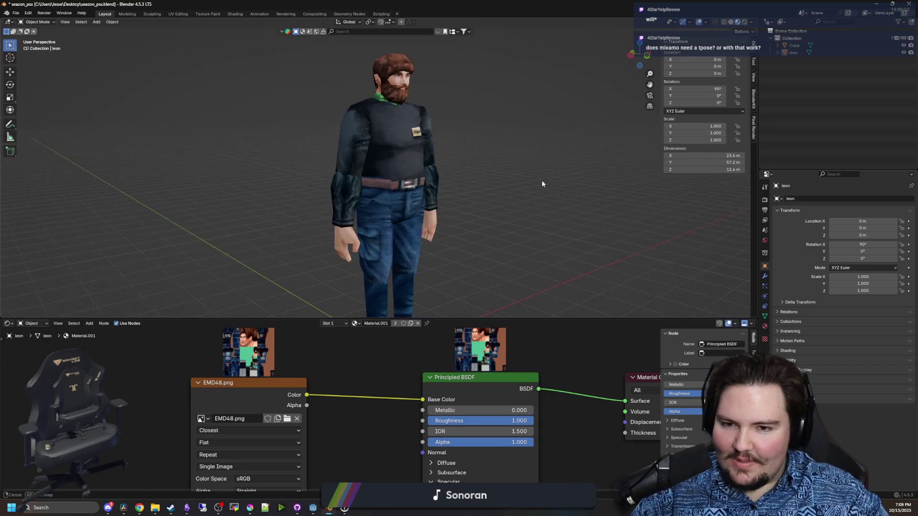
{"action": "scroll", "coordinate": [481, 190], "scroll_direction": "down", "scroll_amount": 3}
{"action": "key", "text": "ctrl+s"}
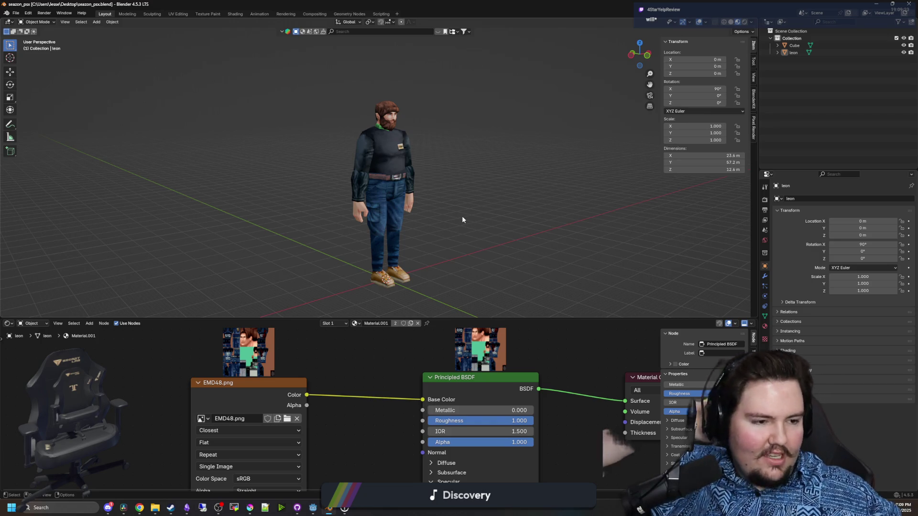
Frame the character's shoes and save the file
{"action": "scroll", "coordinate": [462, 218], "scroll_direction": "up", "scroll_amount": 5}
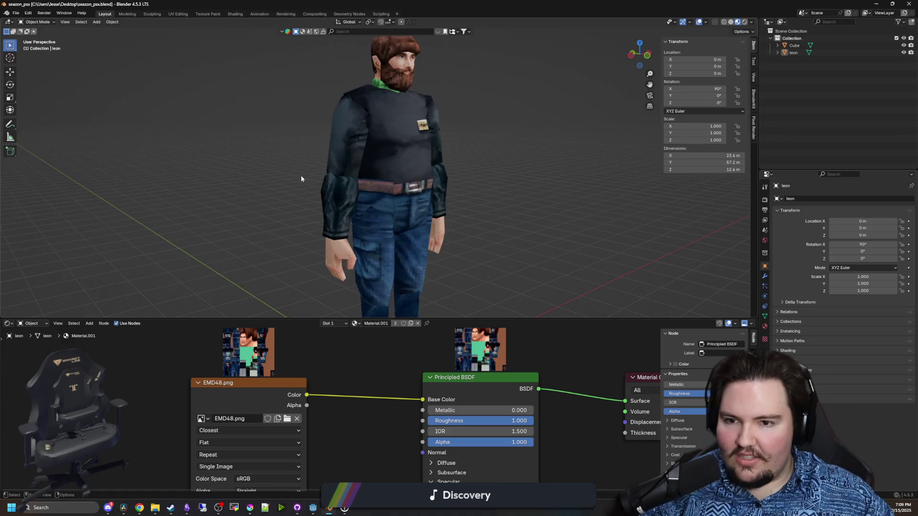
{"action": "left_click", "coordinate": [338, 146]}
{"action": "left_click", "coordinate": [307, 206]}
{"action": "scroll", "coordinate": [274, 200], "scroll_direction": "down", "scroll_amount": 5}
{"action": "scroll", "coordinate": [286, 207], "scroll_direction": "up", "scroll_amount": 5}
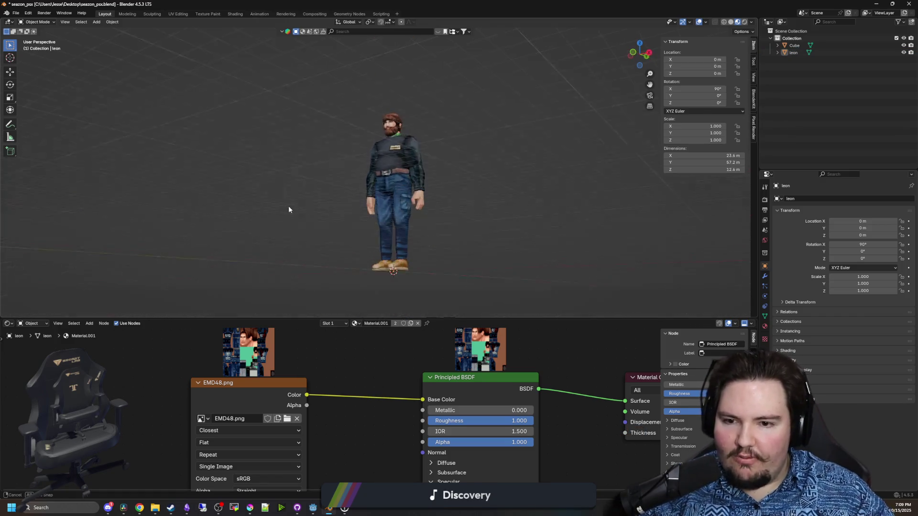
{"action": "left_click_drag", "start_coordinate": [418, 268], "coordinate": [438, 232]}
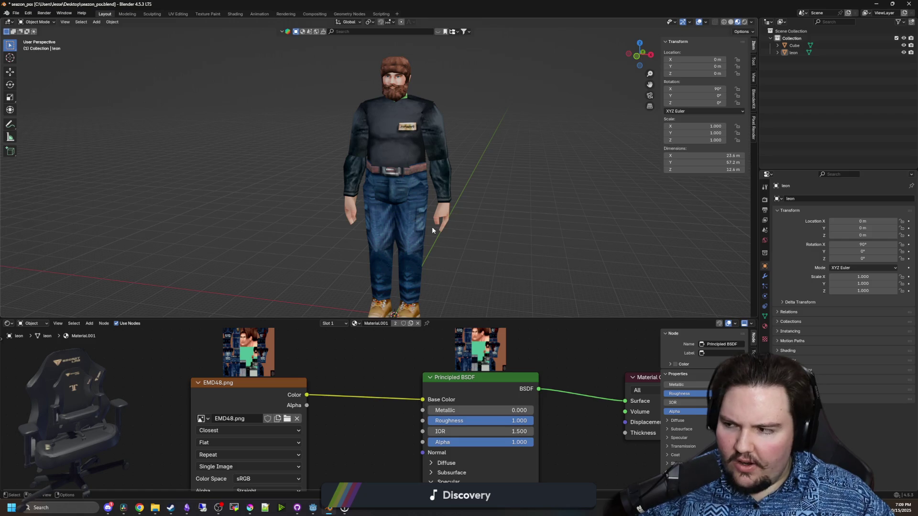
{"action": "scroll", "coordinate": [431, 227], "scroll_direction": "down", "scroll_amount": 2}
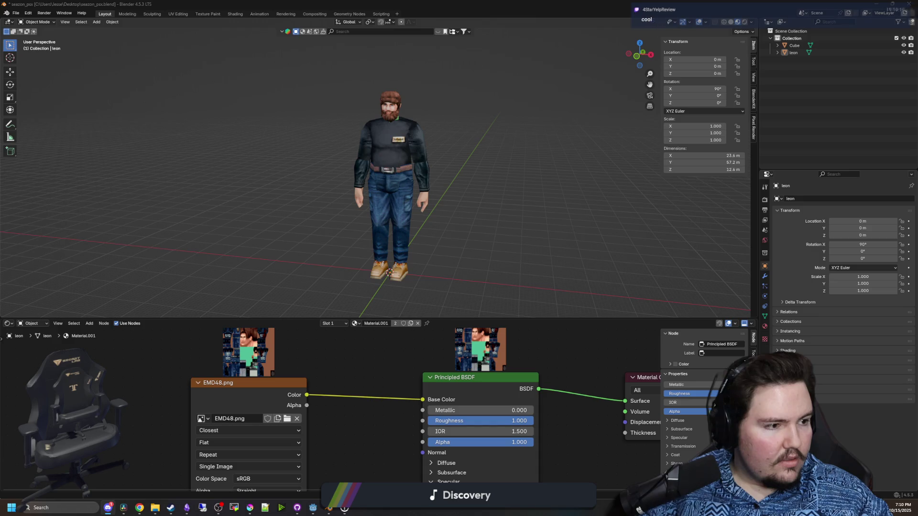
{"action": "key", "text": "ctrl+s"}
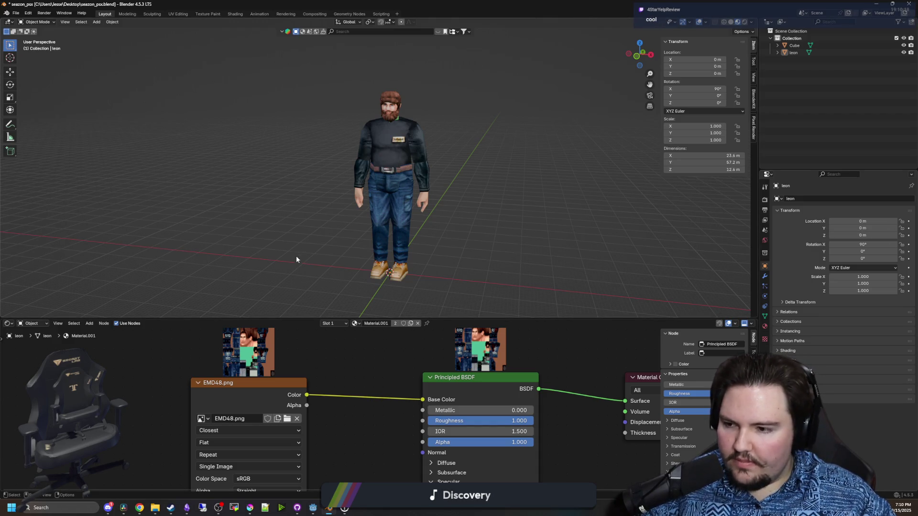
Orbit around the character's torso to inspect it
{"action": "scroll", "coordinate": [369, 241], "scroll_direction": "up", "scroll_amount": 3}
{"action": "mouse_move", "coordinate": [369, 241]}
{"action": "left_mouse_down"}
{"action": "mouse_move", "coordinate": [418, 236]}
{"action": "mouse_move", "coordinate": [299, 214]}
{"action": "mouse_move", "coordinate": [458, 213]}
{"action": "mouse_move", "coordinate": [460, 131]}
{"action": "mouse_move", "coordinate": [422, 162]}
{"action": "mouse_move", "coordinate": [424, 215]}
{"action": "mouse_move", "coordinate": [421, 190]}
{"action": "mouse_move", "coordinate": [521, 166]}
{"action": "left_mouse_up"}
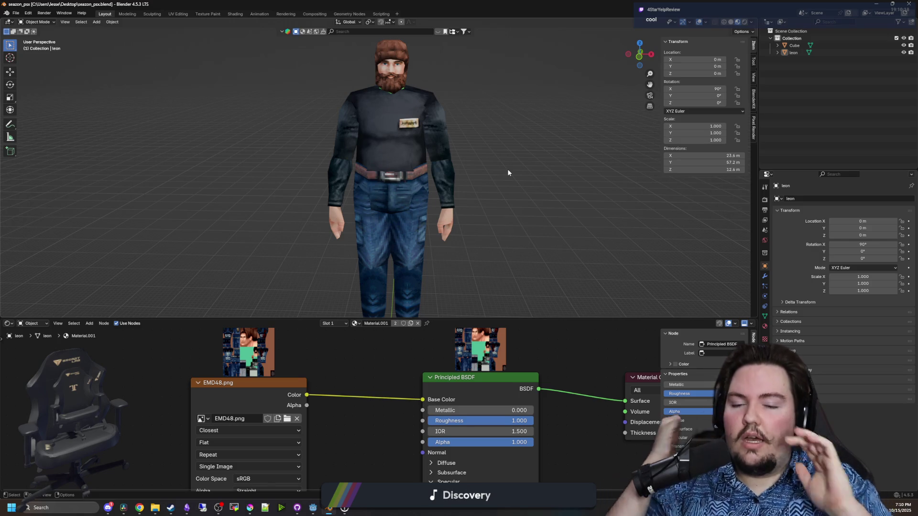
{"action": "mouse_move", "coordinate": [508, 172]}
{"action": "left_mouse_down"}
{"action": "mouse_move", "coordinate": [485, 196]}
{"action": "mouse_move", "coordinate": [568, 204]}
{"action": "mouse_move", "coordinate": [551, 266]}
{"action": "mouse_move", "coordinate": [526, 228]}
{"action": "mouse_move", "coordinate": [338, 199]}
{"action": "mouse_move", "coordinate": [422, 193]}
{"action": "mouse_move", "coordinate": [371, 223]}
{"action": "mouse_move", "coordinate": [428, 143]}
{"action": "mouse_move", "coordinate": [471, 245]}
{"action": "mouse_move", "coordinate": [457, 168]}
{"action": "mouse_move", "coordinate": [471, 195]}
{"action": "mouse_move", "coordinate": [426, 180]}
{"action": "mouse_move", "coordinate": [446, 208]}
{"action": "mouse_move", "coordinate": [437, 208]}
{"action": "mouse_move", "coordinate": [501, 220]}
{"action": "mouse_move", "coordinate": [402, 220]}
{"action": "mouse_move", "coordinate": [478, 225]}
{"action": "mouse_move", "coordinate": [313, 164]}
{"action": "mouse_move", "coordinate": [401, 189]}
{"action": "mouse_move", "coordinate": [328, 199]}
{"action": "mouse_move", "coordinate": [353, 195]}
{"action": "left_mouse_up"}
{"action": "scroll", "coordinate": [501, 223], "scroll_direction": "down", "scroll_amount": 3}
{"action": "scroll", "coordinate": [459, 215], "scroll_direction": "up", "scroll_amount": 5}
Select the shirt-bottom edge loop in Edit Mode, try extruding and moving it, then cancel
{"action": "key", "text": "Tab"}
{"action": "left_click", "coordinate": [316, 193]}
{"action": "left_click", "coordinate": [355, 194]}
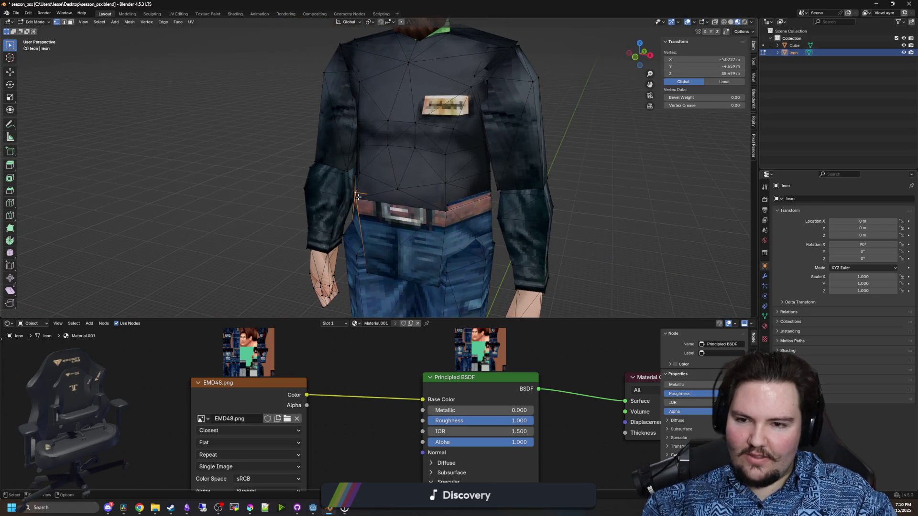
{"action": "left_click", "coordinate": [445, 210], "text": "alt"}
{"action": "mouse_move", "coordinate": [444, 209]}
{"action": "left_mouse_down"}
{"action": "mouse_move", "coordinate": [478, 239]}
{"action": "mouse_move", "coordinate": [401, 213]}
{"action": "left_mouse_up"}
{"action": "key", "text": "e"}
{"action": "right_click", "coordinate": [489, 263]}
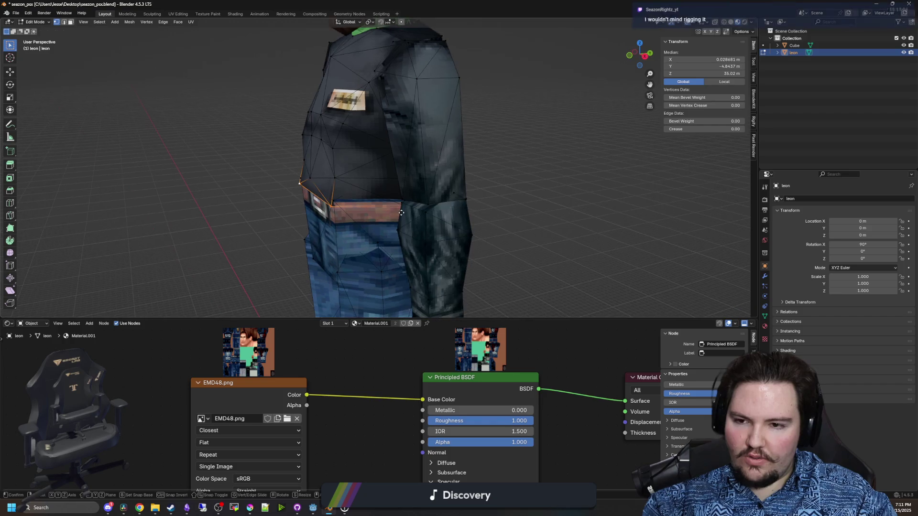
{"action": "key", "text": "x"}
{"action": "key", "text": "y"}
{"action": "key", "text": "Escape"}
{"action": "key", "text": "Tab"}
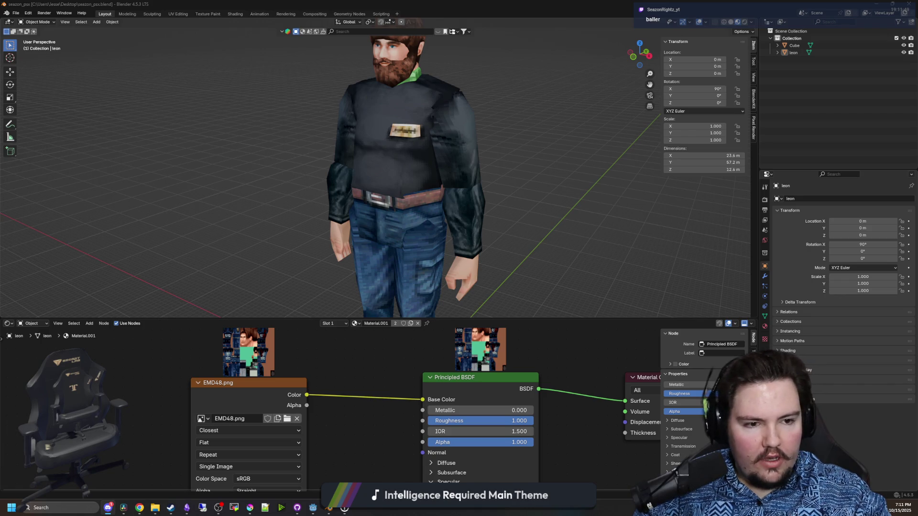
View the full body from the front, then minimize Blender
{"action": "key", "text": "KP_1"}
{"action": "scroll", "coordinate": [557, 162], "scroll_direction": "down", "scroll_amount": 5}
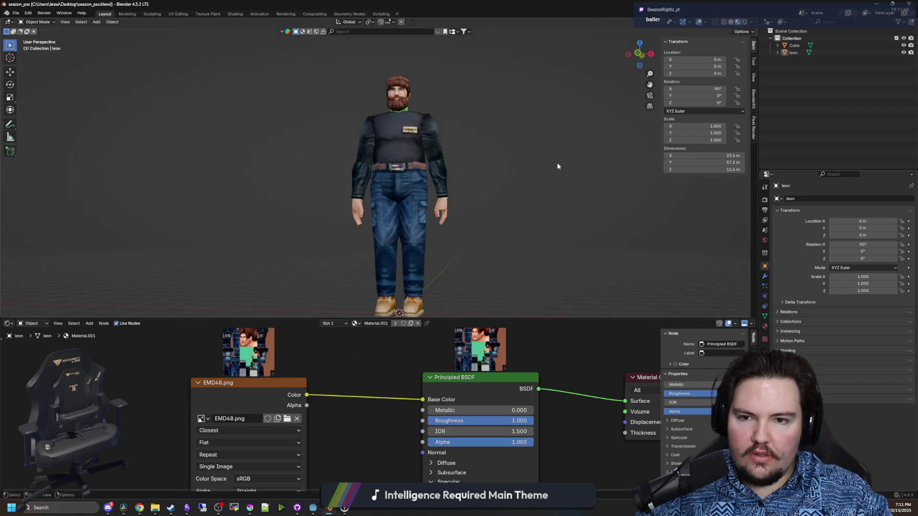
{"action": "scroll", "coordinate": [557, 163], "scroll_direction": "up", "scroll_amount": 8}
{"action": "mouse_move", "coordinate": [546, 156]}
{"action": "left_mouse_down"}
{"action": "mouse_move", "coordinate": [502, 185]}
{"action": "mouse_move", "coordinate": [557, 218]}
{"action": "left_mouse_up"}
{"action": "scroll", "coordinate": [502, 185], "scroll_direction": "down", "scroll_amount": 5}
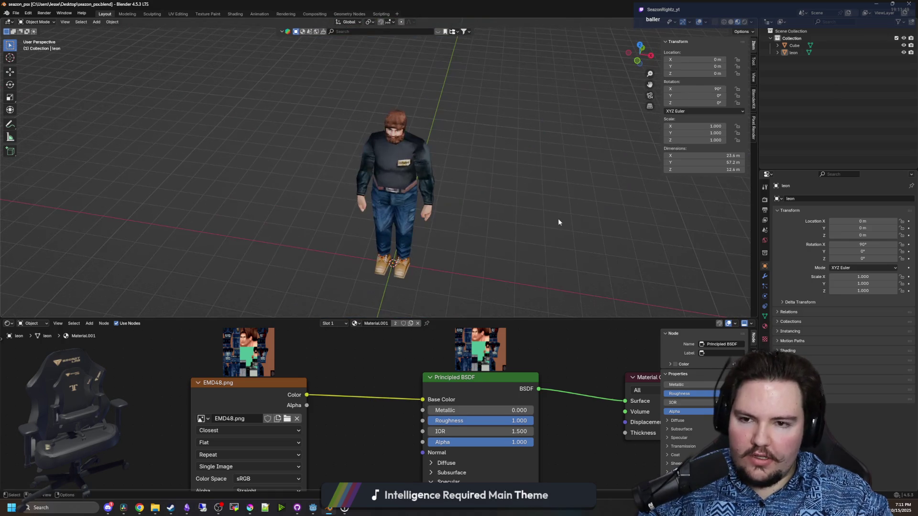
{"action": "key", "text": "super+Down"}
{"action": "key", "text": "super+Down"}
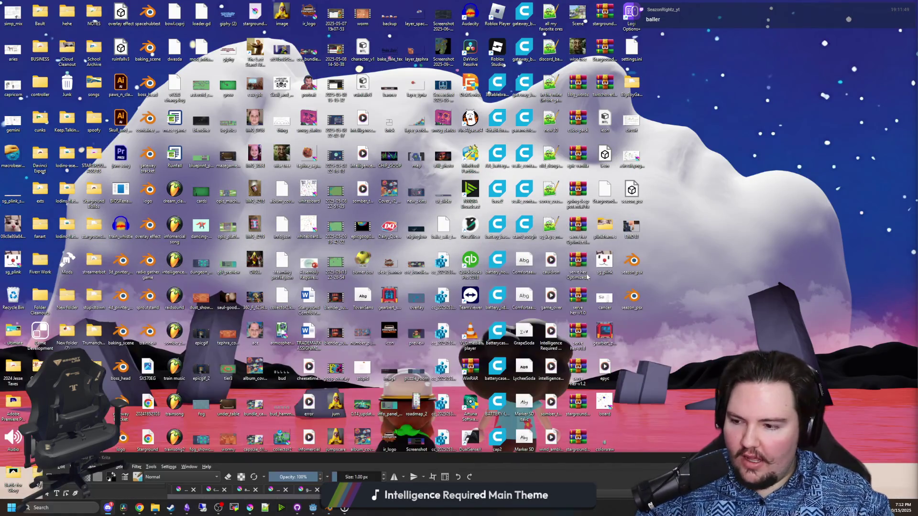
Minimize the Krita texture window and show the Godot windows' taskbar thumbnails
{"action": "left_click_drag", "start_coordinate": [371, 460], "coordinate": [371, 186]}
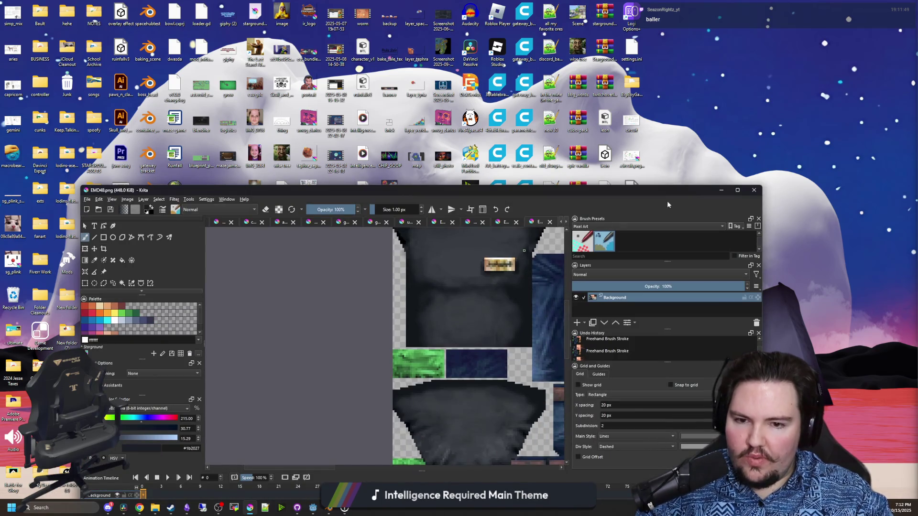
{"action": "left_click", "coordinate": [723, 193]}
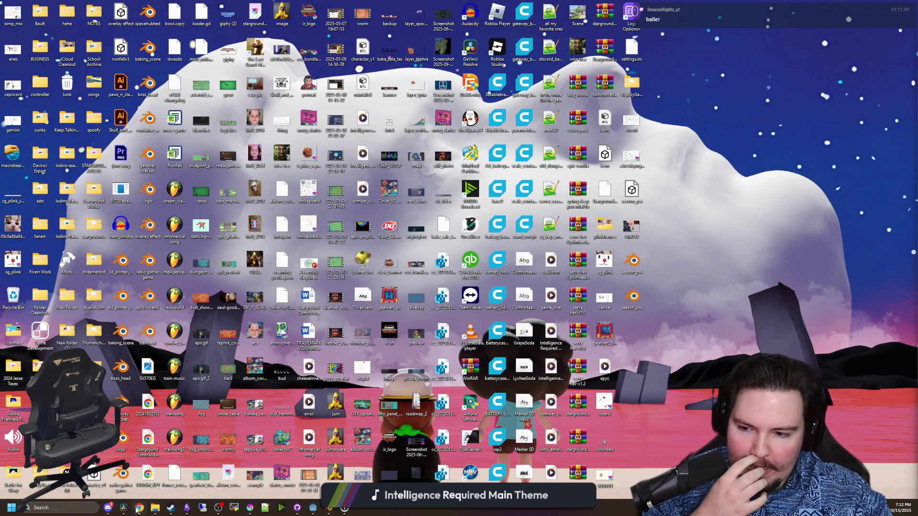
{"action": "mouse_move", "coordinate": [321, 514]}
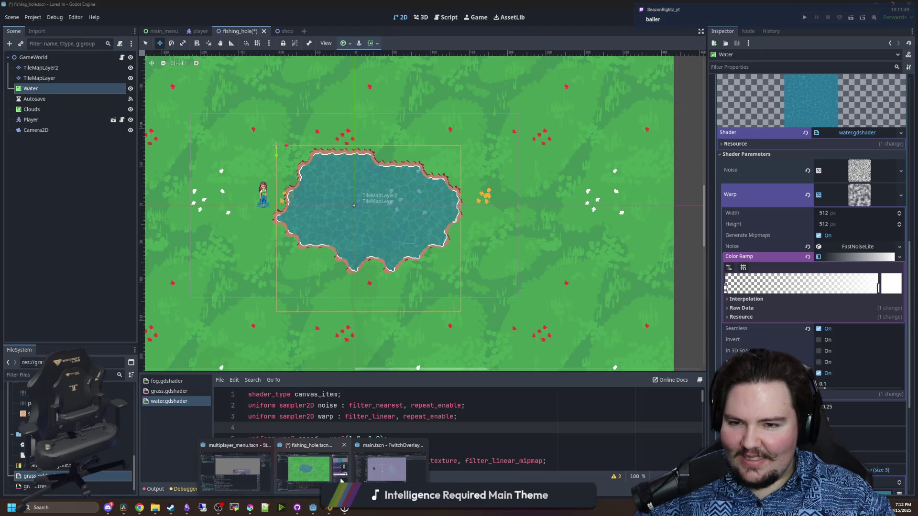
Switch to the fishing_hole scene and scroll through the water shader's parameters
{"action": "left_click", "coordinate": [341, 480]}
{"action": "scroll", "coordinate": [467, 310], "scroll_direction": "down", "scroll_amount": 2}
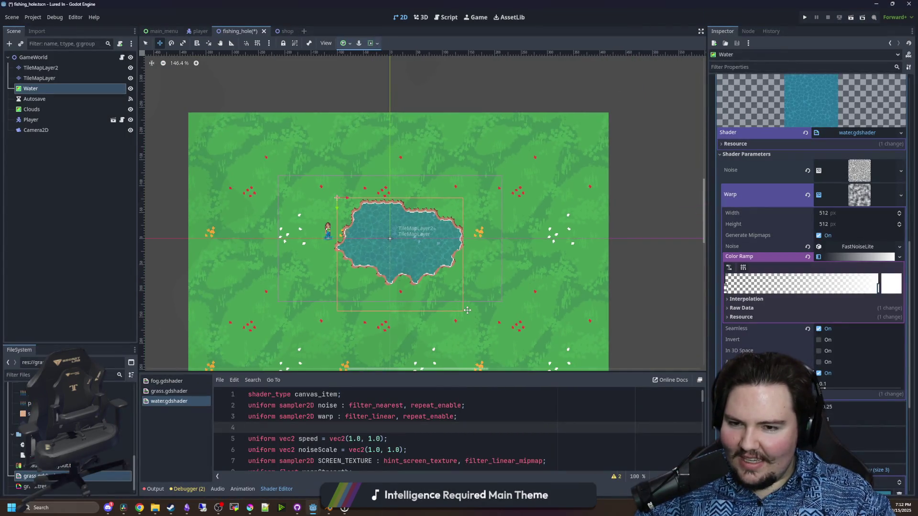
{"action": "scroll", "coordinate": [467, 311], "scroll_direction": "down", "scroll_amount": 3}
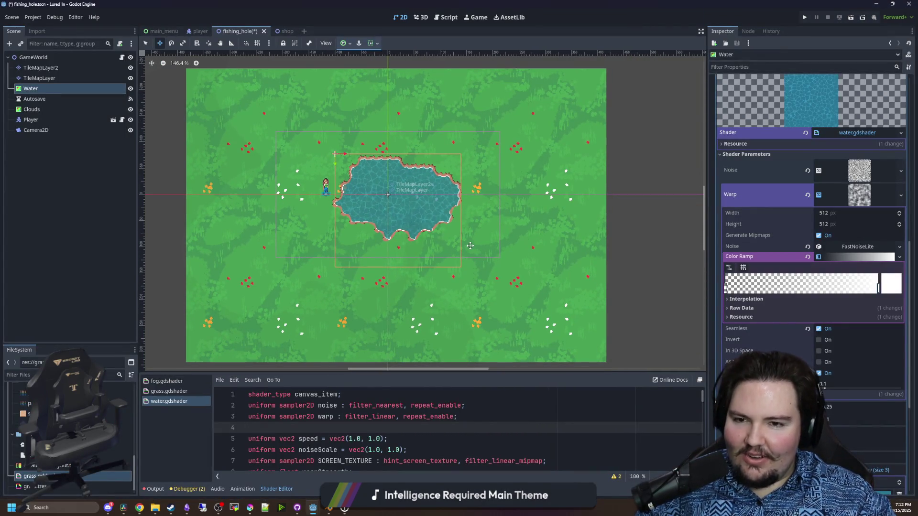
{"action": "scroll", "coordinate": [471, 246], "scroll_direction": "down", "scroll_amount": 2}
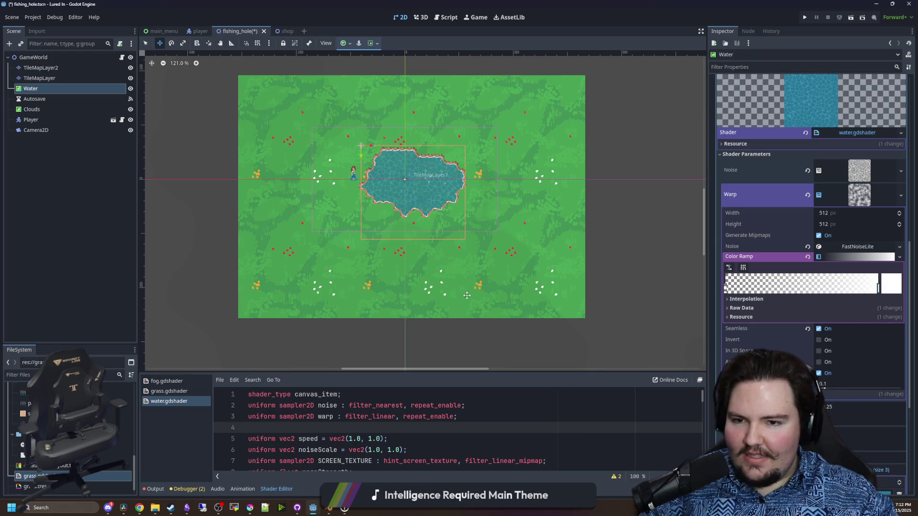
{"action": "scroll", "coordinate": [424, 252], "scroll_direction": "up", "scroll_amount": 2}
{"action": "scroll", "coordinate": [391, 294], "scroll_direction": "down", "scroll_amount": 4}
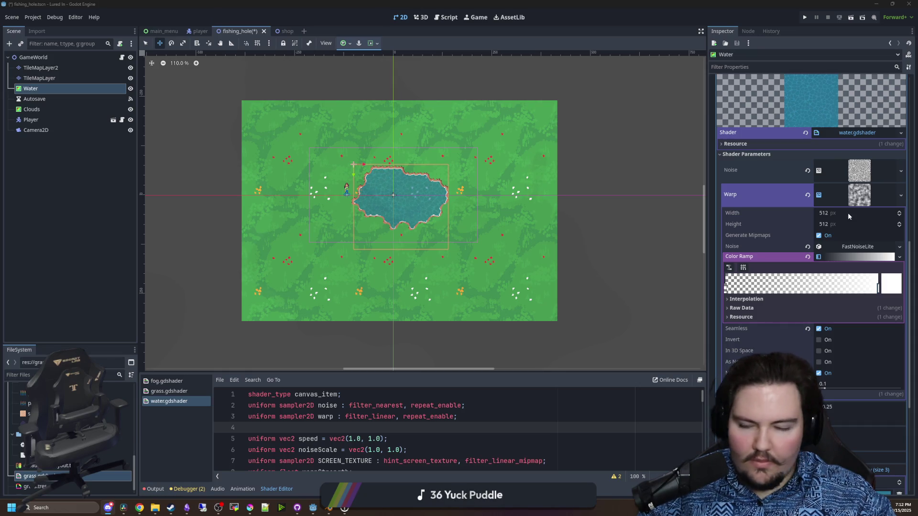
{"action": "scroll", "coordinate": [378, 264], "scroll_direction": "up", "scroll_amount": 2}
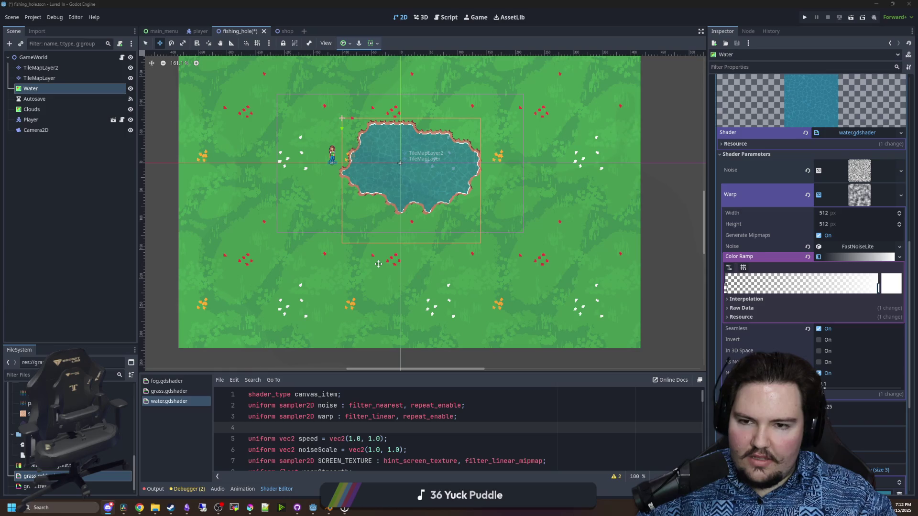
{"action": "scroll", "coordinate": [378, 264], "scroll_direction": "down", "scroll_amount": 2}
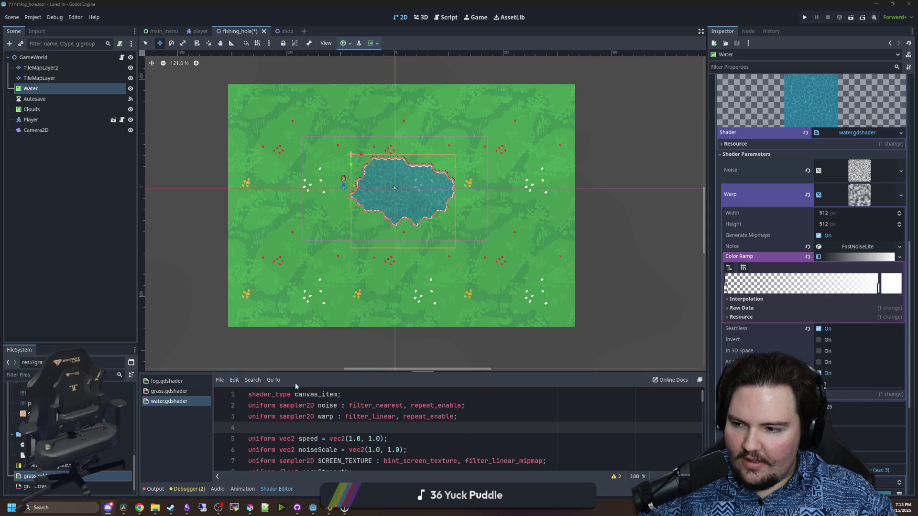
{"action": "left_click", "coordinate": [248, 509]}
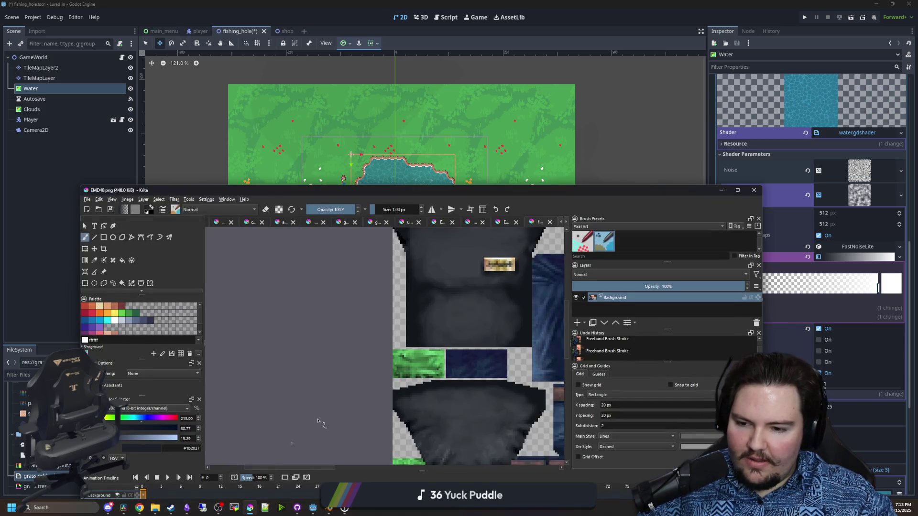
Maximise Krita and create a new document from the copied gold texture
{"action": "double_click", "coordinate": [283, 194]}
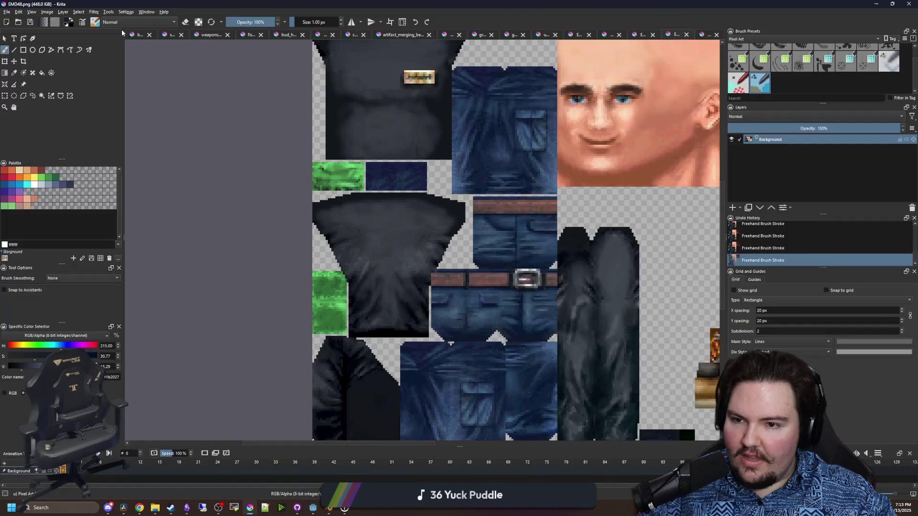
{"action": "left_click", "coordinate": [7, 11]}
{"action": "left_click", "coordinate": [8, 12]}
{"action": "key", "text": "ctrl+n"}
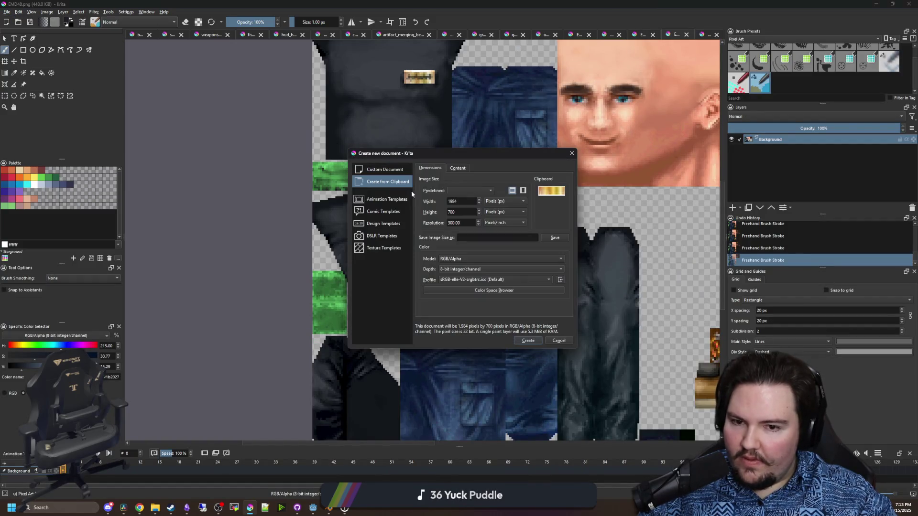
{"action": "left_click", "coordinate": [527, 340]}
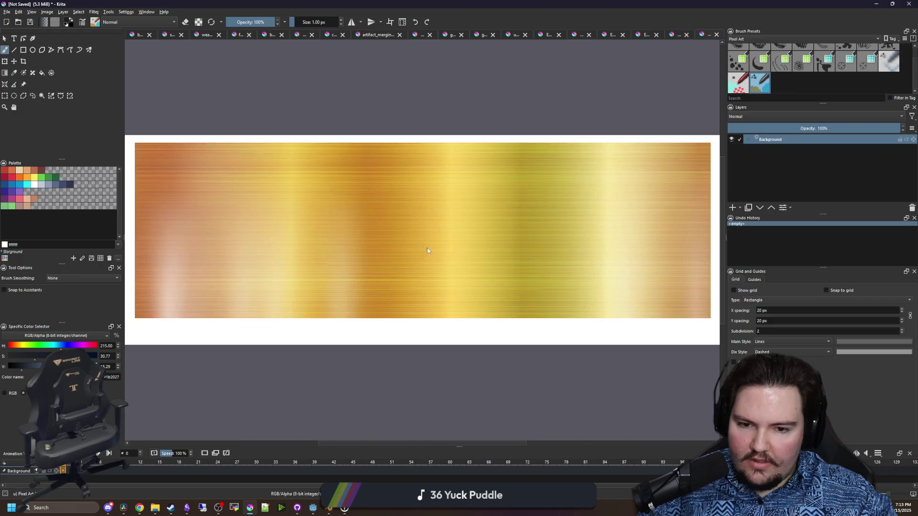
Select and delete the whole gold image, leaving an empty transparent canvas
{"action": "left_click", "coordinate": [5, 96]}
{"action": "mouse_move", "coordinate": [634, 351]}
{"action": "left_mouse_down"}
{"action": "mouse_move", "coordinate": [476, 258]}
{"action": "mouse_move", "coordinate": [168, 134]}
{"action": "left_mouse_up"}
{"action": "key", "text": "Delete"}
{"action": "key", "text": "ctrl+shift+a"}
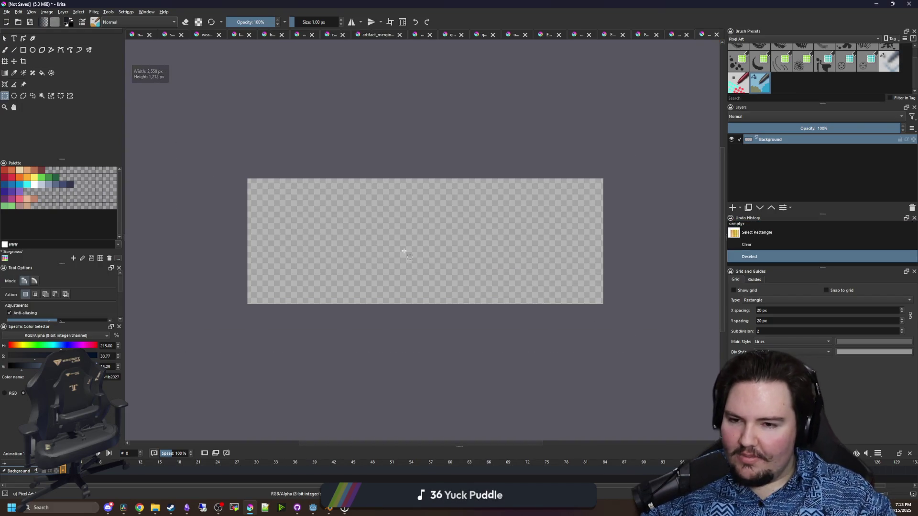
{"action": "key", "text": "b"}
{"action": "key", "text": "plus"}
Switch to Steam's Store and search 'chillquar' to open the Chillquarium page
{"action": "mouse_move", "coordinate": [169, 510]}
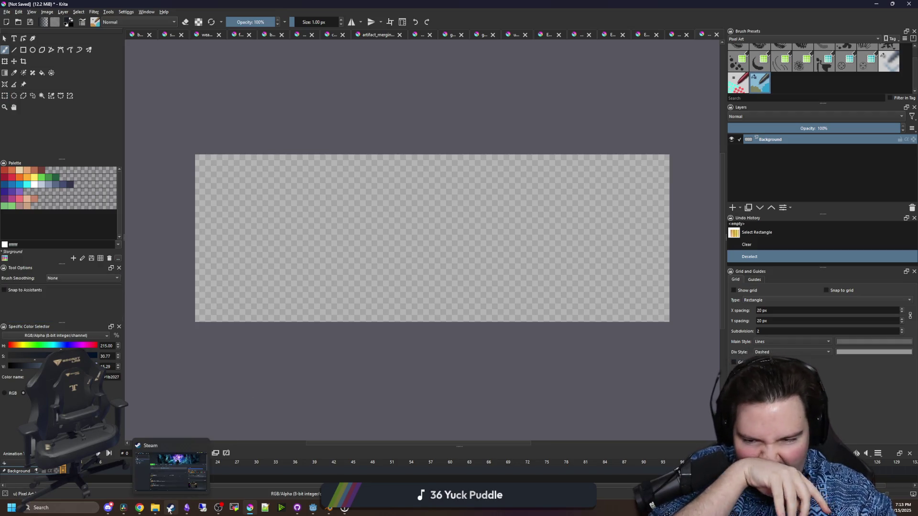
{"action": "left_click", "coordinate": [176, 486]}
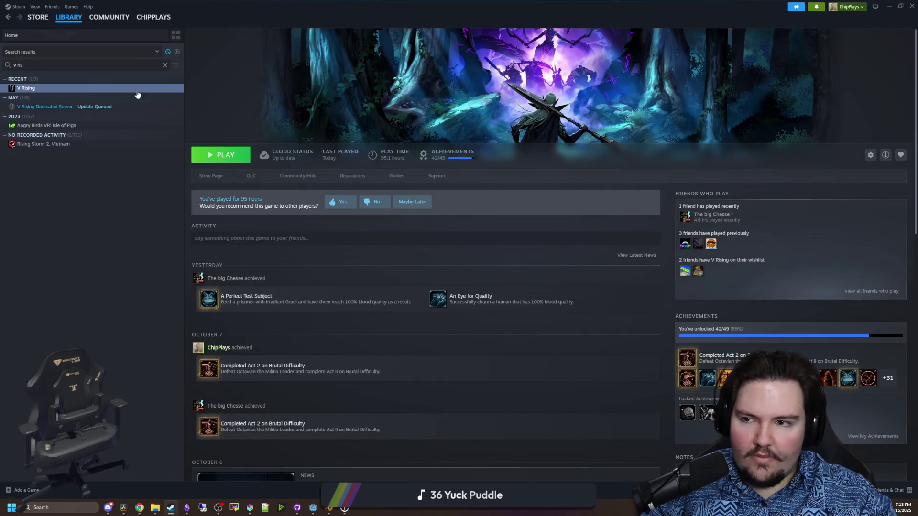
{"action": "mouse_move", "coordinate": [41, 26]}
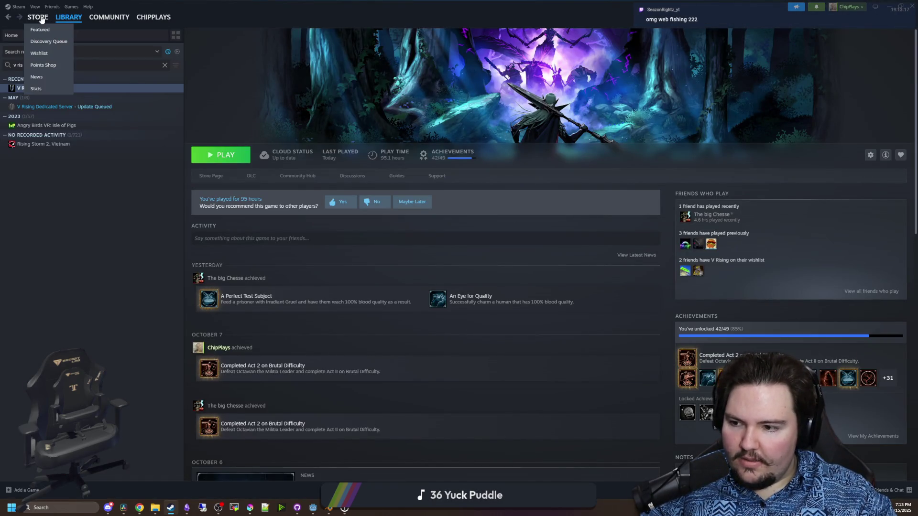
{"action": "left_click", "coordinate": [37, 18]}
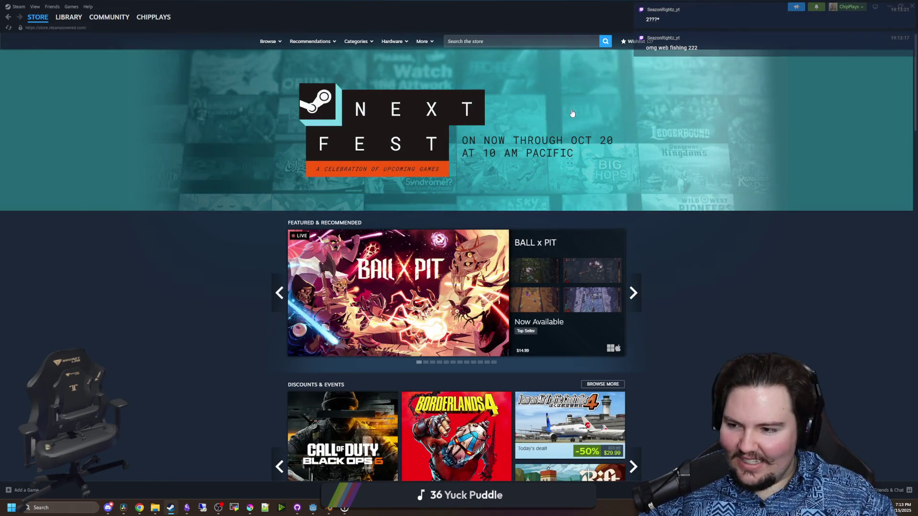
{"action": "scroll", "coordinate": [568, 115], "scroll_direction": "down", "scroll_amount": 10}
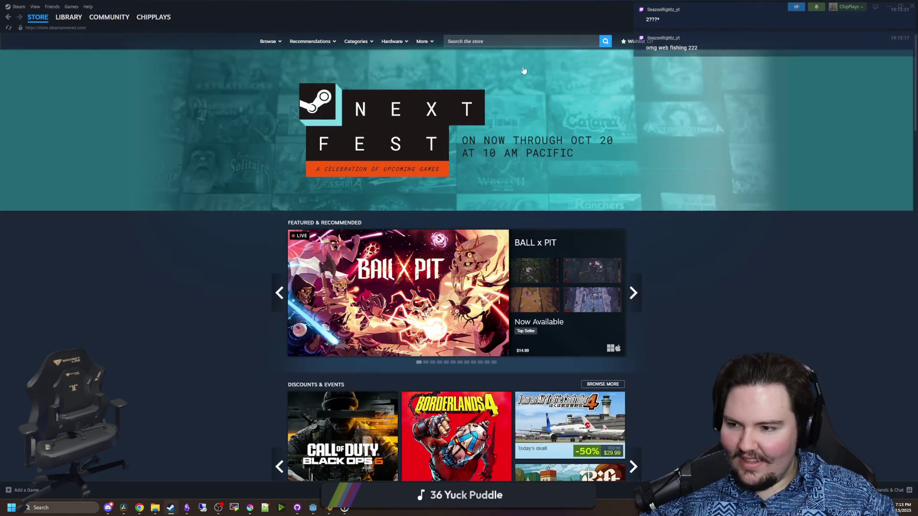
{"action": "left_click", "coordinate": [548, 43]}
{"action": "type", "text": "chilliquar"}
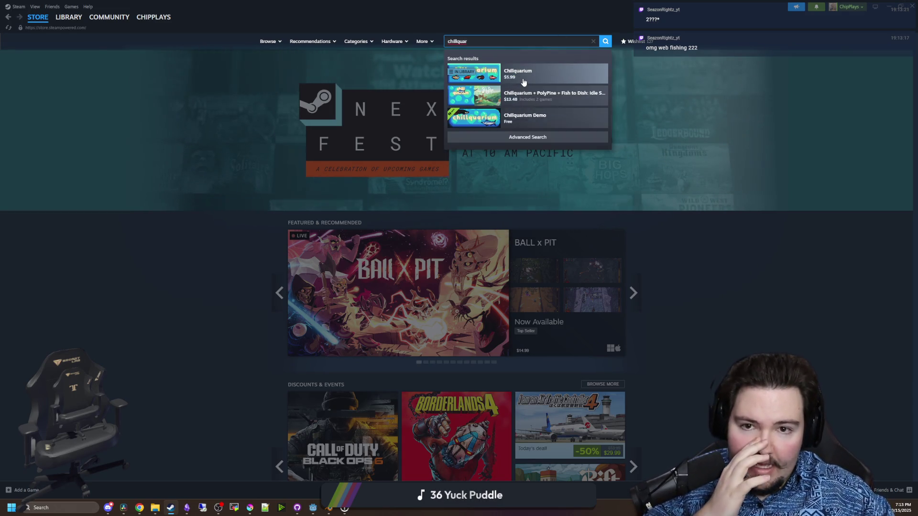
{"action": "left_click", "coordinate": [523, 76]}
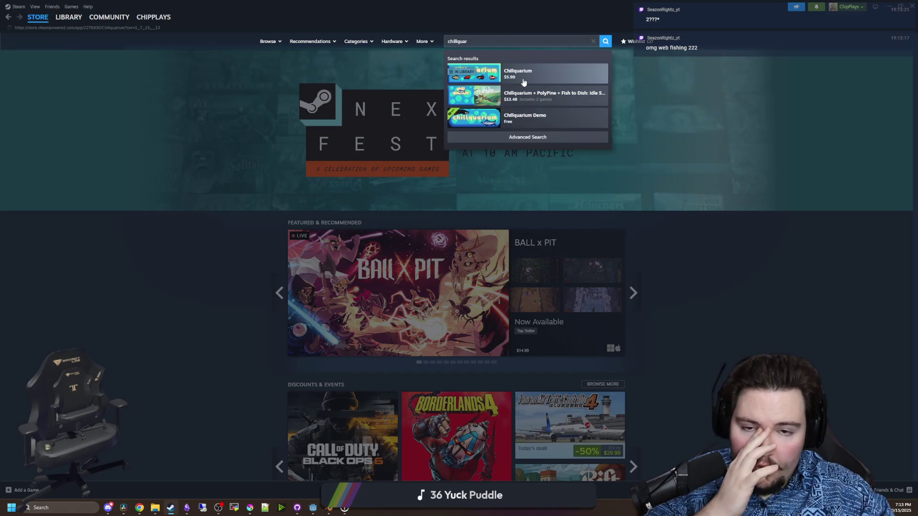
{"action": "left_click", "coordinate": [363, 216]}
{"action": "left_click", "coordinate": [391, 164]}
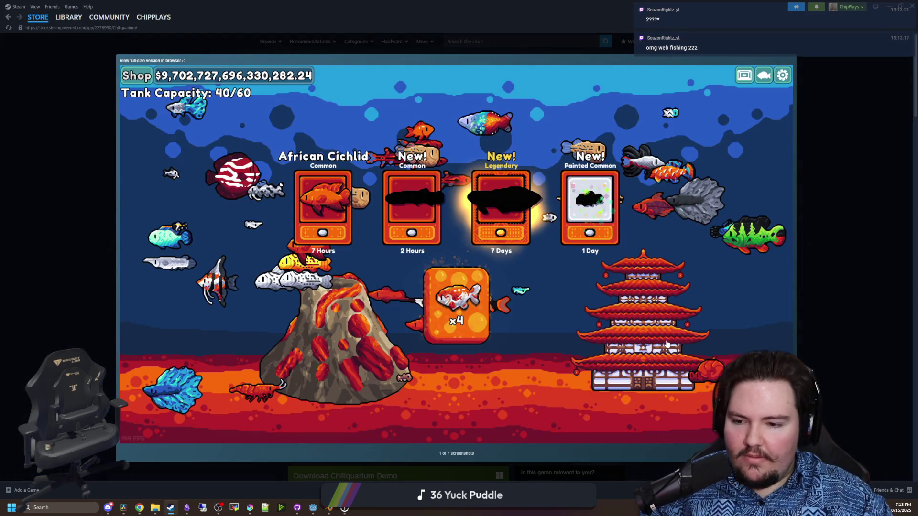
{"action": "key", "text": "Right"}
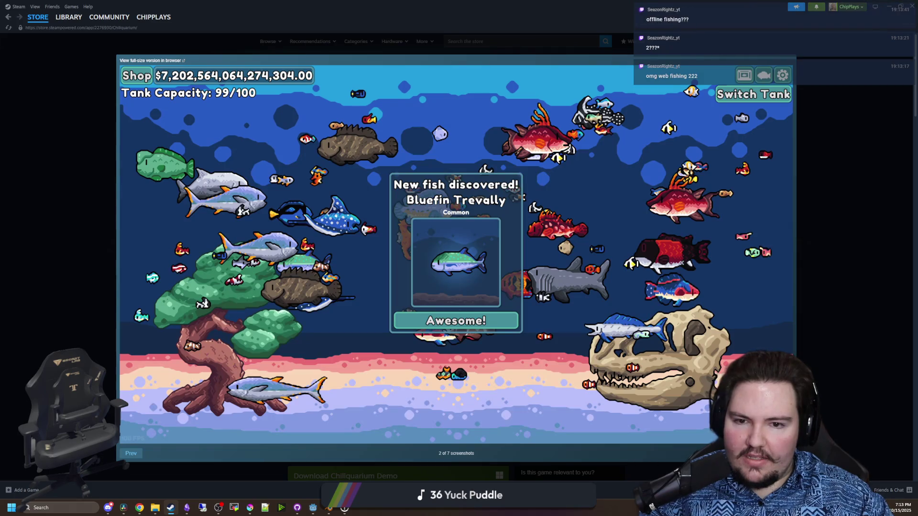
{"action": "key", "text": "Right"}
{"action": "key", "text": "Right"}
{"action": "key", "text": "Right"}
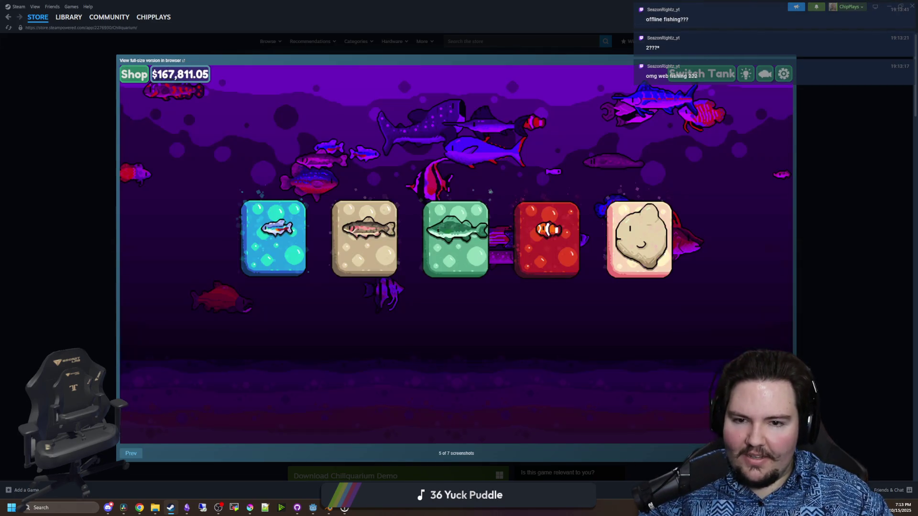
{"action": "key", "text": "Right"}
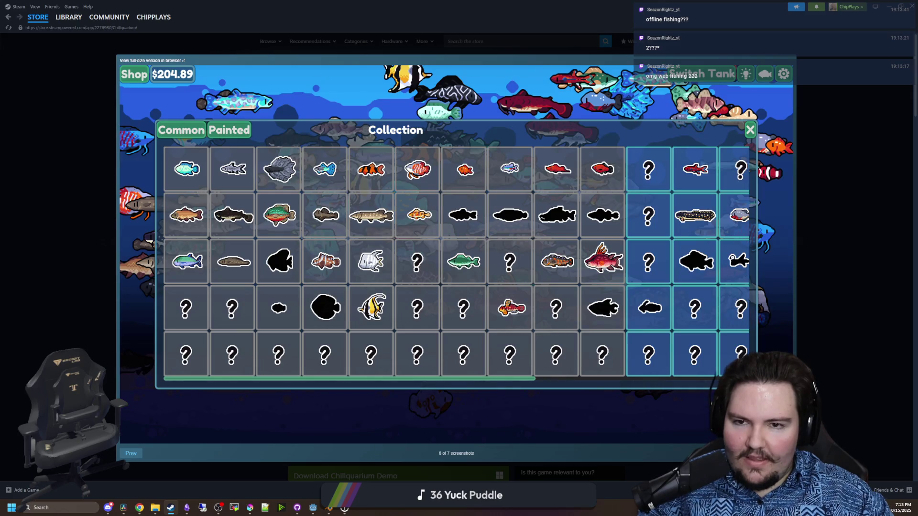
{"action": "key", "text": "Right"}
{"action": "left_click", "coordinate": [132, 455]}
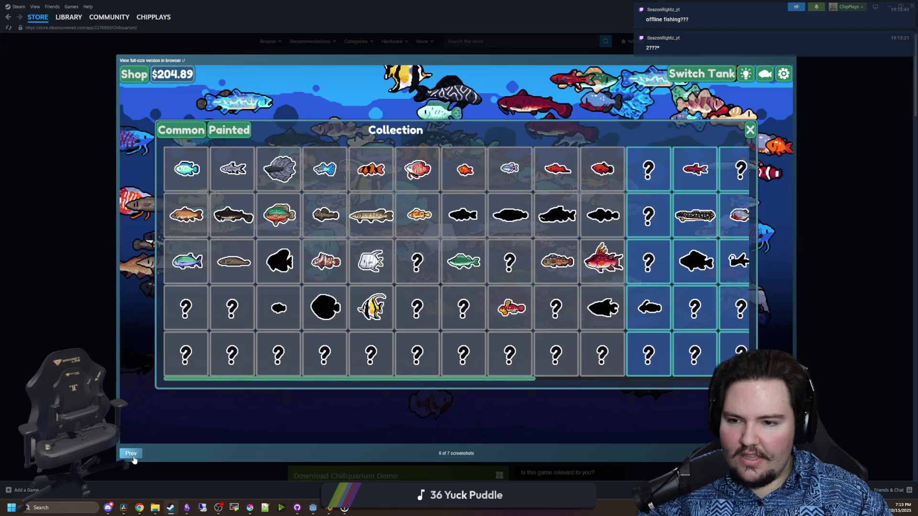
{"action": "left_click", "coordinate": [132, 456]}
{"action": "left_click", "coordinate": [133, 457]}
{"action": "left_click", "coordinate": [133, 458]}
{"action": "left_click", "coordinate": [132, 455]}
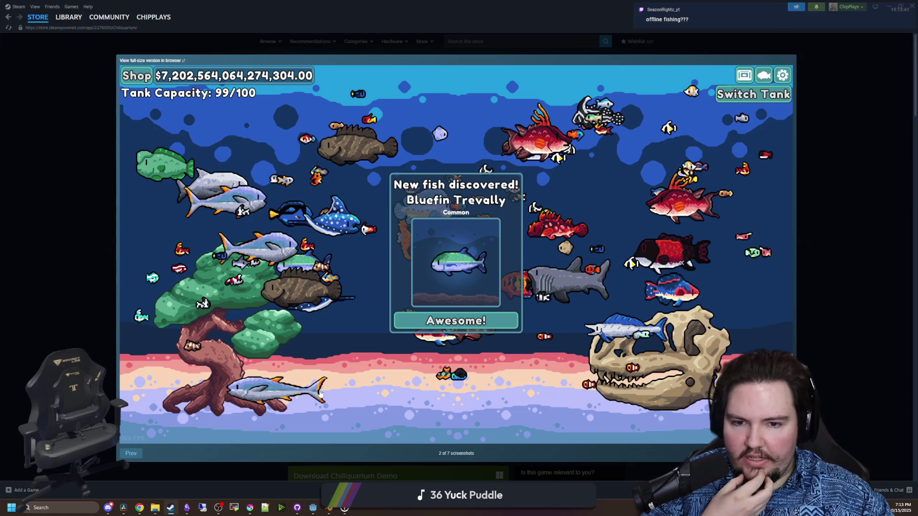
{"action": "left_click", "coordinate": [132, 456]}
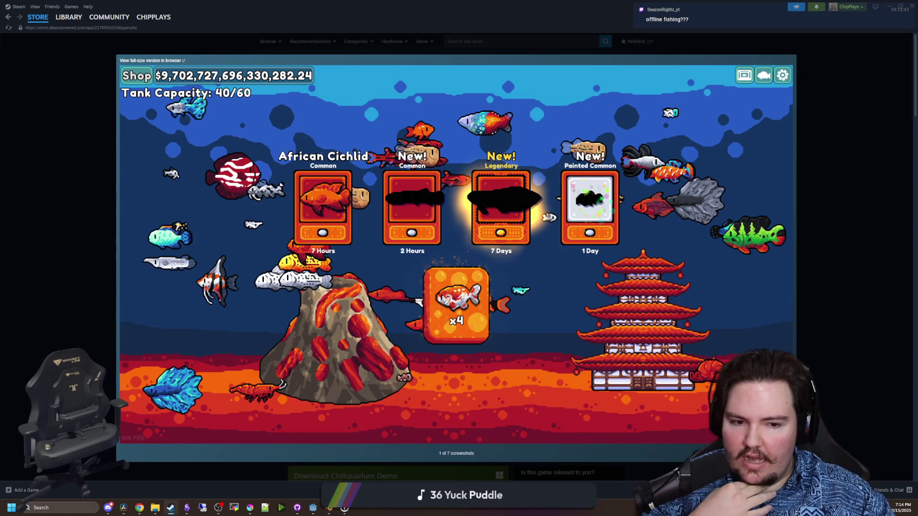
{"action": "key", "text": "Right"}
{"action": "key", "text": "Right"}
{"action": "key", "text": "Right"}
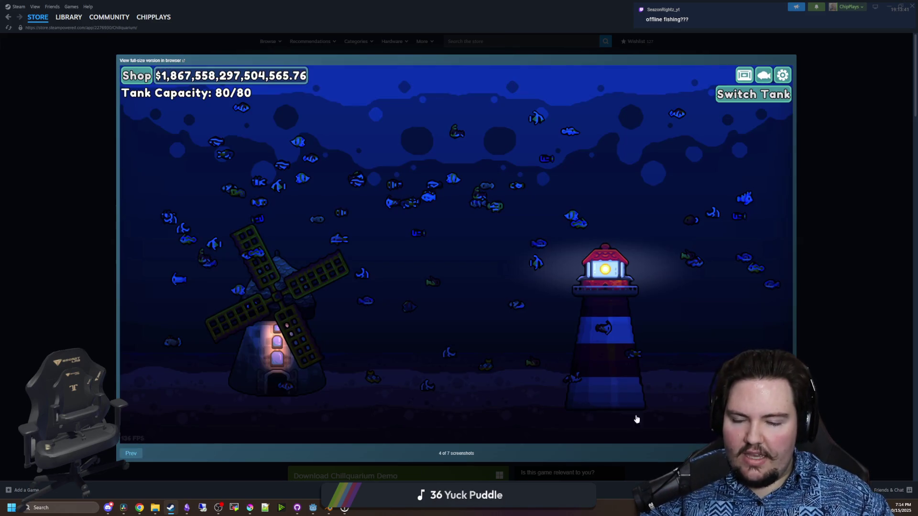
{"action": "key", "text": "Right"}
{"action": "key", "text": "Right"}
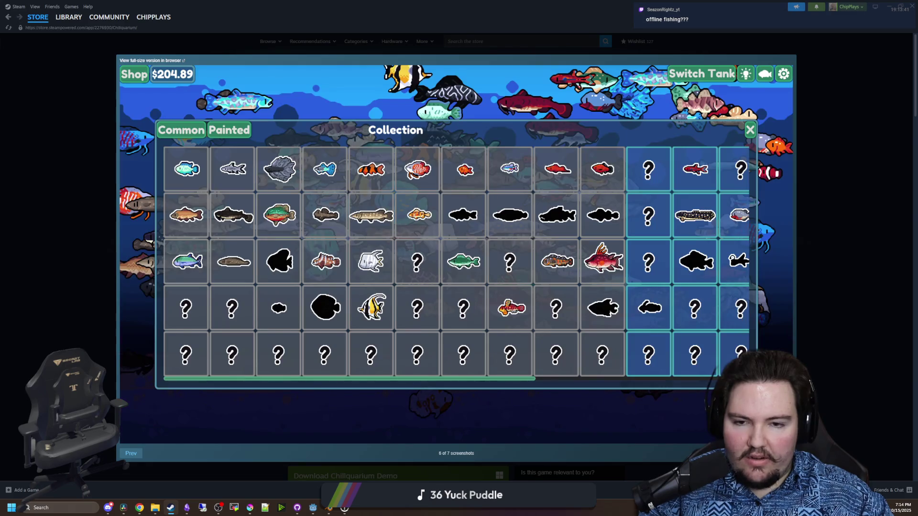
{"action": "key", "text": "Right"}
{"action": "left_click", "coordinate": [141, 454]}
{"action": "left_click", "coordinate": [141, 457]}
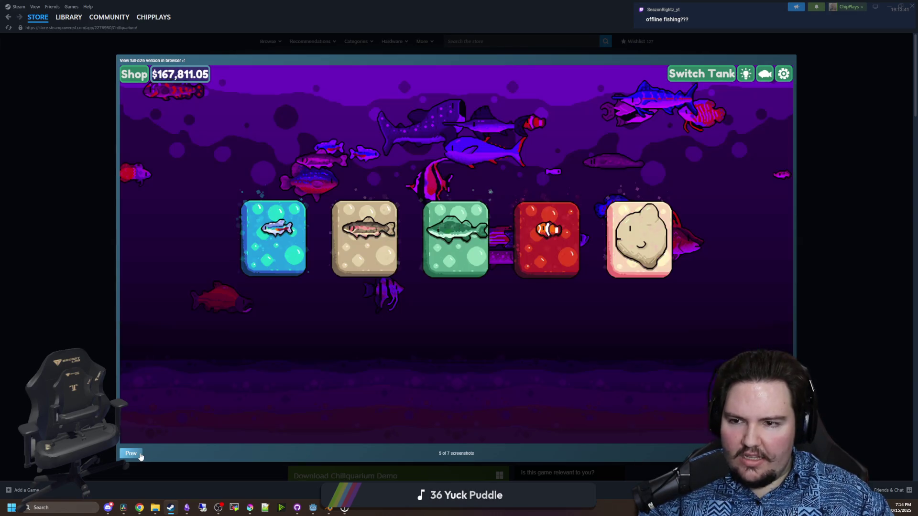
{"action": "left_click", "coordinate": [141, 457]}
{"action": "left_click", "coordinate": [141, 456]}
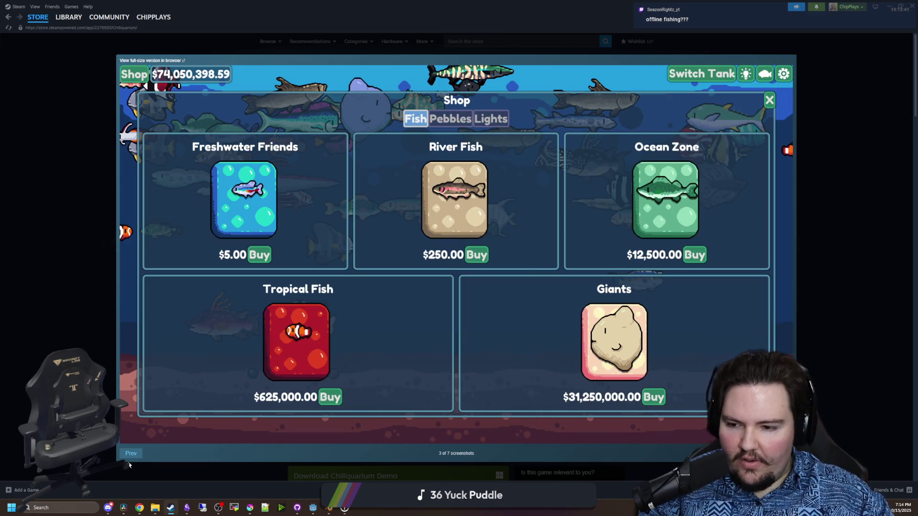
{"action": "left_click", "coordinate": [130, 456]}
{"action": "key", "text": "Escape"}
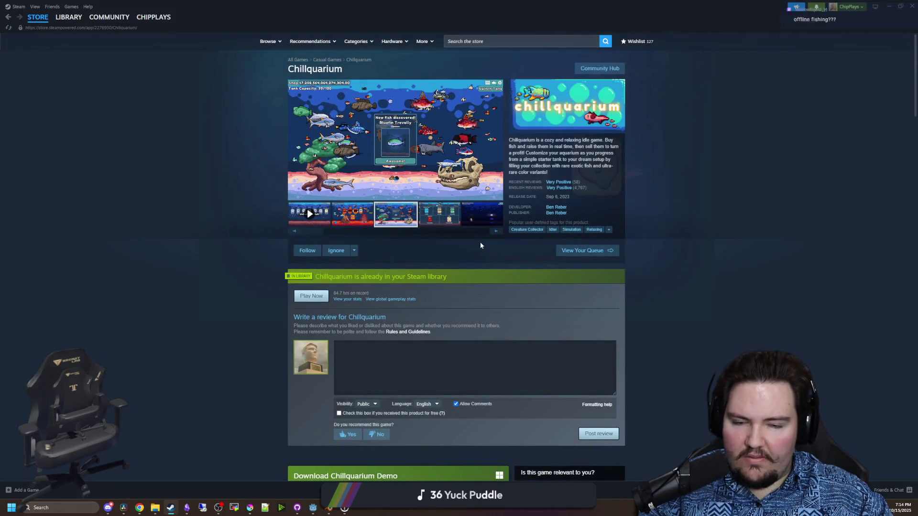
Scroll the Chillquarium store page and expand the full game description
{"action": "scroll", "coordinate": [485, 242], "scroll_direction": "down", "scroll_amount": 5}
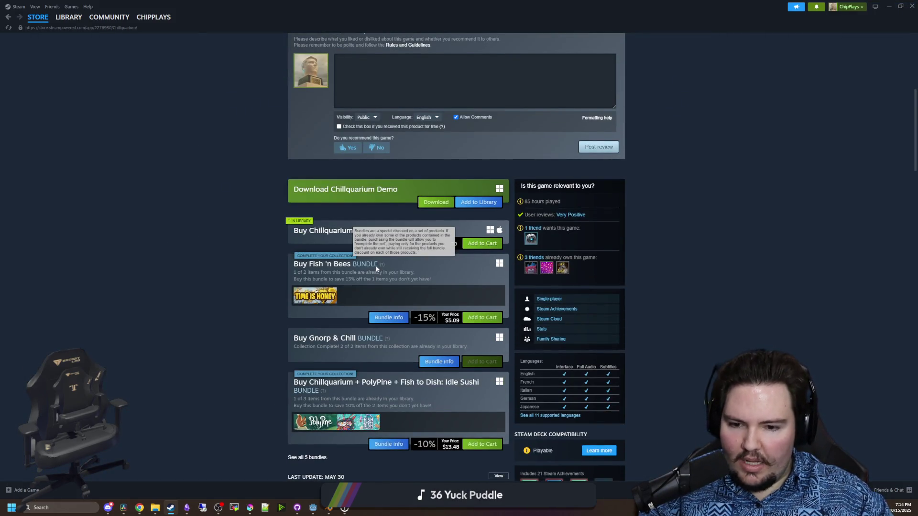
{"action": "scroll", "coordinate": [375, 279], "scroll_direction": "down", "scroll_amount": 8}
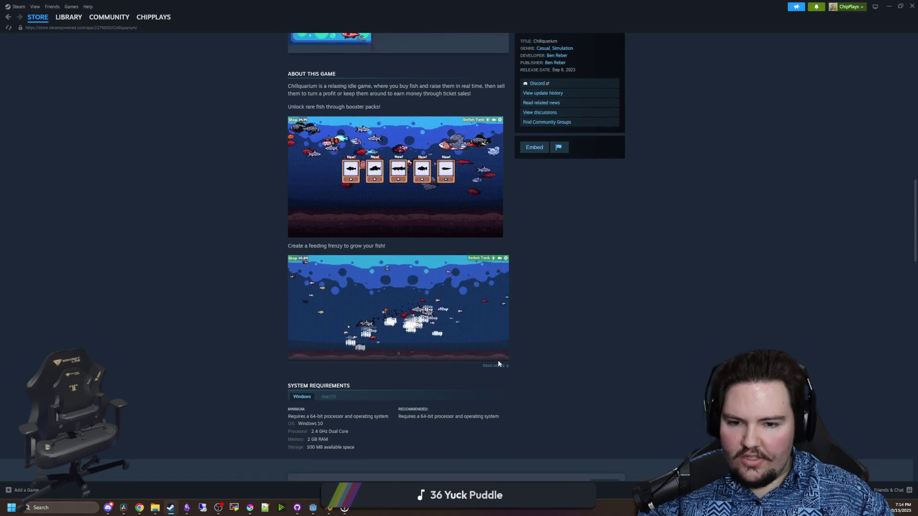
{"action": "left_click", "coordinate": [496, 365]}
{"action": "scroll", "coordinate": [376, 292], "scroll_direction": "down", "scroll_amount": 5}
{"action": "scroll", "coordinate": [375, 292], "scroll_direction": "down", "scroll_amount": 10}
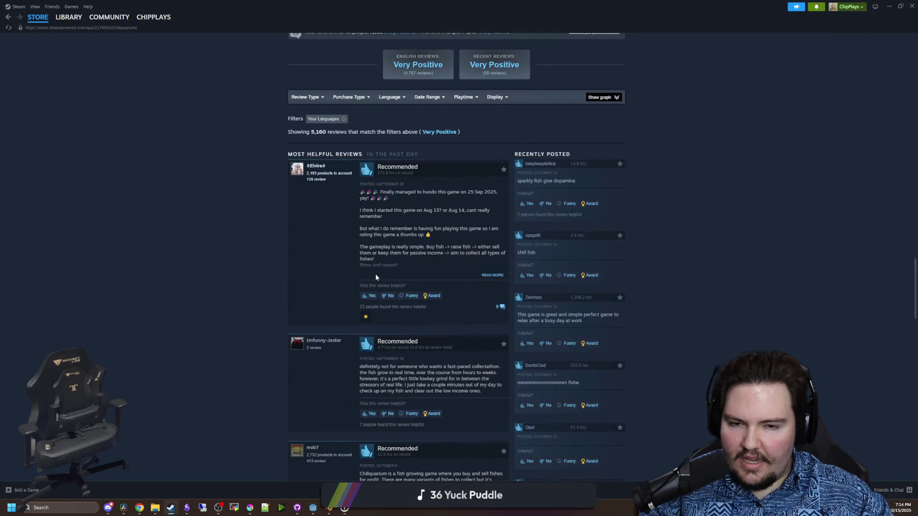
{"action": "scroll", "coordinate": [375, 277], "scroll_direction": "down", "scroll_amount": 5}
{"action": "scroll", "coordinate": [388, 303], "scroll_direction": "up", "scroll_amount": 15}
{"action": "scroll", "coordinate": [388, 303], "scroll_direction": "up", "scroll_amount": 15}
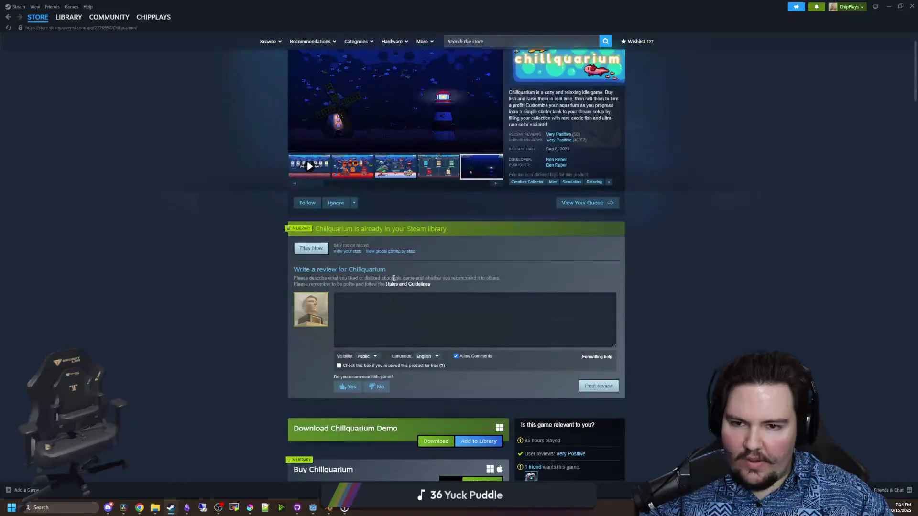
Page through the Chillquarium screenshots back to the first one, then close the viewer
{"action": "left_click", "coordinate": [426, 93]}
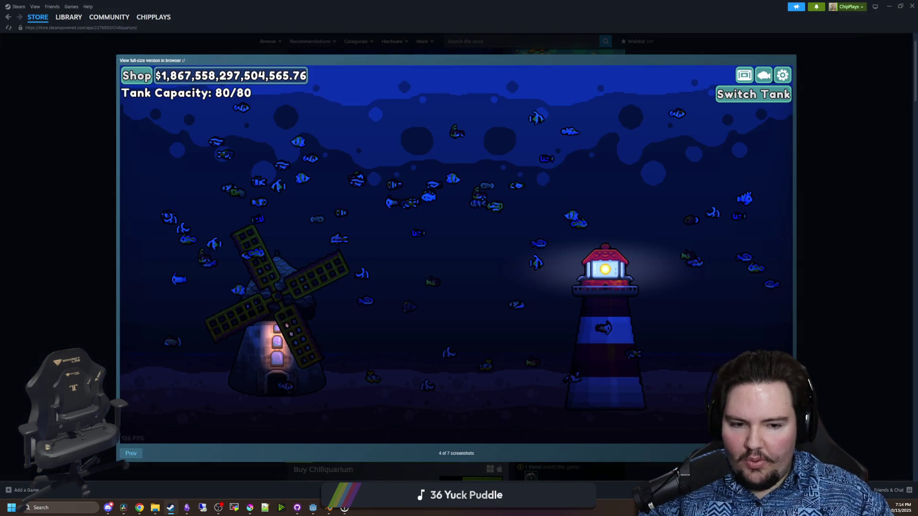
{"action": "key", "text": "Right"}
{"action": "key", "text": "Right"}
{"action": "key", "text": "Right"}
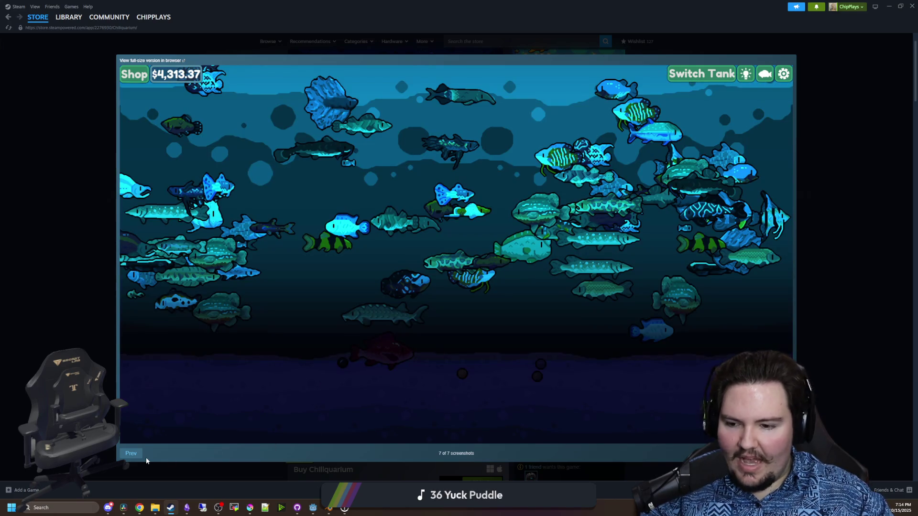
{"action": "left_click", "coordinate": [139, 454]}
{"action": "left_click", "coordinate": [136, 454]}
{"action": "left_click", "coordinate": [134, 453]}
{"action": "left_click", "coordinate": [131, 452]}
{"action": "left_click", "coordinate": [131, 453]}
{"action": "left_click", "coordinate": [131, 452]}
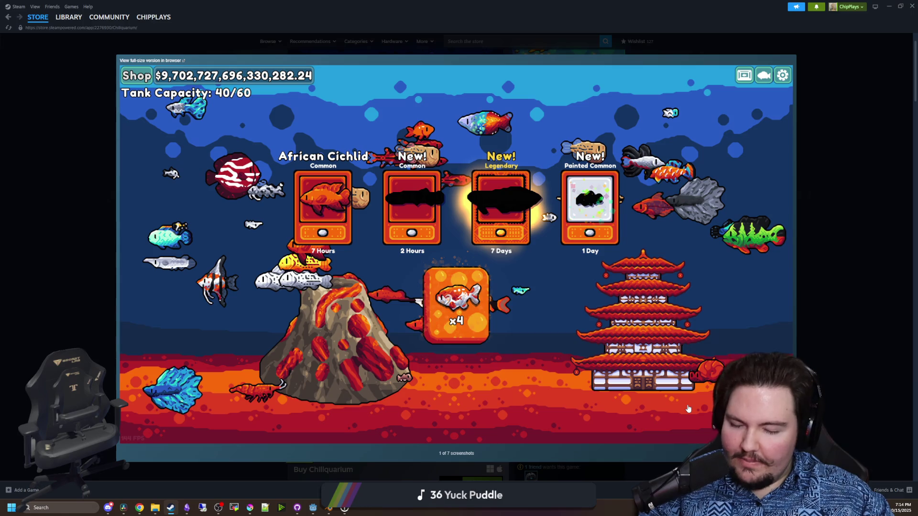
{"action": "left_click", "coordinate": [796, 202]}
Reopen the aquarium screenshot full size, dismiss it with Esc, and focus the store search box
{"action": "scroll", "coordinate": [187, 173], "scroll_direction": "up", "scroll_amount": 1}
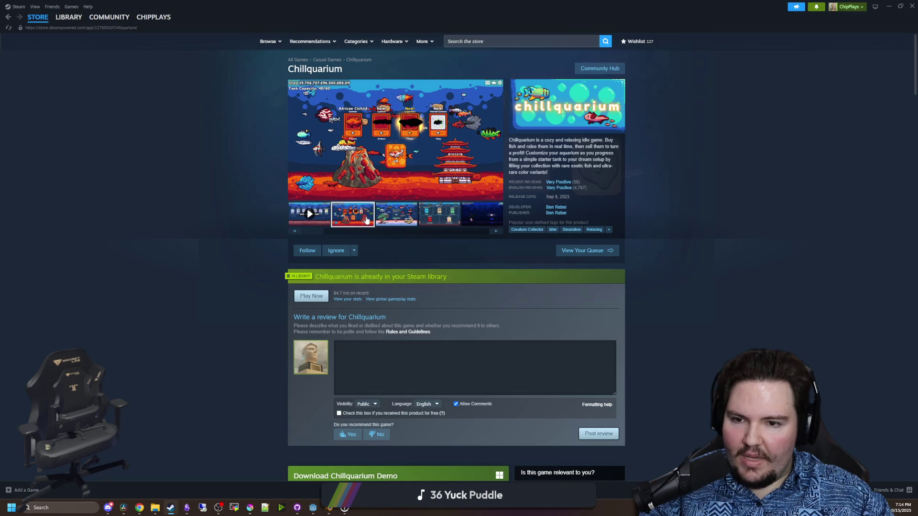
{"action": "left_click", "coordinate": [370, 174]}
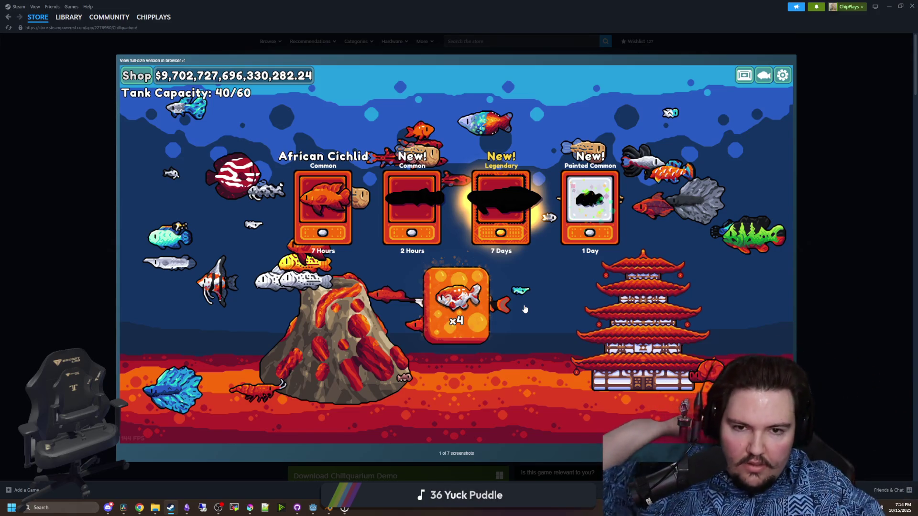
{"action": "key", "text": "Escape"}
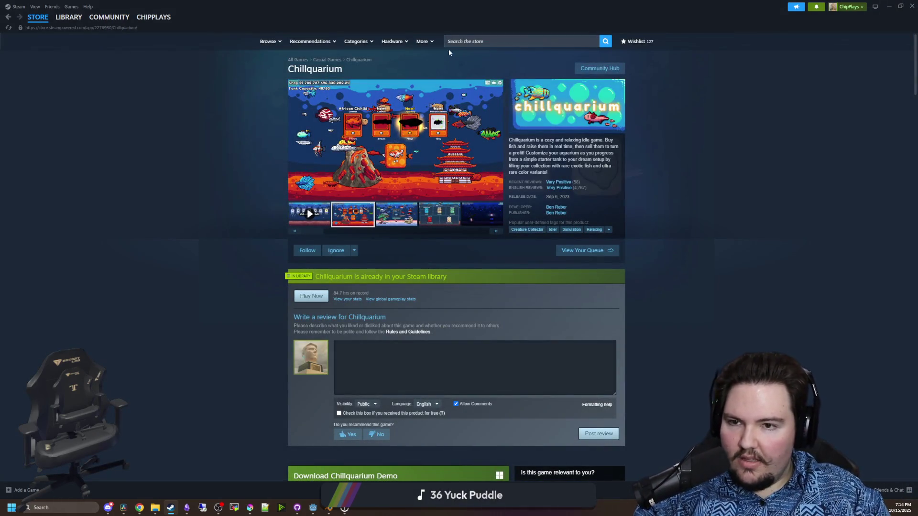
{"action": "left_click", "coordinate": [479, 42]}
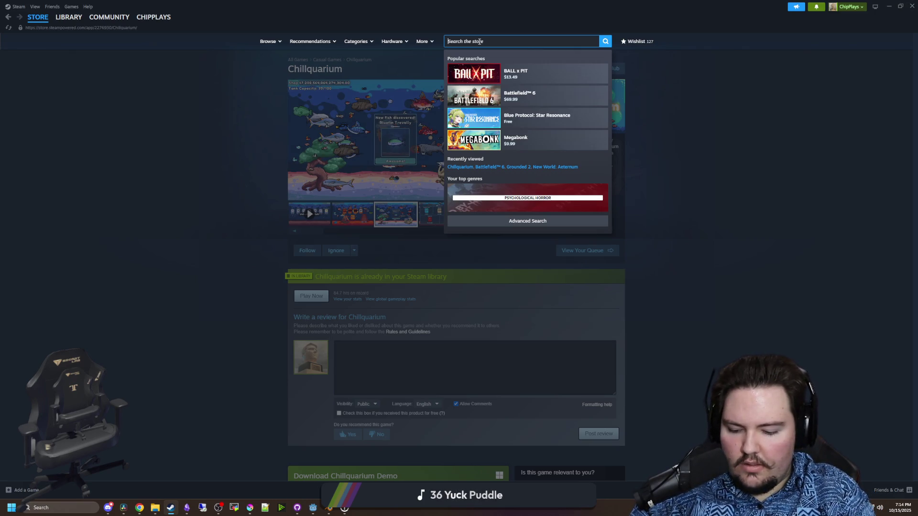
Search the store for Digseum, open its store page and enlarge a screenshot
{"action": "type", "text": "digse"}
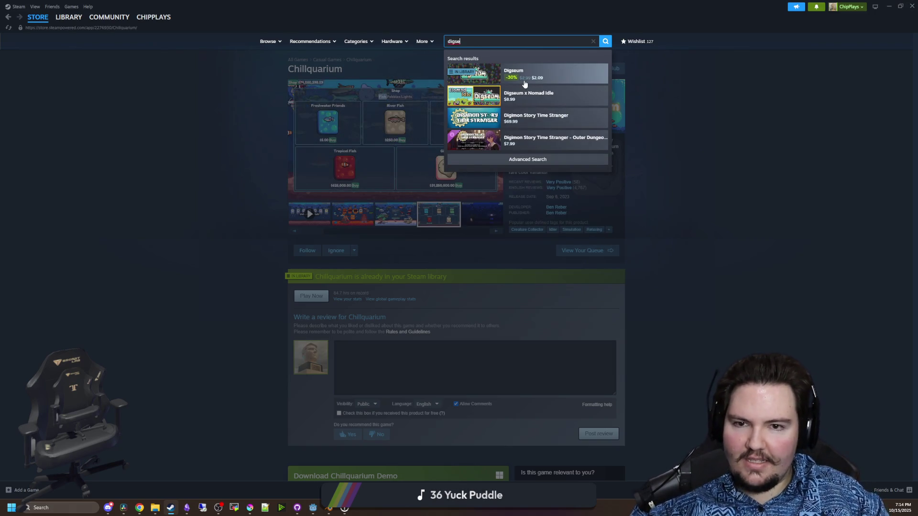
{"action": "left_click", "coordinate": [524, 84]}
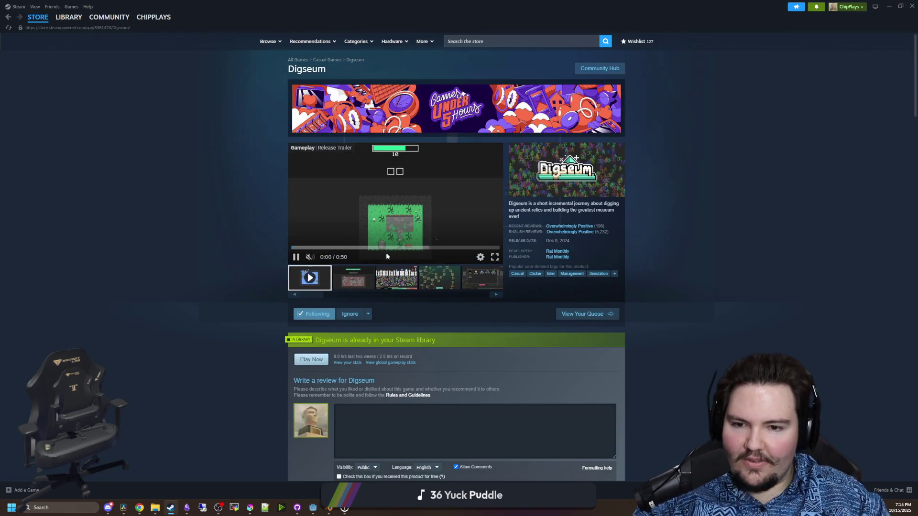
{"action": "left_click", "coordinate": [397, 203]}
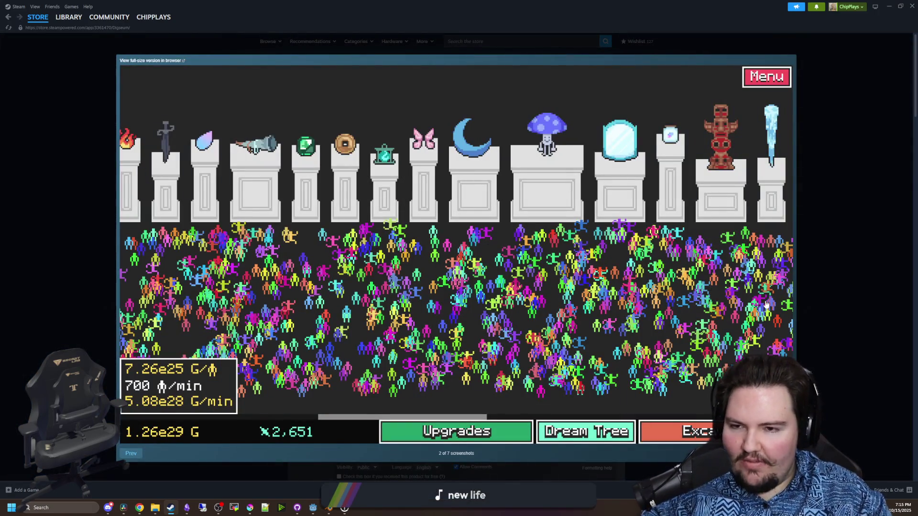
Advance through the Digseum screenshots, then page back to the first one
{"action": "key", "text": "Right"}
{"action": "key", "text": "Right"}
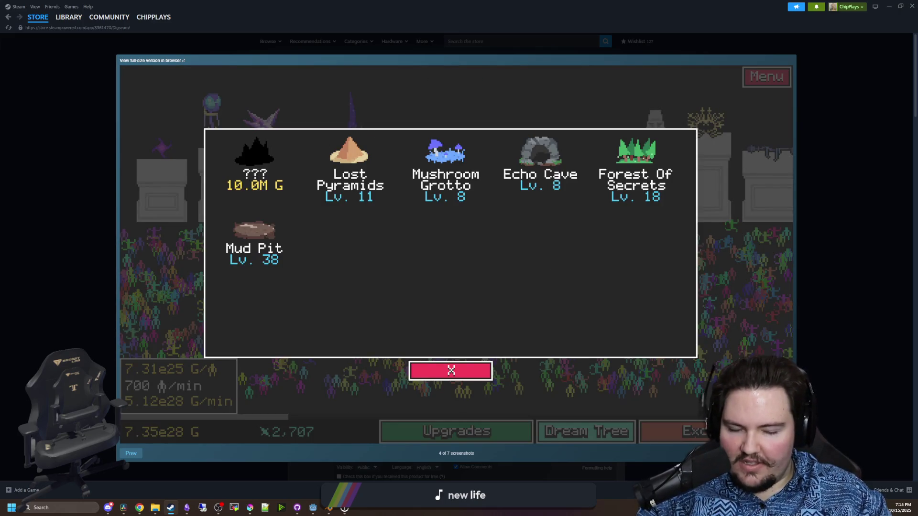
{"action": "key", "text": "Right"}
{"action": "key", "text": "Right"}
{"action": "key", "text": "Right"}
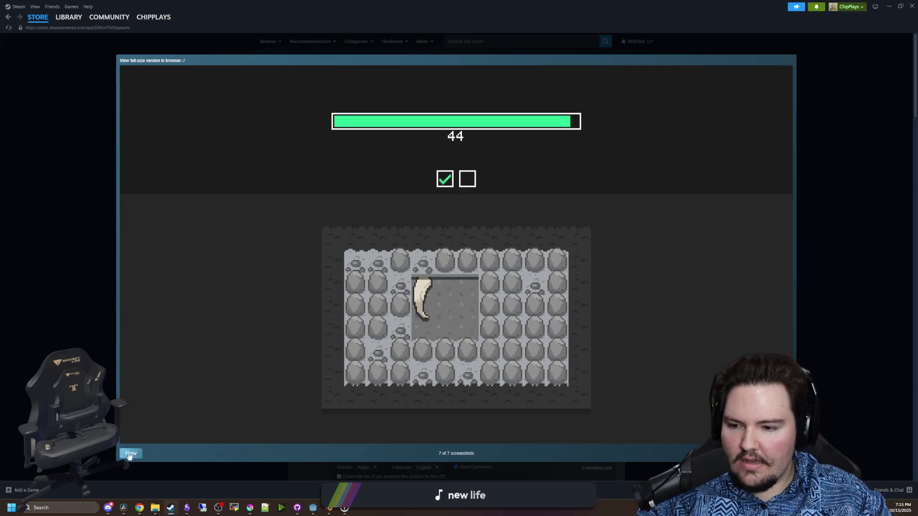
{"action": "left_click", "coordinate": [133, 453]}
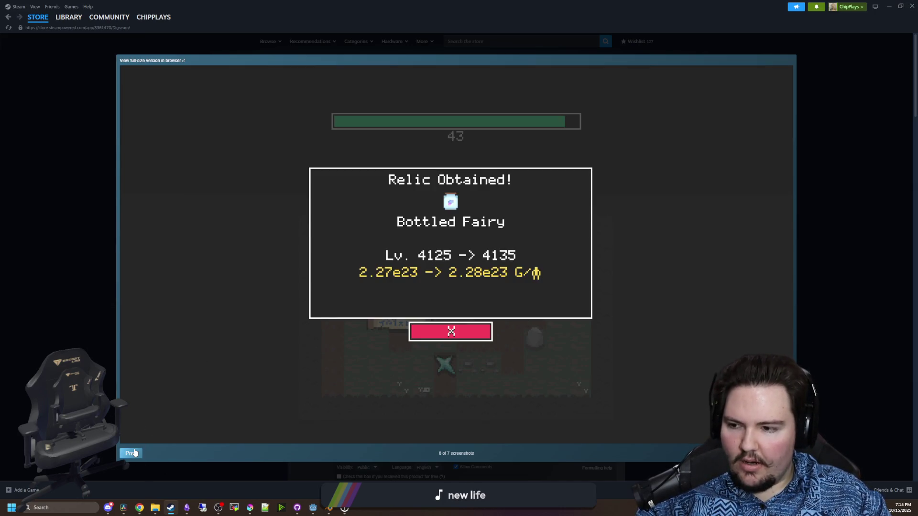
{"action": "left_click", "coordinate": [134, 452]}
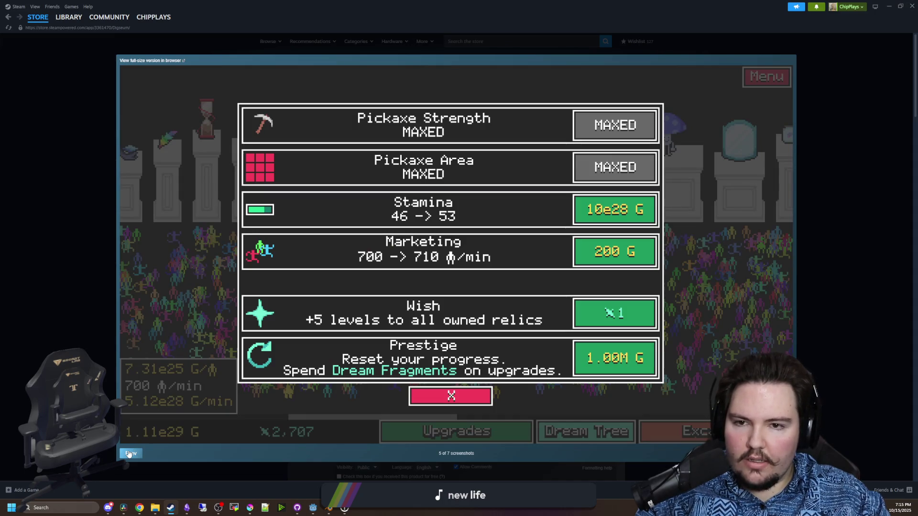
{"action": "left_click", "coordinate": [128, 453]}
{"action": "left_click", "coordinate": [128, 453]}
{"action": "left_click", "coordinate": [129, 453]}
{"action": "left_click", "coordinate": [128, 453]}
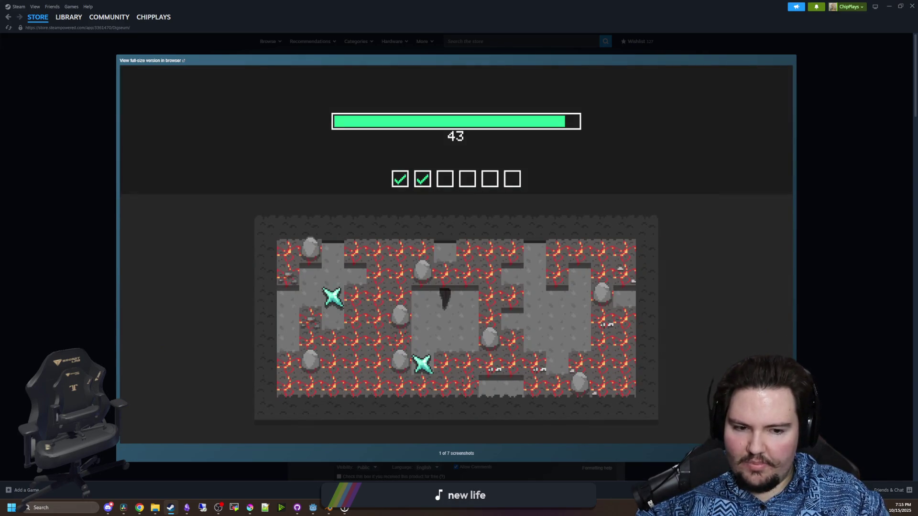
Step through the relic pedestals, upgrade tree, area selection, upgrades panel and Relic Obtained screenshots, then close the viewer
{"action": "left_click", "coordinate": [152, 431]}
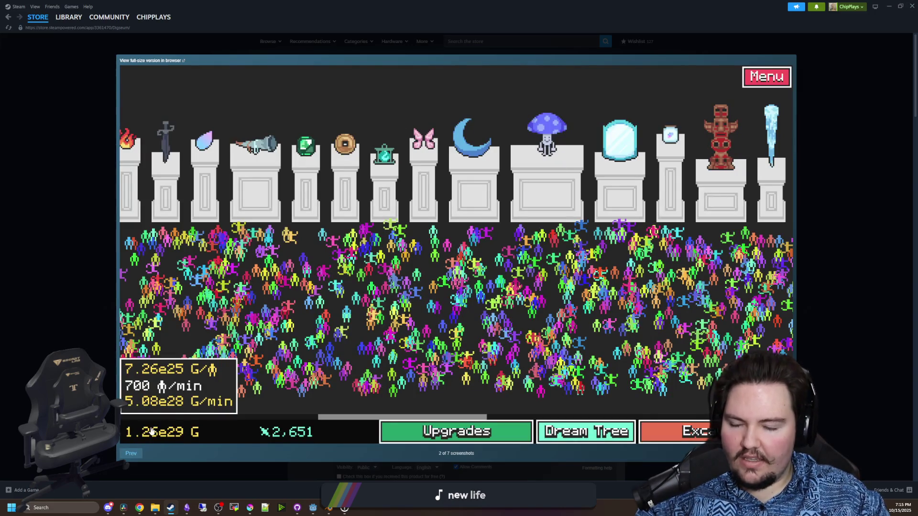
{"action": "left_click", "coordinate": [152, 432]}
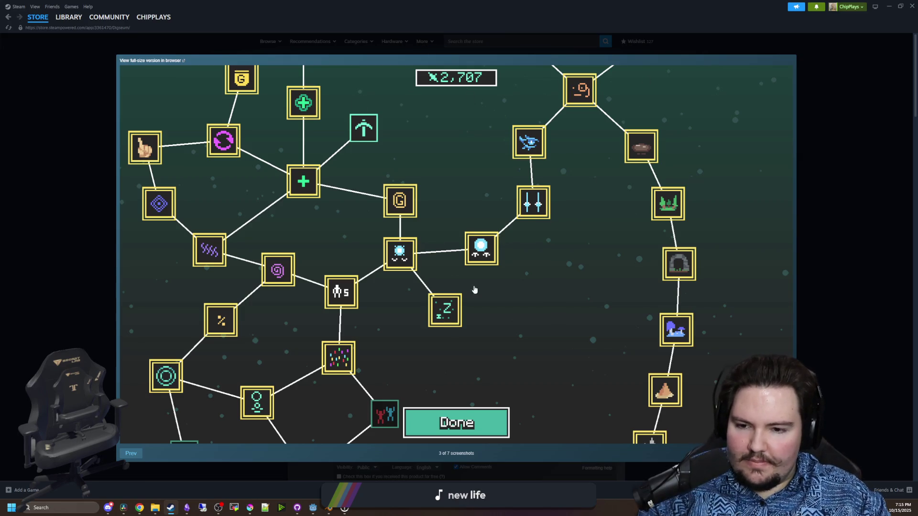
{"action": "key", "text": "Right"}
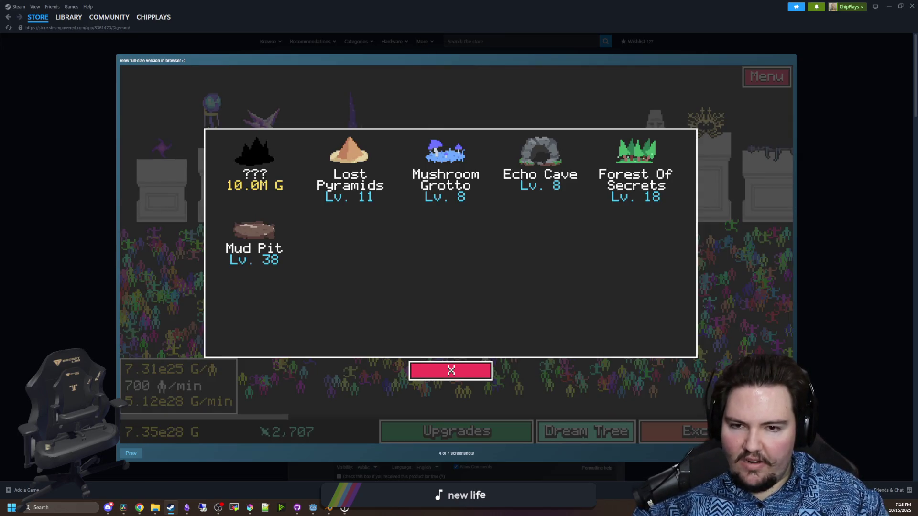
{"action": "key", "text": "Right"}
{"action": "key", "text": "Right"}
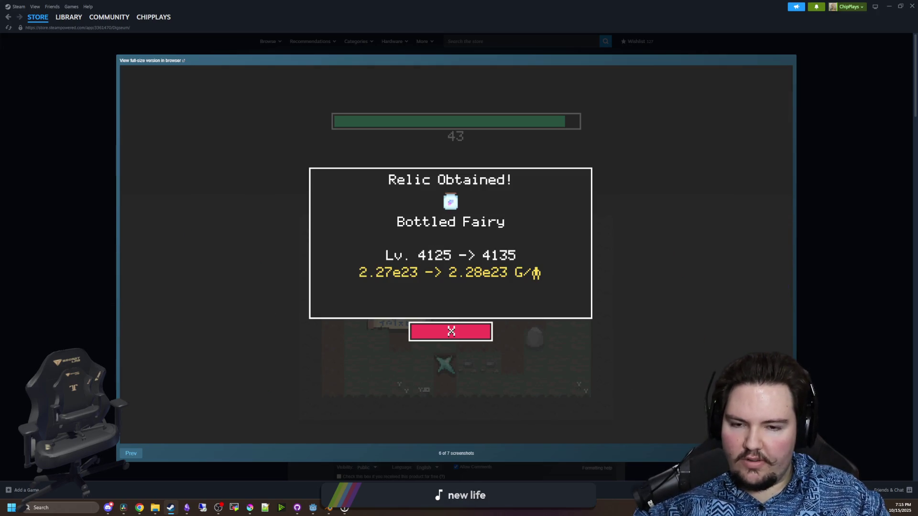
{"action": "key", "text": "Right"}
{"action": "key", "text": "Escape"}
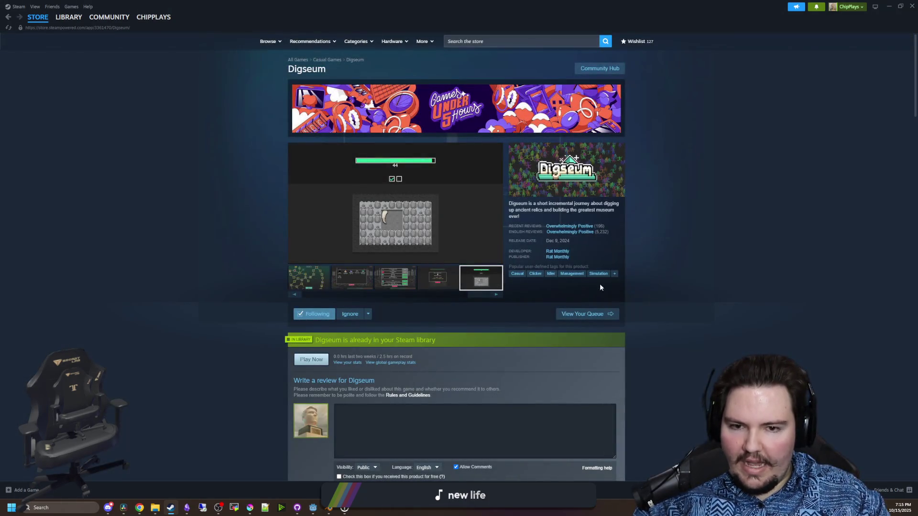
Switch to the Godot fishing_hole project, then on to Krita
{"action": "key", "text": "alt+Tab"}
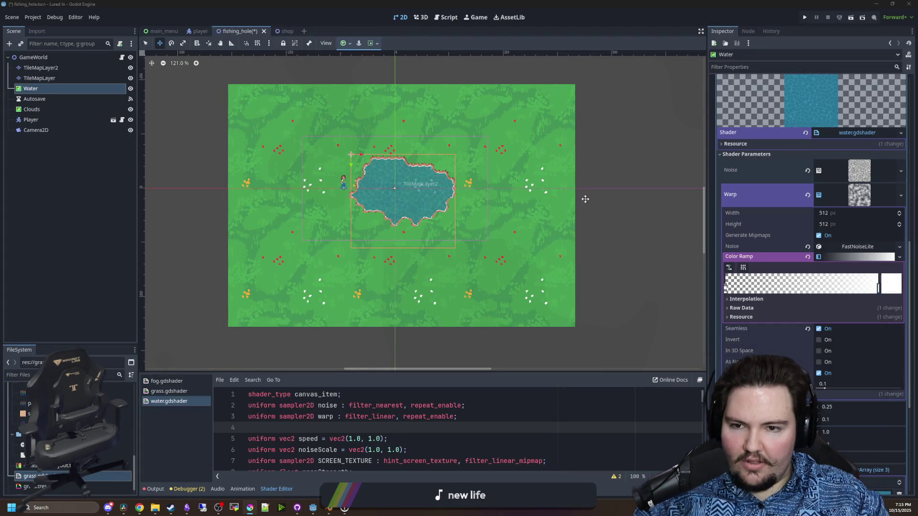
{"action": "scroll", "coordinate": [430, 226], "scroll_direction": "up", "scroll_amount": 5}
{"action": "scroll", "coordinate": [382, 229], "scroll_direction": "down", "scroll_amount": 9}
{"action": "scroll", "coordinate": [369, 228], "scroll_direction": "up", "scroll_amount": 2}
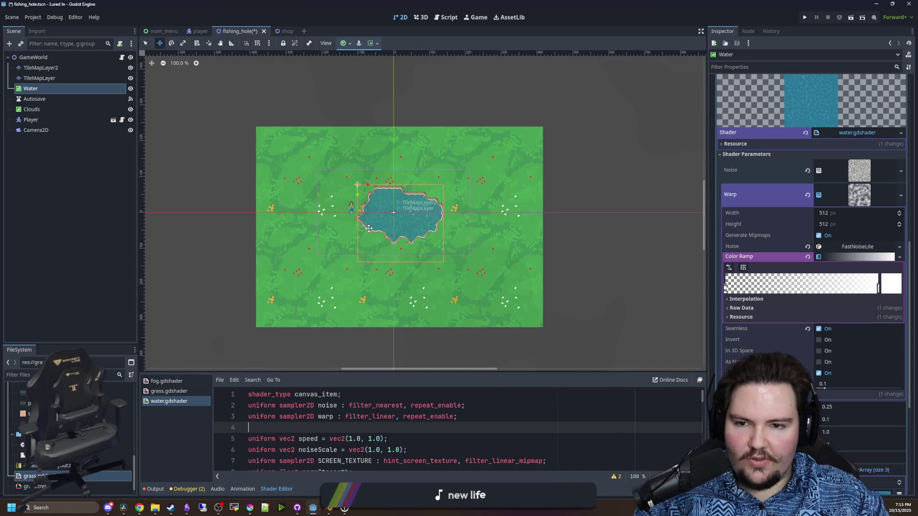
{"action": "key", "text": "alt+Tab"}
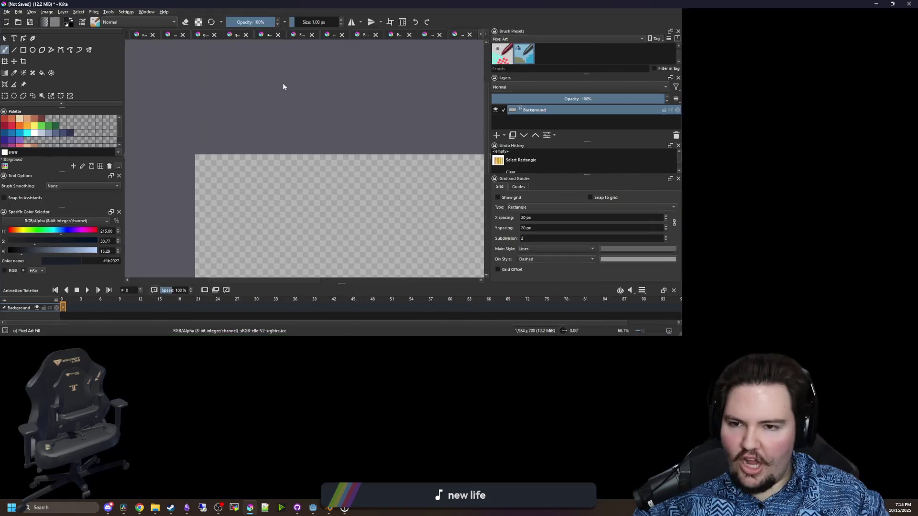
Clear the selection, enlarge the brush to 9 px and pick cyan from the palette
{"action": "key", "text": "ctrl+shift+a"}
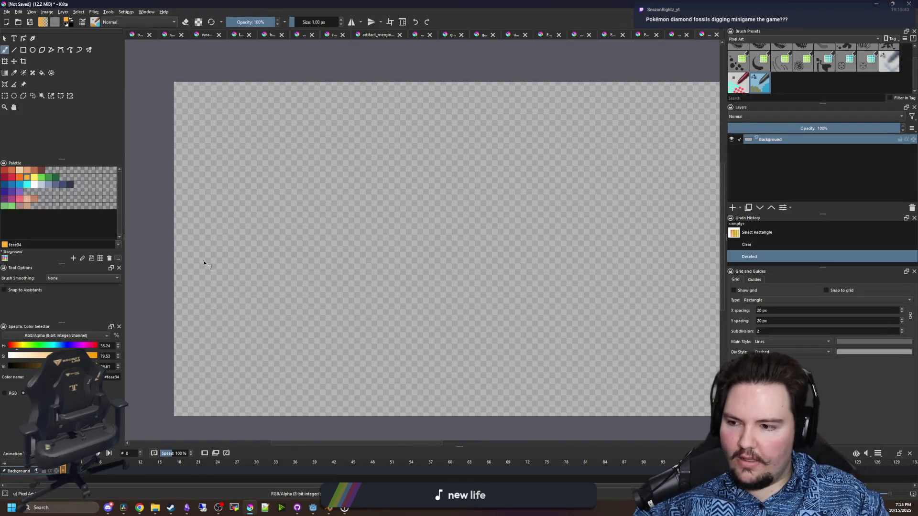
{"action": "left_click_drag", "start_coordinate": [212, 322], "coordinate": [213, 323]}
{"action": "key", "text": "ctrl+z"}
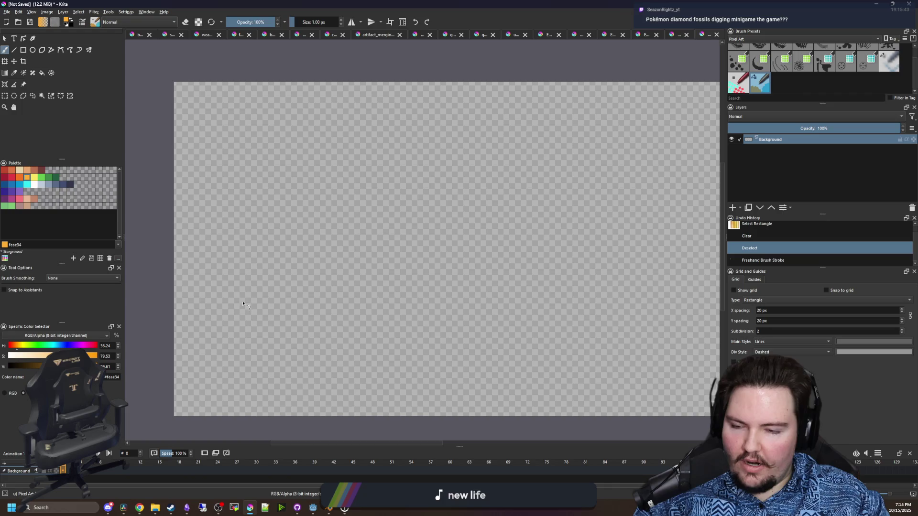
{"action": "key", "text": "bracketright"}
{"action": "key", "text": "bracketright"}
{"action": "key", "text": "bracketright"}
{"action": "left_click", "coordinate": [27, 185]}
Draw the cyan box outline on the canvas and zoom around the sketch
{"action": "mouse_move", "coordinate": [201, 171]}
{"action": "left_mouse_down"}
{"action": "mouse_move", "coordinate": [201, 331]}
{"action": "mouse_move", "coordinate": [387, 332]}
{"action": "mouse_move", "coordinate": [324, 180]}
{"action": "mouse_move", "coordinate": [201, 174]}
{"action": "mouse_move", "coordinate": [246, 150]}
{"action": "mouse_move", "coordinate": [189, 179]}
{"action": "mouse_move", "coordinate": [190, 152]}
{"action": "mouse_move", "coordinate": [174, 182]}
{"action": "mouse_move", "coordinate": [223, 196]}
{"action": "mouse_move", "coordinate": [239, 185]}
{"action": "mouse_move", "coordinate": [216, 184]}
{"action": "left_mouse_up"}
{"action": "scroll", "coordinate": [284, 270], "scroll_direction": "up", "scroll_amount": 2}
{"action": "scroll", "coordinate": [180, 199], "scroll_direction": "up", "scroll_amount": 1}
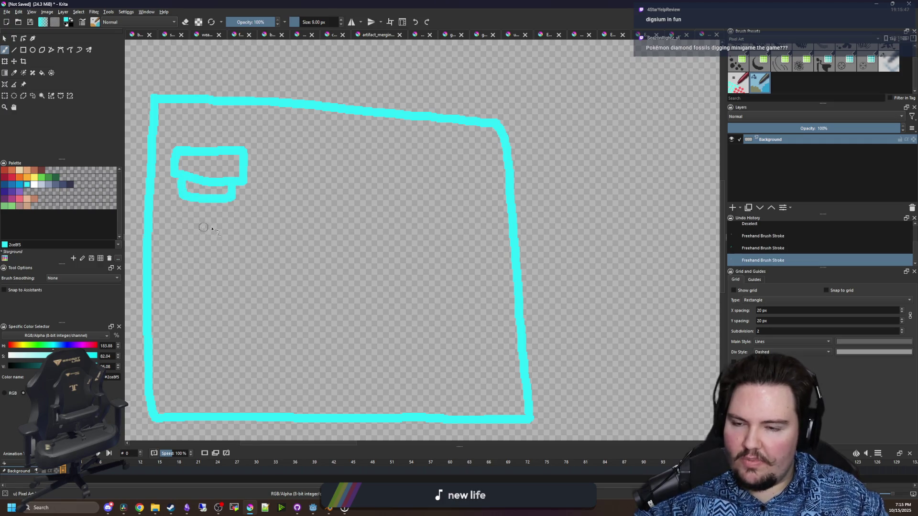
{"action": "scroll", "coordinate": [315, 257], "scroll_direction": "down", "scroll_amount": 2}
{"action": "scroll", "coordinate": [316, 258], "scroll_direction": "up", "scroll_amount": 1}
{"action": "scroll", "coordinate": [316, 257], "scroll_direction": "down", "scroll_amount": 1}
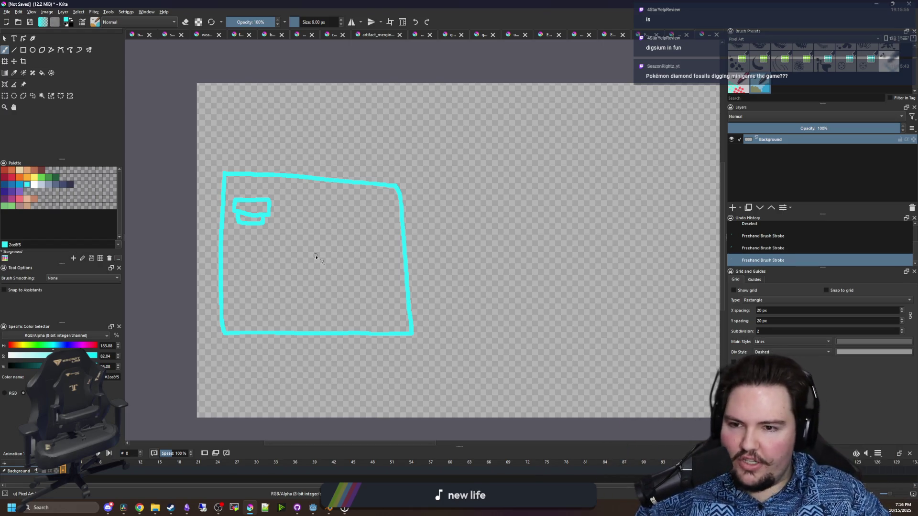
{"action": "scroll", "coordinate": [316, 257], "scroll_direction": "up", "scroll_amount": 2}
{"action": "scroll", "coordinate": [340, 275], "scroll_direction": "down", "scroll_amount": 1}
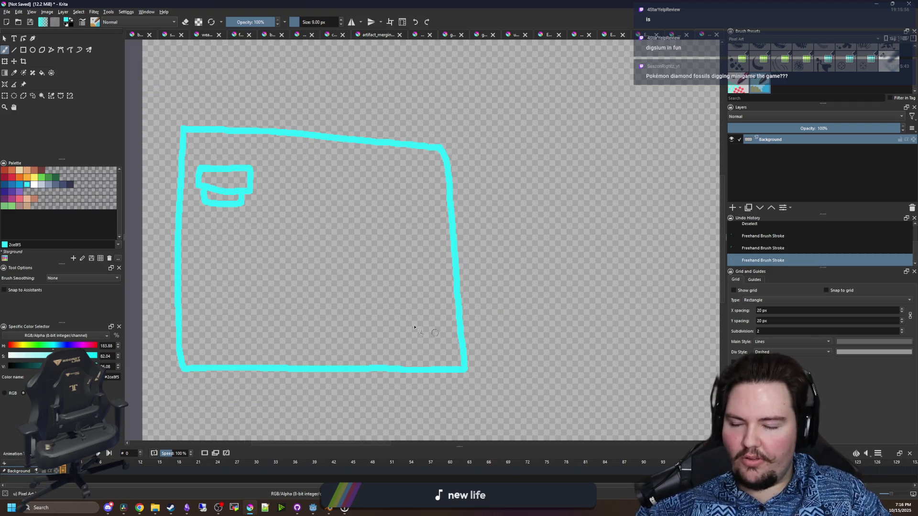
{"action": "scroll", "coordinate": [414, 327], "scroll_direction": "down", "scroll_amount": 3}
{"action": "scroll", "coordinate": [307, 266], "scroll_direction": "up", "scroll_amount": 3}
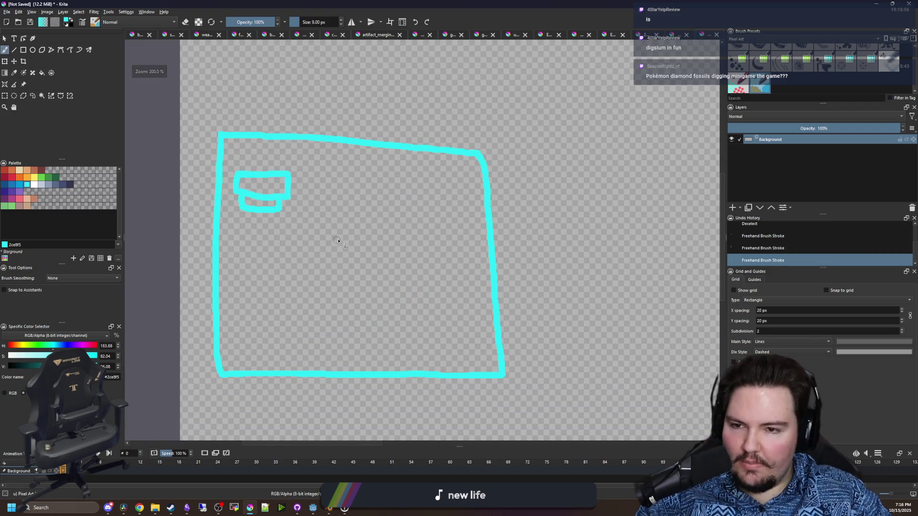
{"action": "scroll", "coordinate": [338, 240], "scroll_direction": "up", "scroll_amount": 1}
{"action": "scroll", "coordinate": [388, 235], "scroll_direction": "down", "scroll_amount": 2}
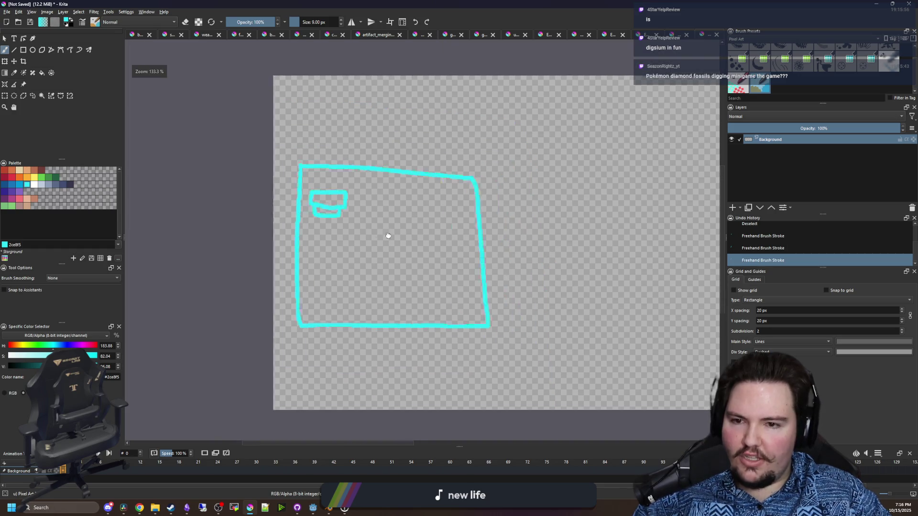
{"action": "scroll", "coordinate": [290, 190], "scroll_direction": "up", "scroll_amount": 2}
{"action": "scroll", "coordinate": [297, 194], "scroll_direction": "down", "scroll_amount": 2}
{"action": "scroll", "coordinate": [327, 257], "scroll_direction": "up", "scroll_amount": 2}
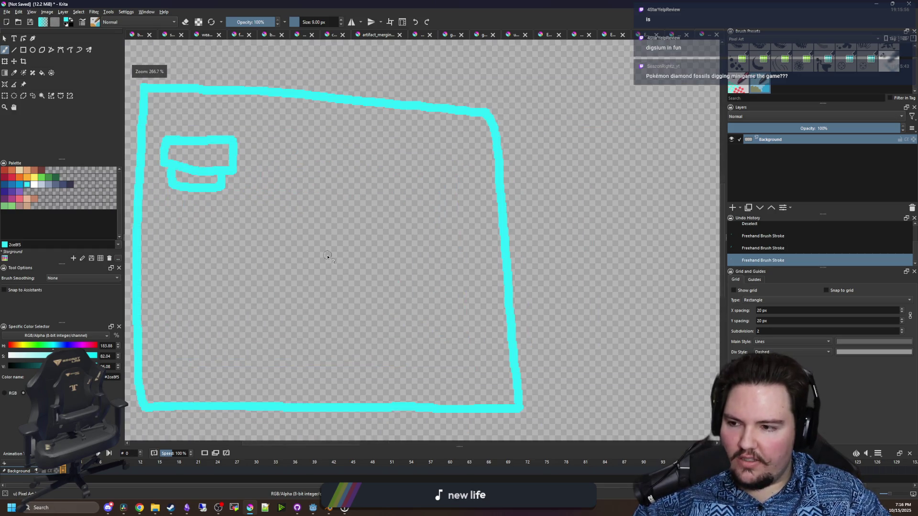
{"action": "scroll", "coordinate": [301, 249], "scroll_direction": "down", "scroll_amount": 1}
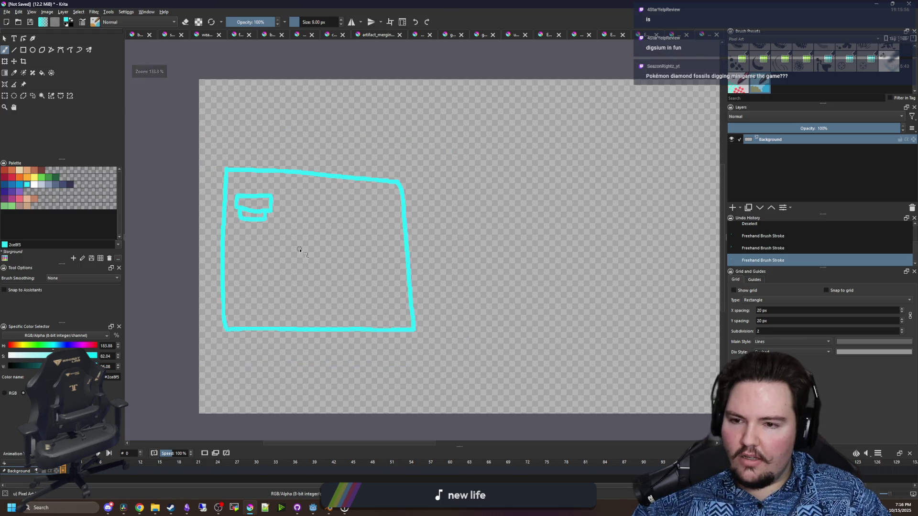
{"action": "scroll", "coordinate": [275, 262], "scroll_direction": "up", "scroll_amount": 1}
{"action": "scroll", "coordinate": [349, 209], "scroll_direction": "down", "scroll_amount": 2}
{"action": "scroll", "coordinate": [349, 208], "scroll_direction": "up", "scroll_amount": 2}
{"action": "scroll", "coordinate": [368, 260], "scroll_direction": "up", "scroll_amount": 1}
Draw a curved arrow with an arrowhead above the big box's right corner
{"action": "mouse_move", "coordinate": [341, 267]}
{"action": "left_mouse_down"}
{"action": "mouse_move", "coordinate": [415, 180]}
{"action": "mouse_move", "coordinate": [309, 181]}
{"action": "left_mouse_up"}
{"action": "left_click_drag", "start_coordinate": [310, 181], "coordinate": [359, 192]}
{"action": "scroll", "coordinate": [334, 200], "scroll_direction": "down", "scroll_amount": 1}
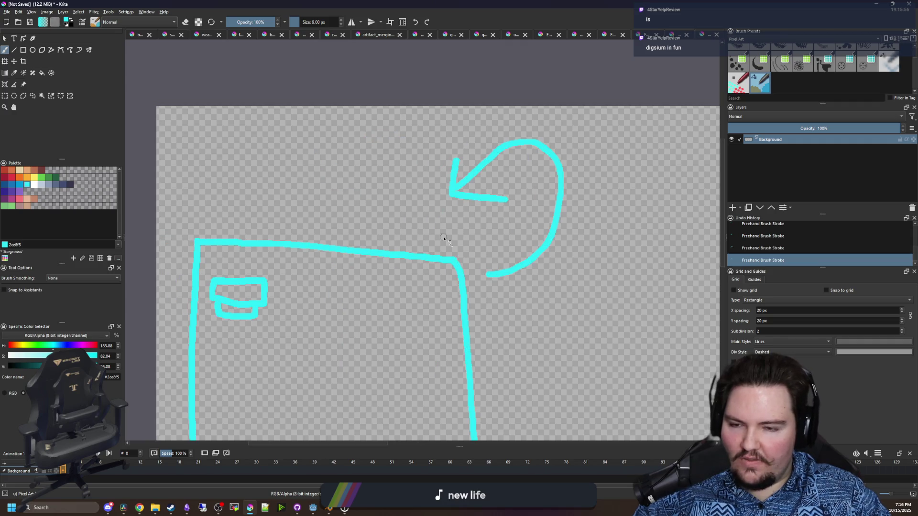
{"action": "scroll", "coordinate": [276, 317], "scroll_direction": "up", "scroll_amount": 2}
Sketch a second and third small box inside the big box
{"action": "mouse_move", "coordinate": [300, 302]}
{"action": "left_mouse_down"}
{"action": "mouse_move", "coordinate": [338, 271]}
{"action": "mouse_move", "coordinate": [302, 299]}
{"action": "mouse_move", "coordinate": [336, 314]}
{"action": "left_mouse_up"}
{"action": "mouse_move", "coordinate": [391, 308]}
{"action": "left_mouse_down"}
{"action": "mouse_move", "coordinate": [396, 270]}
{"action": "mouse_move", "coordinate": [420, 311]}
{"action": "mouse_move", "coordinate": [390, 305]}
{"action": "mouse_move", "coordinate": [468, 334]}
{"action": "mouse_move", "coordinate": [473, 316]}
{"action": "left_mouse_up"}
{"action": "scroll", "coordinate": [402, 315], "scroll_direction": "down", "scroll_amount": 2}
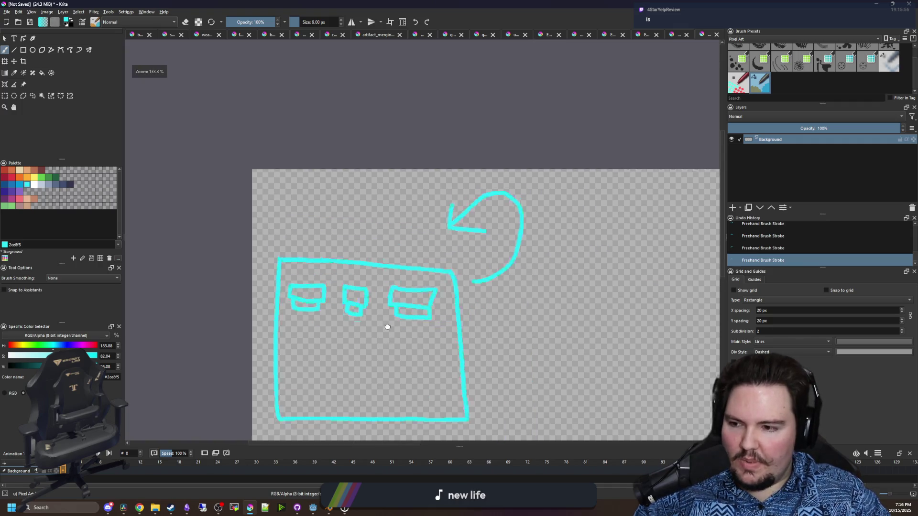
{"action": "scroll", "coordinate": [416, 306], "scroll_direction": "up", "scroll_amount": 1}
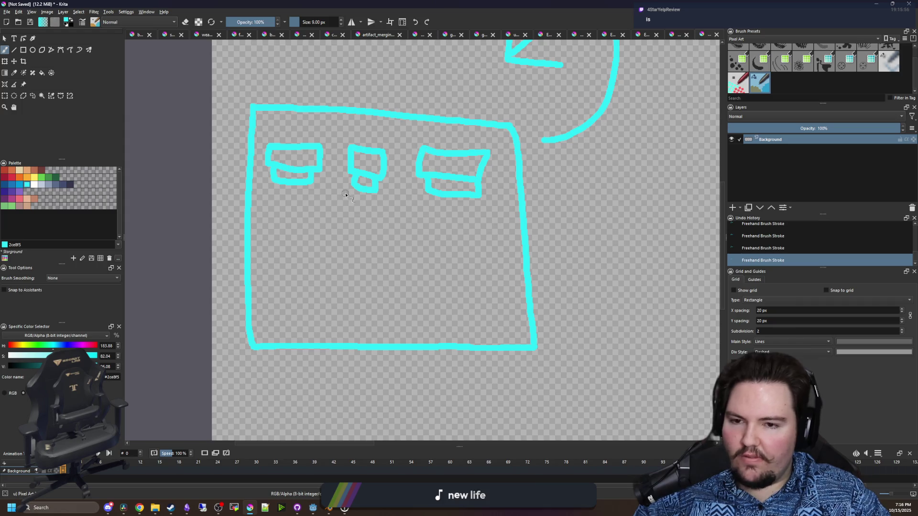
{"action": "left_click_drag", "start_coordinate": [397, 205], "coordinate": [329, 316]}
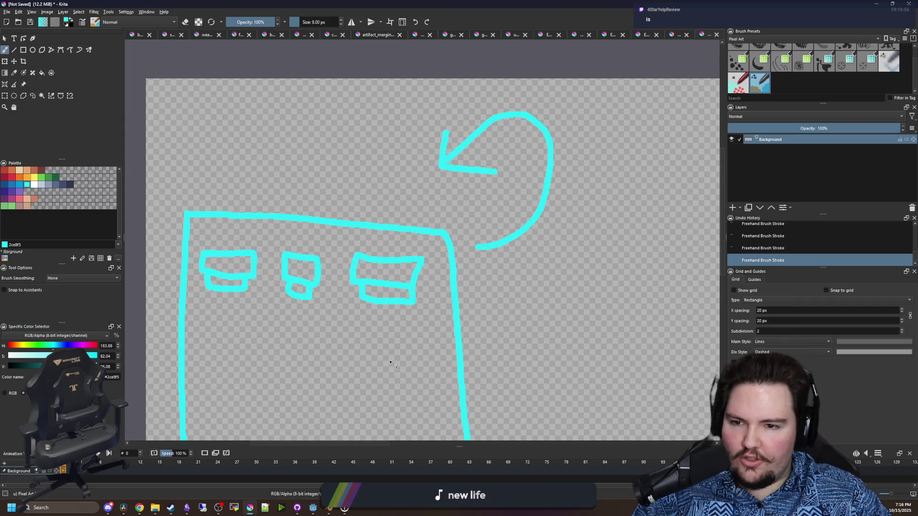
{"action": "scroll", "coordinate": [354, 338], "scroll_direction": "down", "scroll_amount": 1}
{"action": "scroll", "coordinate": [334, 315], "scroll_direction": "up", "scroll_amount": 1}
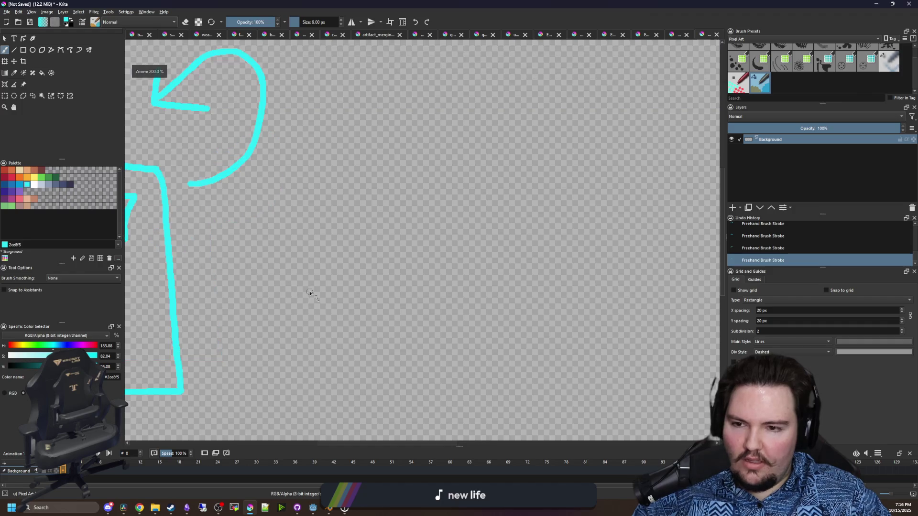
Draw a right-pointing arrow to a new rectangle holding a blob and a small figure
{"action": "left_click_drag", "start_coordinate": [219, 283], "coordinate": [380, 273]}
{"action": "left_click_drag", "start_coordinate": [380, 273], "coordinate": [337, 304]}
{"action": "scroll", "coordinate": [293, 301], "scroll_direction": "down", "scroll_amount": 2}
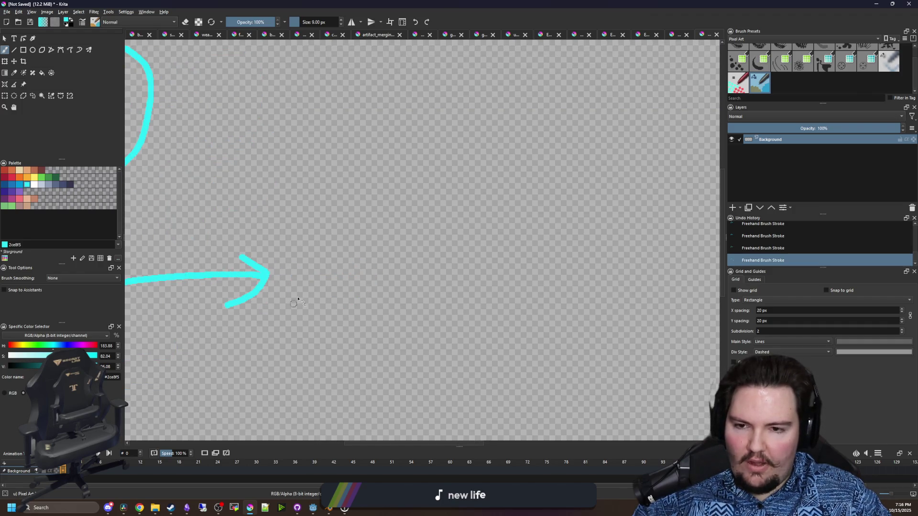
{"action": "mouse_move", "coordinate": [318, 225]}
{"action": "left_mouse_down"}
{"action": "mouse_move", "coordinate": [304, 288]}
{"action": "mouse_move", "coordinate": [488, 316]}
{"action": "mouse_move", "coordinate": [534, 227]}
{"action": "mouse_move", "coordinate": [320, 224]}
{"action": "left_mouse_up"}
{"action": "scroll", "coordinate": [377, 296], "scroll_direction": "up", "scroll_amount": 3}
{"action": "mouse_move", "coordinate": [456, 212]}
{"action": "left_mouse_down"}
{"action": "mouse_move", "coordinate": [306, 222]}
{"action": "mouse_move", "coordinate": [376, 354]}
{"action": "mouse_move", "coordinate": [518, 240]}
{"action": "mouse_move", "coordinate": [452, 210]}
{"action": "left_mouse_up"}
{"action": "scroll", "coordinate": [281, 251], "scroll_direction": "down", "scroll_amount": 1}
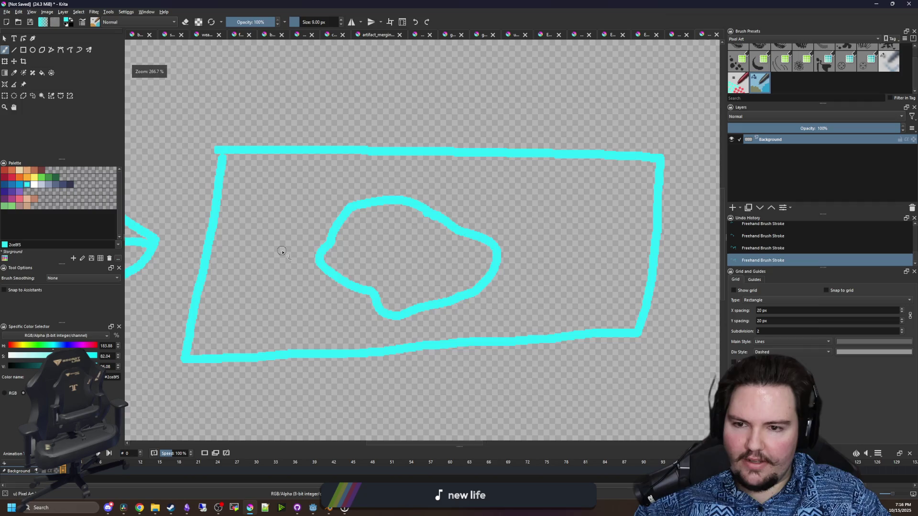
{"action": "scroll", "coordinate": [282, 252], "scroll_direction": "up", "scroll_amount": 1}
{"action": "mouse_move", "coordinate": [217, 282]}
{"action": "left_mouse_down"}
{"action": "mouse_move", "coordinate": [231, 250]}
{"action": "mouse_move", "coordinate": [223, 218]}
{"action": "mouse_move", "coordinate": [260, 235]}
{"action": "mouse_move", "coordinate": [235, 221]}
{"action": "mouse_move", "coordinate": [231, 206]}
{"action": "mouse_move", "coordinate": [258, 234]}
{"action": "mouse_move", "coordinate": [330, 167]}
{"action": "mouse_move", "coordinate": [451, 259]}
{"action": "left_mouse_up"}
Sketch a small chest with a rounded lid above the scene rectangle
{"action": "scroll", "coordinate": [383, 283], "scroll_direction": "up", "scroll_amount": 3}
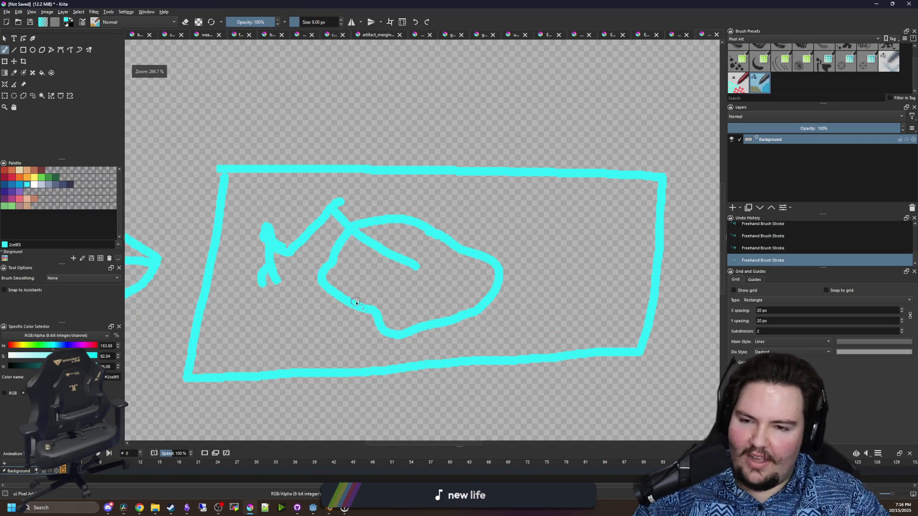
{"action": "scroll", "coordinate": [404, 356], "scroll_direction": "down", "scroll_amount": 3}
{"action": "scroll", "coordinate": [386, 266], "scroll_direction": "up", "scroll_amount": 3}
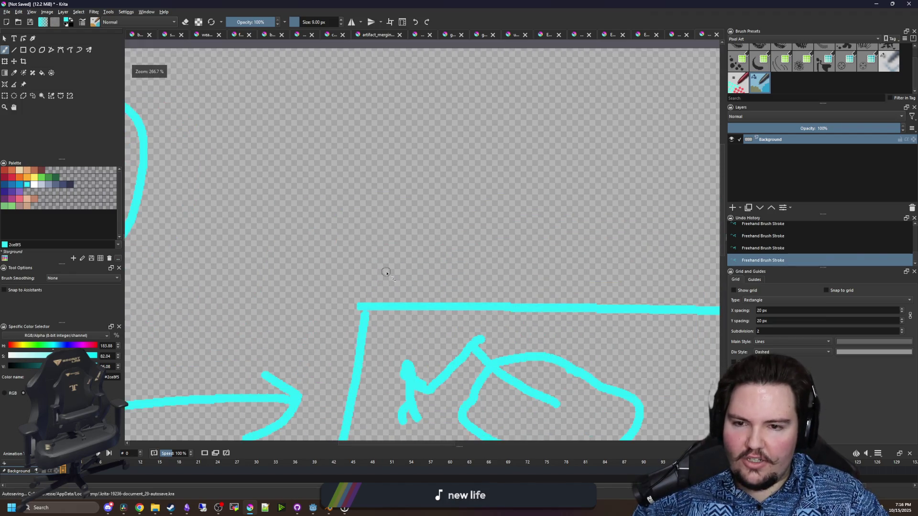
{"action": "scroll", "coordinate": [265, 235], "scroll_direction": "up", "scroll_amount": 1}
{"action": "scroll", "coordinate": [262, 236], "scroll_direction": "down", "scroll_amount": 2}
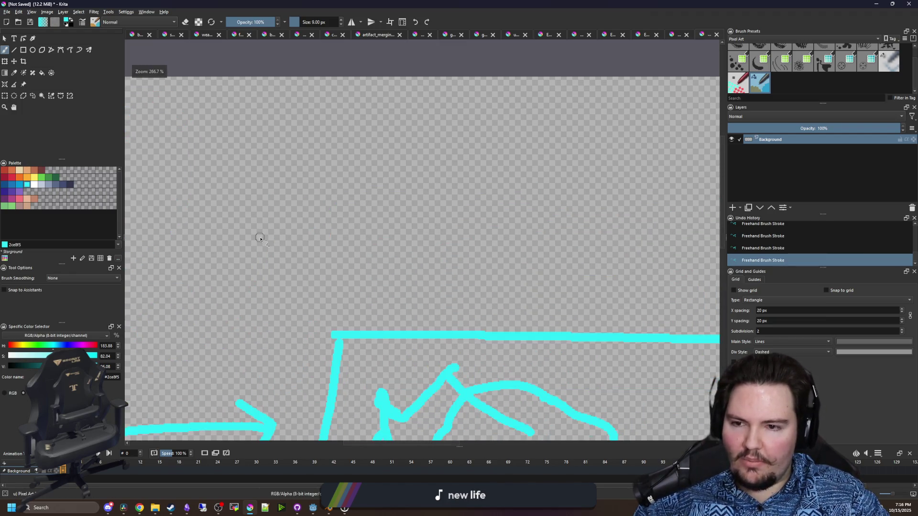
{"action": "scroll", "coordinate": [282, 205], "scroll_direction": "down", "scroll_amount": 2}
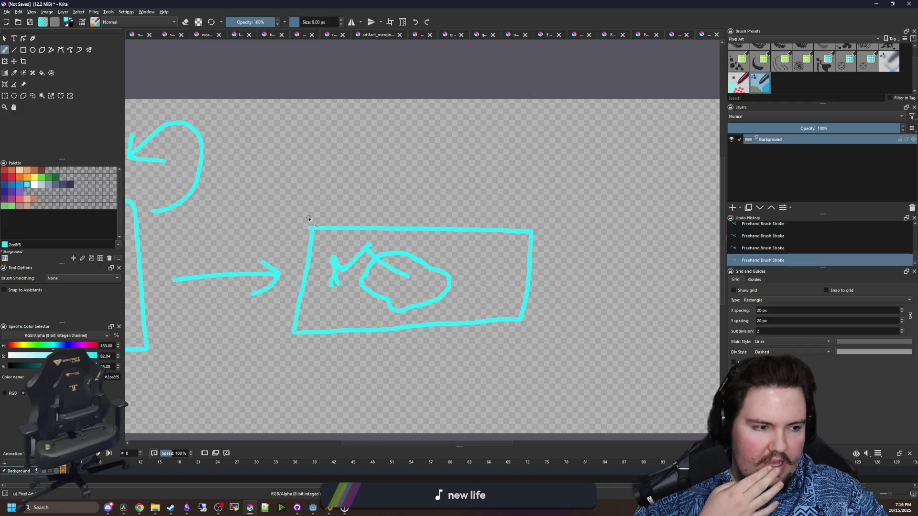
{"action": "scroll", "coordinate": [316, 230], "scroll_direction": "up", "scroll_amount": 2}
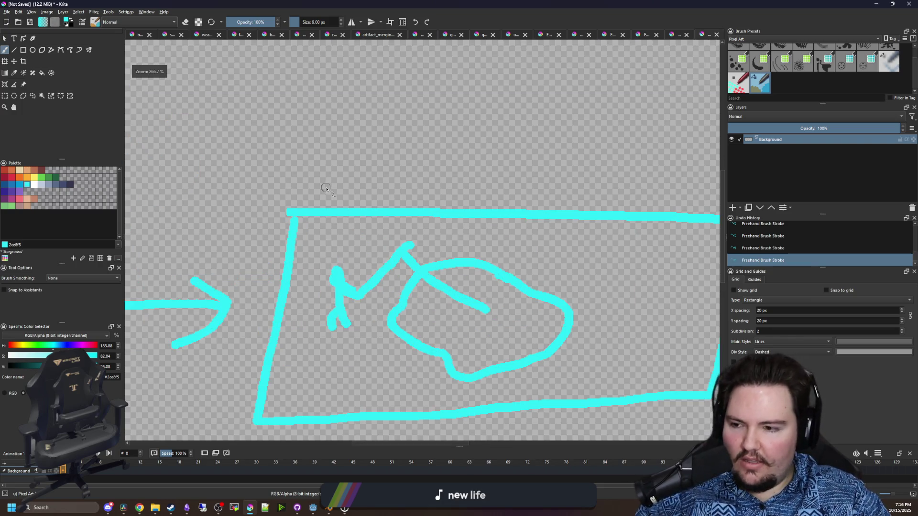
{"action": "scroll", "coordinate": [330, 292], "scroll_direction": "up", "scroll_amount": 1}
{"action": "scroll", "coordinate": [332, 297], "scroll_direction": "down", "scroll_amount": 4}
{"action": "scroll", "coordinate": [334, 299], "scroll_direction": "up", "scroll_amount": 4}
{"action": "scroll", "coordinate": [344, 296], "scroll_direction": "down", "scroll_amount": 3}
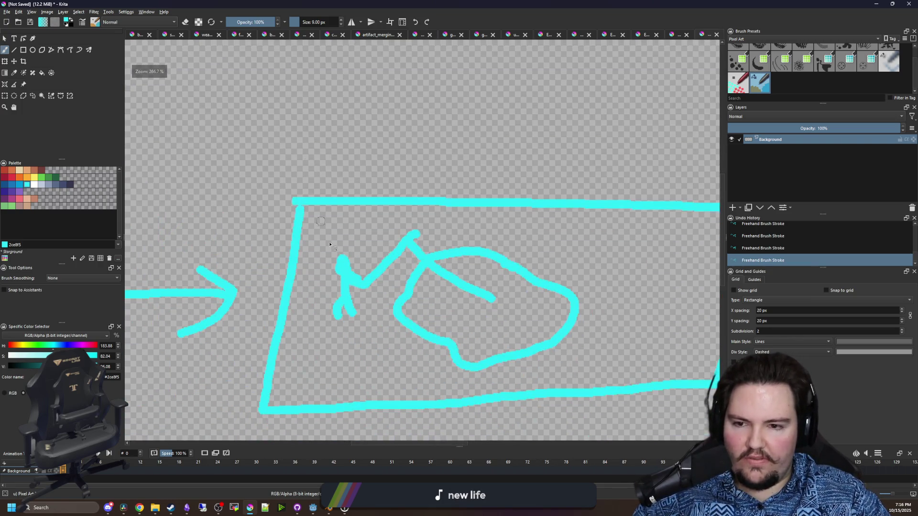
{"action": "scroll", "coordinate": [378, 312], "scroll_direction": "up", "scroll_amount": 2}
{"action": "scroll", "coordinate": [346, 283], "scroll_direction": "down", "scroll_amount": 3}
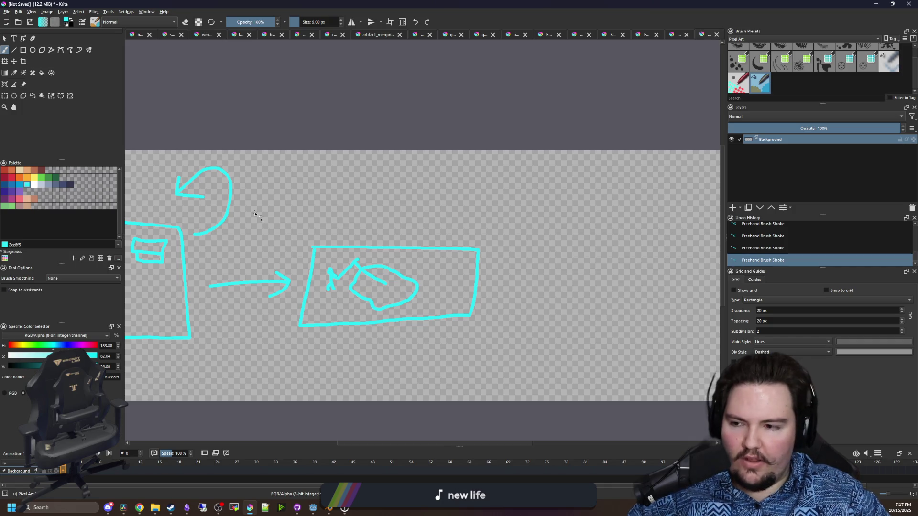
{"action": "scroll", "coordinate": [255, 214], "scroll_direction": "up", "scroll_amount": 5}
{"action": "mouse_move", "coordinate": [276, 231]}
{"action": "left_mouse_down"}
{"action": "mouse_move", "coordinate": [276, 273]}
{"action": "mouse_move", "coordinate": [372, 253]}
{"action": "mouse_move", "coordinate": [283, 224]}
{"action": "mouse_move", "coordinate": [276, 239]}
{"action": "mouse_move", "coordinate": [345, 198]}
{"action": "mouse_move", "coordinate": [380, 234]}
{"action": "left_mouse_up"}
{"action": "mouse_move", "coordinate": [292, 208]}
{"action": "left_mouse_down"}
{"action": "mouse_move", "coordinate": [353, 180]}
{"action": "mouse_move", "coordinate": [378, 232]}
{"action": "left_mouse_up"}
{"action": "scroll", "coordinate": [327, 222], "scroll_direction": "down", "scroll_amount": 2}
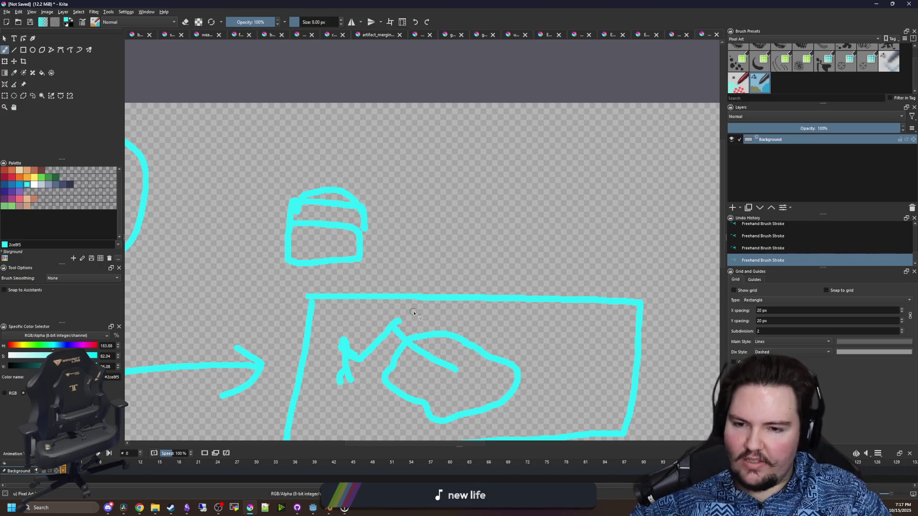
{"action": "scroll", "coordinate": [463, 391], "scroll_direction": "down", "scroll_amount": 2}
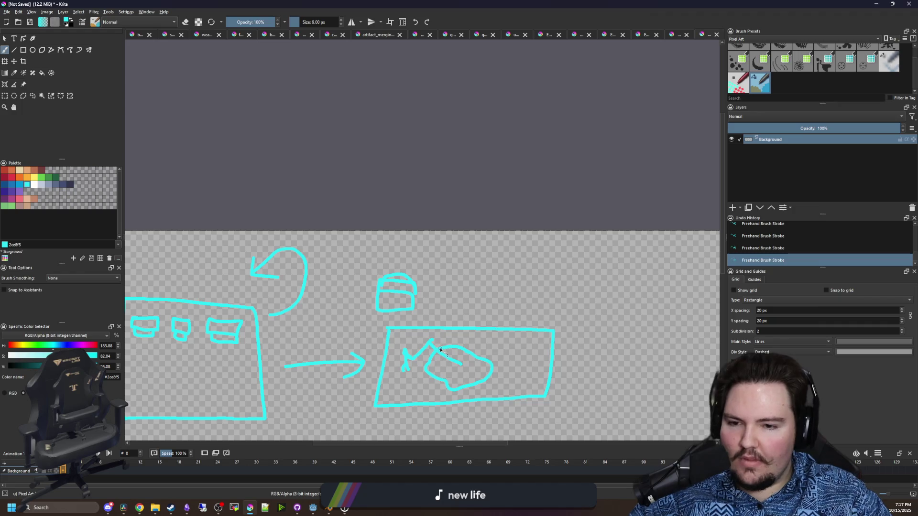
{"action": "scroll", "coordinate": [441, 358], "scroll_direction": "down", "scroll_amount": 3}
{"action": "scroll", "coordinate": [434, 337], "scroll_direction": "up", "scroll_amount": 2}
Draw a long rectangle below the scene box and write '0G' beside the chest
{"action": "mouse_move", "coordinate": [218, 260]}
{"action": "left_mouse_down"}
{"action": "mouse_move", "coordinate": [215, 318]}
{"action": "mouse_move", "coordinate": [446, 353]}
{"action": "mouse_move", "coordinate": [562, 348]}
{"action": "mouse_move", "coordinate": [503, 267]}
{"action": "mouse_move", "coordinate": [220, 261]}
{"action": "left_mouse_up"}
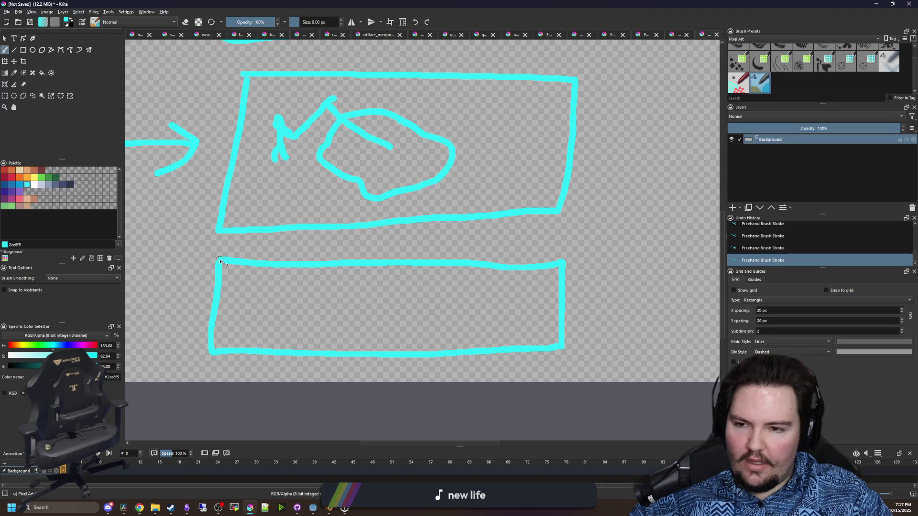
{"action": "scroll", "coordinate": [412, 289], "scroll_direction": "left", "scroll_amount": 2}
{"action": "scroll", "coordinate": [332, 318], "scroll_direction": "up", "scroll_amount": 2}
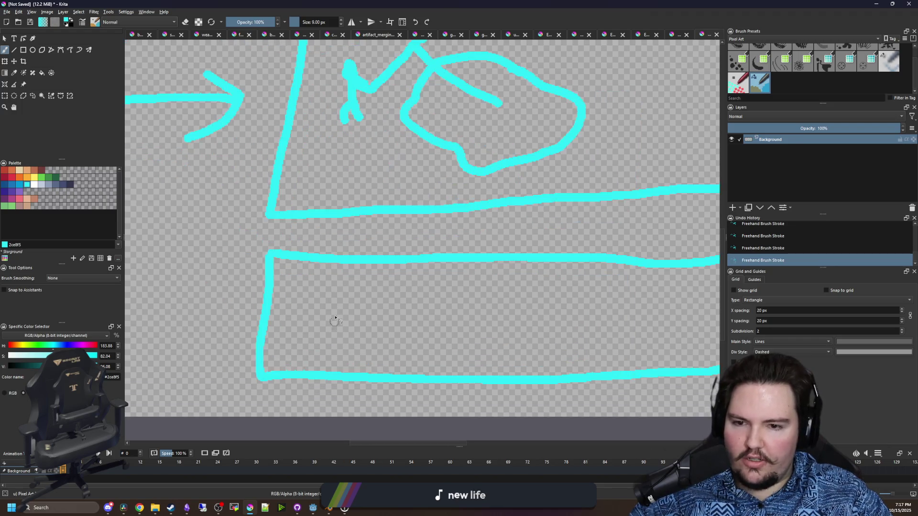
{"action": "scroll", "coordinate": [283, 194], "scroll_direction": "up", "scroll_amount": 5}
{"action": "mouse_move", "coordinate": [473, 141]}
{"action": "left_mouse_down"}
{"action": "mouse_move", "coordinate": [440, 176]}
{"action": "mouse_move", "coordinate": [470, 143]}
{"action": "left_mouse_up"}
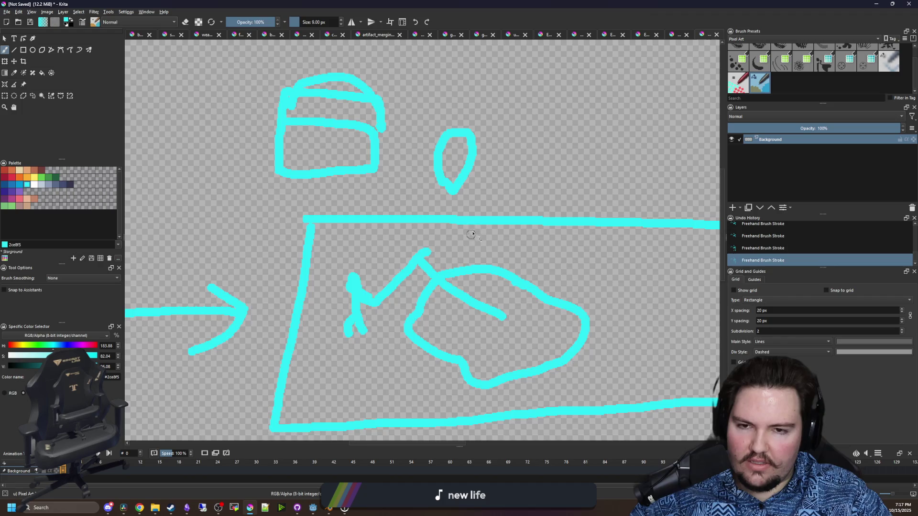
{"action": "scroll", "coordinate": [420, 177], "scroll_direction": "right", "scroll_amount": 2}
{"action": "scroll", "coordinate": [421, 177], "scroll_direction": "up", "scroll_amount": 1}
{"action": "mouse_move", "coordinate": [420, 177]}
{"action": "left_mouse_down"}
{"action": "mouse_move", "coordinate": [437, 210]}
{"action": "mouse_move", "coordinate": [418, 199]}
{"action": "left_mouse_up"}
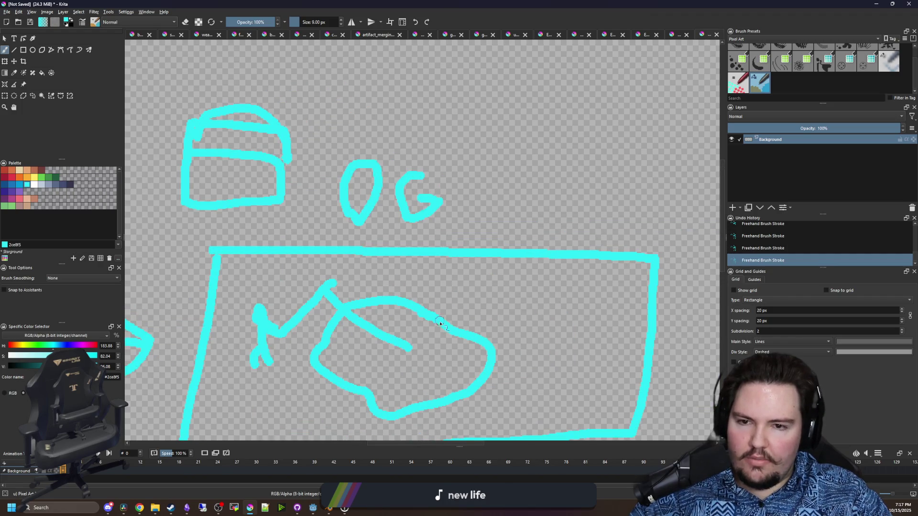
{"action": "scroll", "coordinate": [343, 264], "scroll_direction": "down", "scroll_amount": 5}
{"action": "scroll", "coordinate": [343, 264], "scroll_direction": "left", "scroll_amount": 2}
{"action": "scroll", "coordinate": [344, 264], "scroll_direction": "left", "scroll_amount": 2}
Write the '1000G' label by the lower rectangle and recenter the sketch in view
{"action": "left_click_drag", "start_coordinate": [213, 269], "coordinate": [211, 310]}
{"action": "mouse_move", "coordinate": [245, 271]}
{"action": "left_mouse_down"}
{"action": "mouse_move", "coordinate": [247, 288]}
{"action": "mouse_move", "coordinate": [276, 274]}
{"action": "mouse_move", "coordinate": [287, 308]}
{"action": "mouse_move", "coordinate": [301, 279]}
{"action": "mouse_move", "coordinate": [326, 315]}
{"action": "mouse_move", "coordinate": [324, 293]}
{"action": "left_mouse_up"}
{"action": "scroll", "coordinate": [245, 285], "scroll_direction": "down", "scroll_amount": 2}
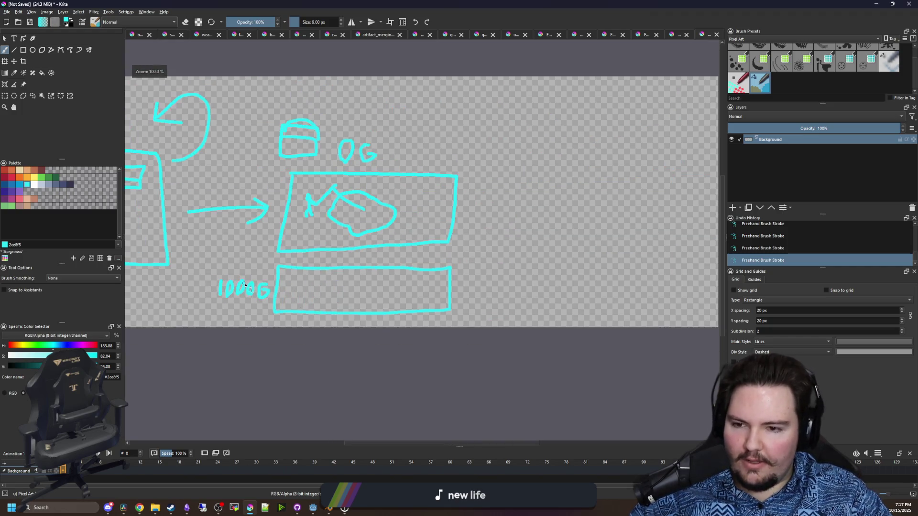
{"action": "scroll", "coordinate": [287, 268], "scroll_direction": "down", "scroll_amount": 2}
{"action": "left_click_drag", "start_coordinate": [243, 244], "coordinate": [354, 261]}
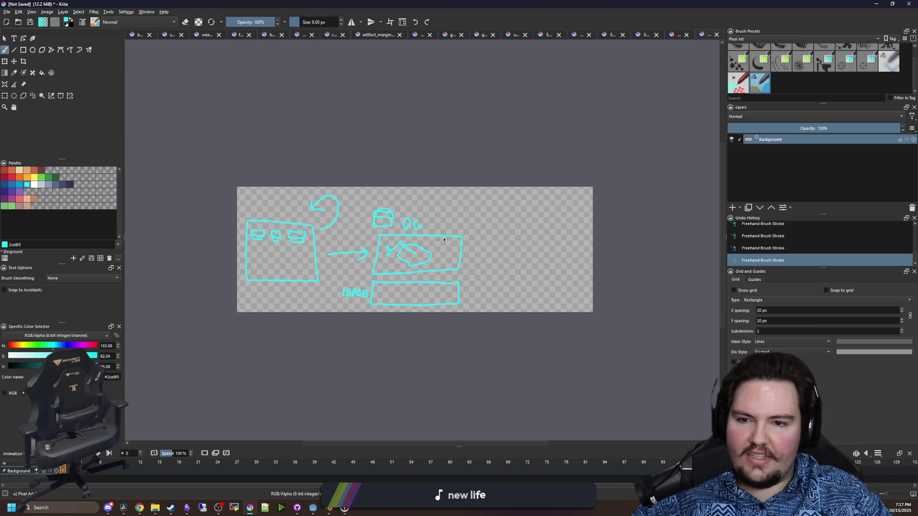
{"action": "scroll", "coordinate": [345, 299], "scroll_direction": "up", "scroll_amount": 4}
{"action": "scroll", "coordinate": [468, 273], "scroll_direction": "down", "scroll_amount": 3}
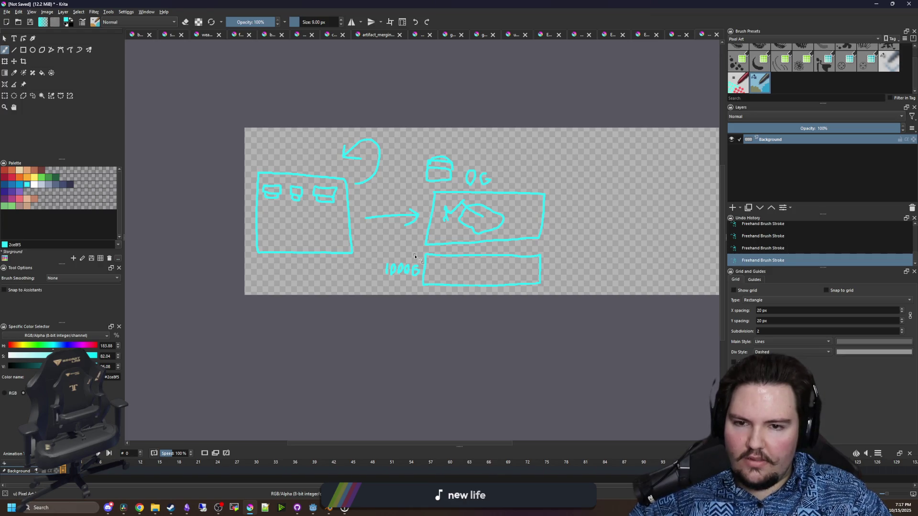
{"action": "left_click_drag", "start_coordinate": [469, 252], "coordinate": [449, 277]}
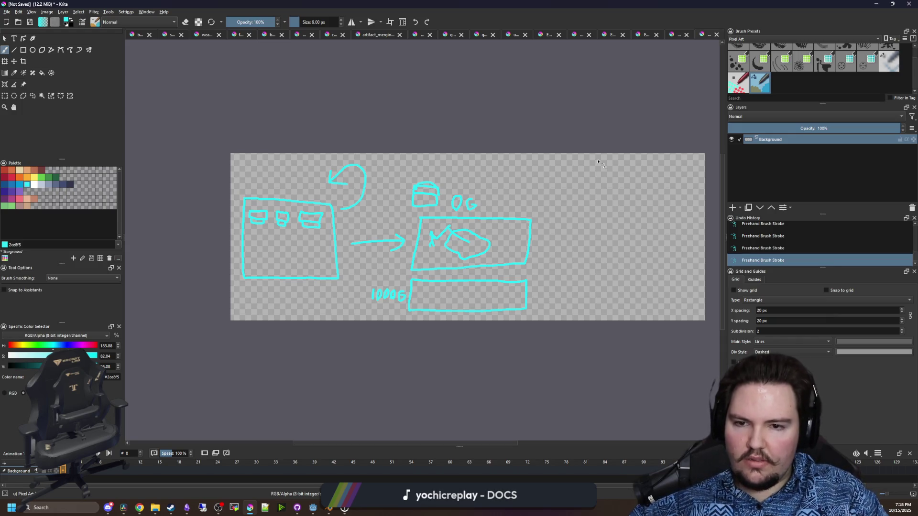
Zoom around the sketch, then restore Krita to a smaller window with Super+Down
{"action": "scroll", "coordinate": [517, 182], "scroll_direction": "up", "scroll_amount": 3}
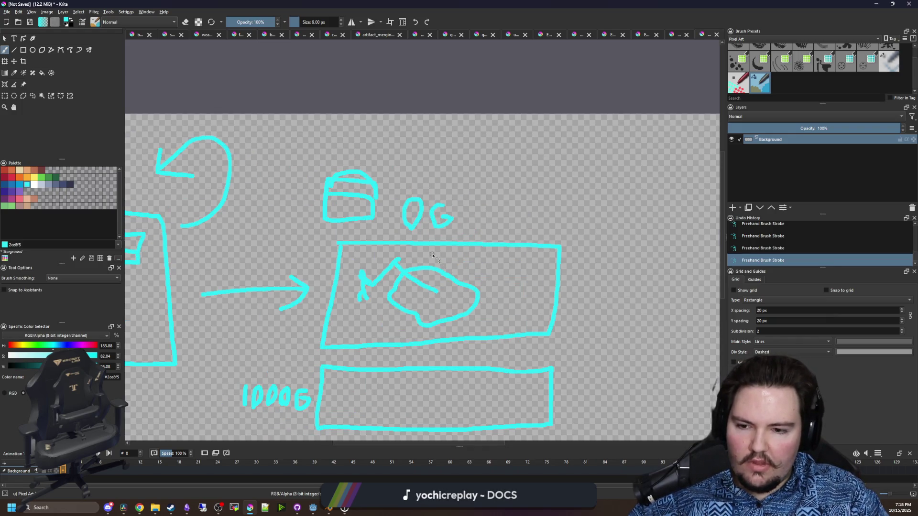
{"action": "scroll", "coordinate": [430, 252], "scroll_direction": "down", "scroll_amount": 1}
{"action": "scroll", "coordinate": [430, 252], "scroll_direction": "down", "scroll_amount": 3}
{"action": "scroll", "coordinate": [455, 245], "scroll_direction": "up", "scroll_amount": 2}
{"action": "scroll", "coordinate": [454, 245], "scroll_direction": "down", "scroll_amount": 2}
{"action": "scroll", "coordinate": [454, 243], "scroll_direction": "up", "scroll_amount": 2}
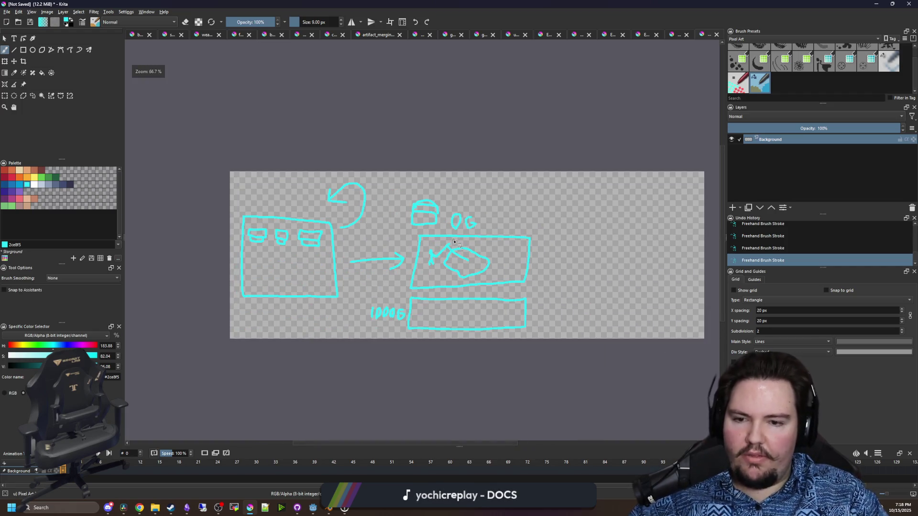
{"action": "key", "text": "super+Down"}
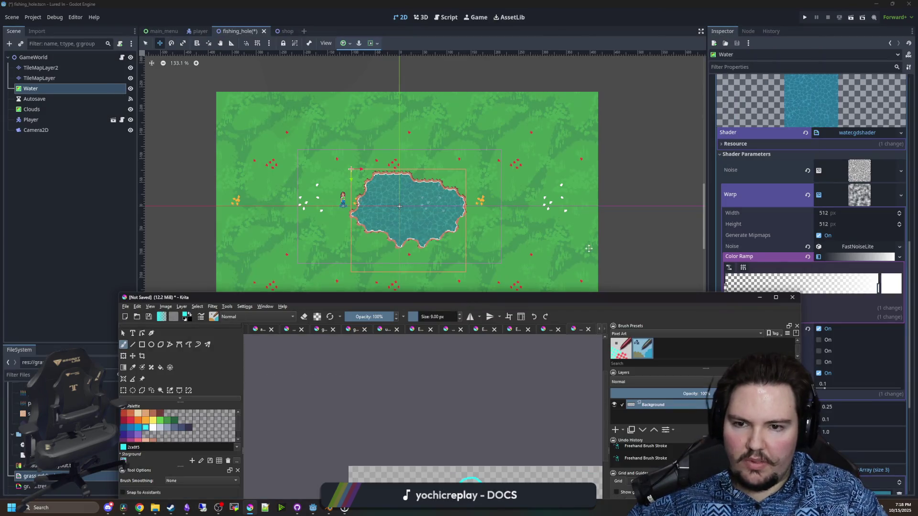
Bring up the fishing_hole scene and inspect its Water, Autosave and Clouds nodes
{"action": "left_click", "coordinate": [459, 217]}
{"action": "scroll", "coordinate": [433, 201], "scroll_direction": "up", "scroll_amount": 5}
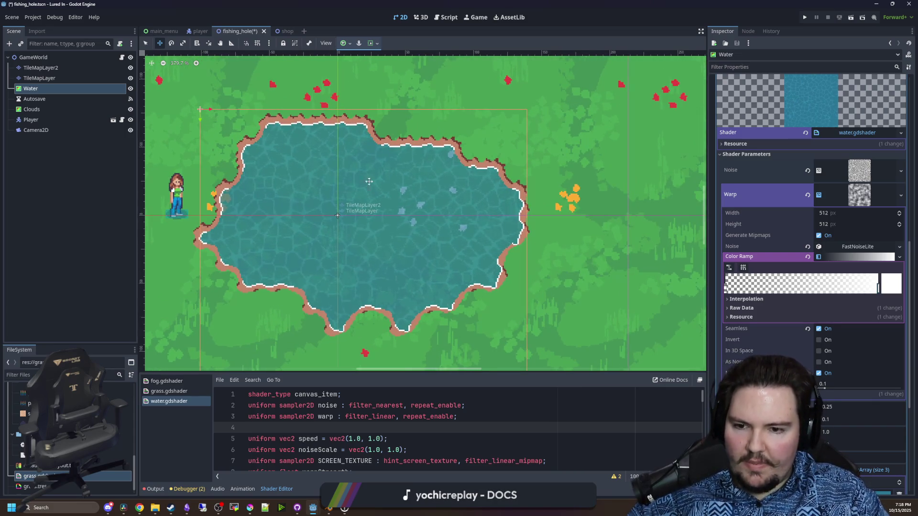
{"action": "scroll", "coordinate": [401, 207], "scroll_direction": "down", "scroll_amount": 2}
{"action": "scroll", "coordinate": [403, 210], "scroll_direction": "down", "scroll_amount": 4}
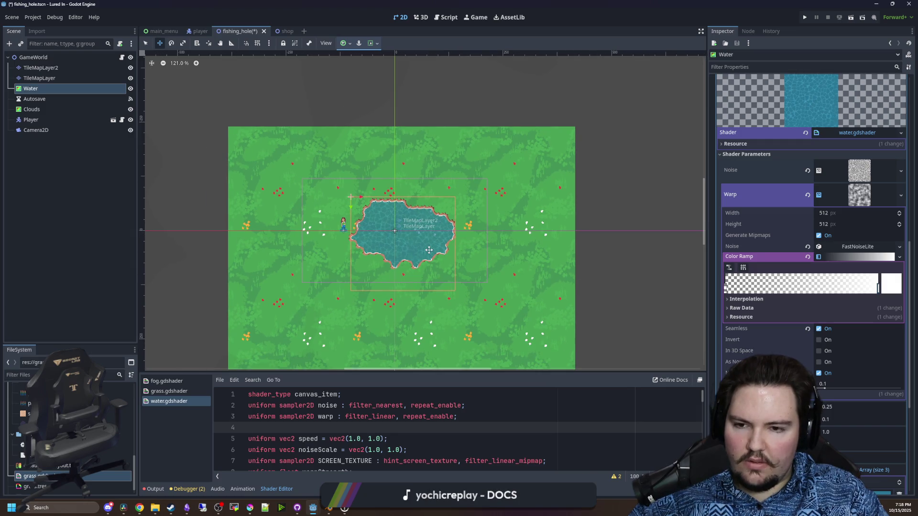
{"action": "scroll", "coordinate": [463, 304], "scroll_direction": "down", "scroll_amount": 1}
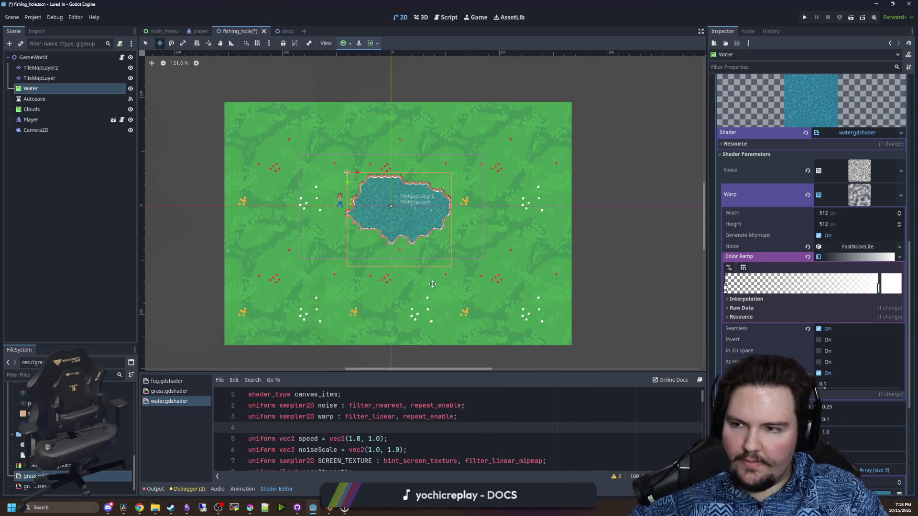
{"action": "left_click", "coordinate": [34, 99]}
{"action": "left_click", "coordinate": [32, 110]}
{"action": "left_click", "coordinate": [30, 88]}
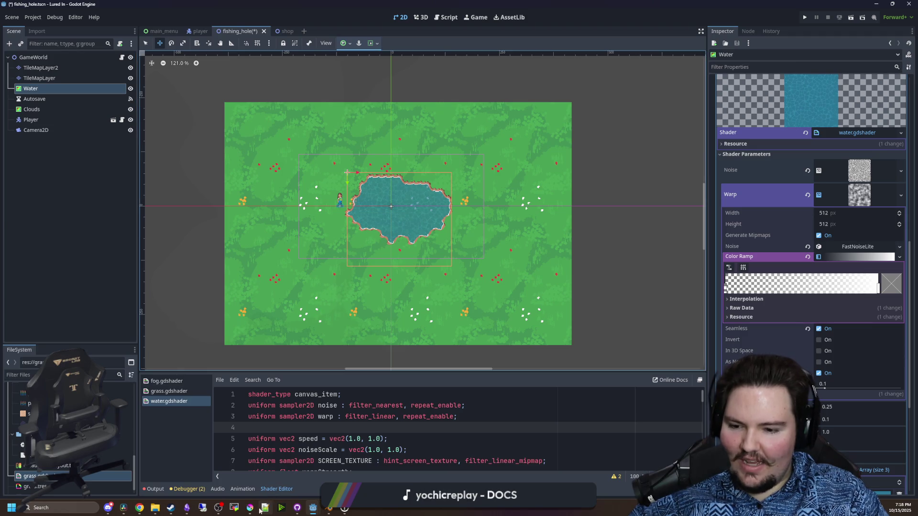
Switch to the still-empty shop scene
{"action": "mouse_move", "coordinate": [254, 511]}
{"action": "scroll", "coordinate": [411, 291], "scroll_direction": "up", "scroll_amount": 2}
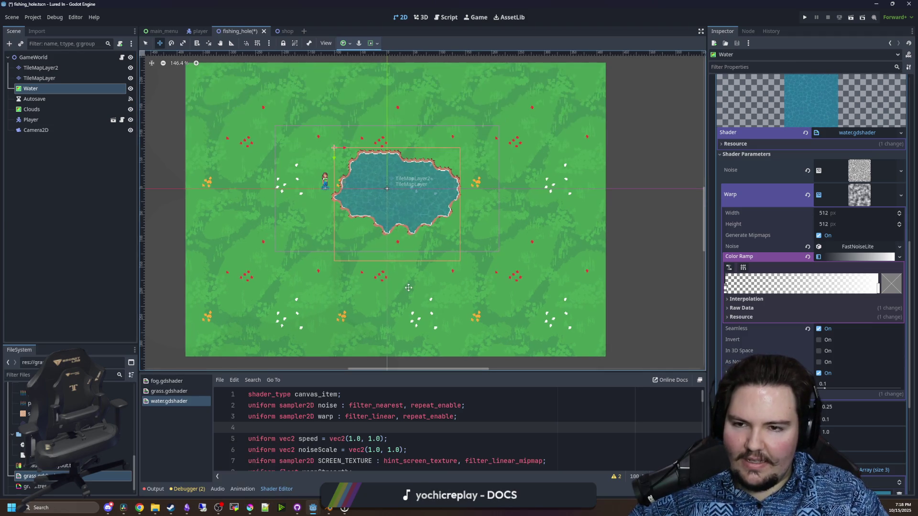
{"action": "left_click", "coordinate": [284, 31]}
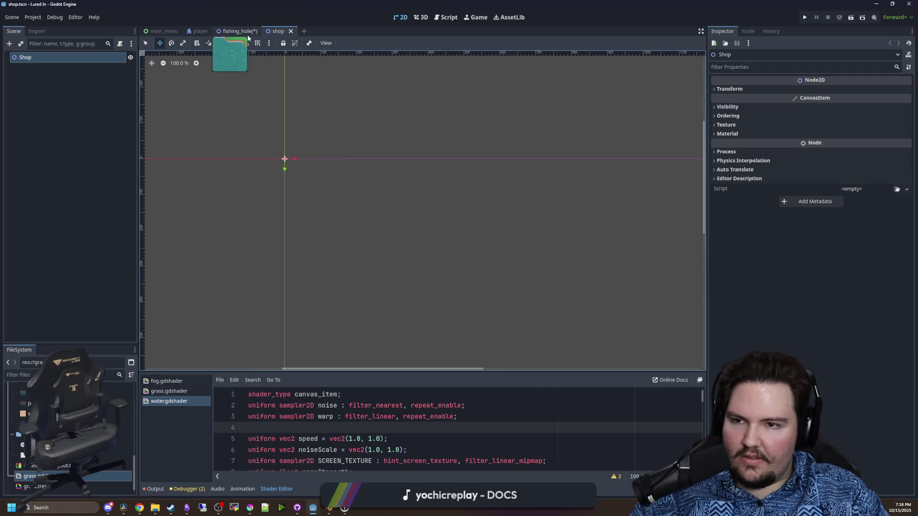
Add a Camera2D child node under the Shop root
{"action": "left_click", "coordinate": [236, 31]}
{"action": "left_click", "coordinate": [282, 32]}
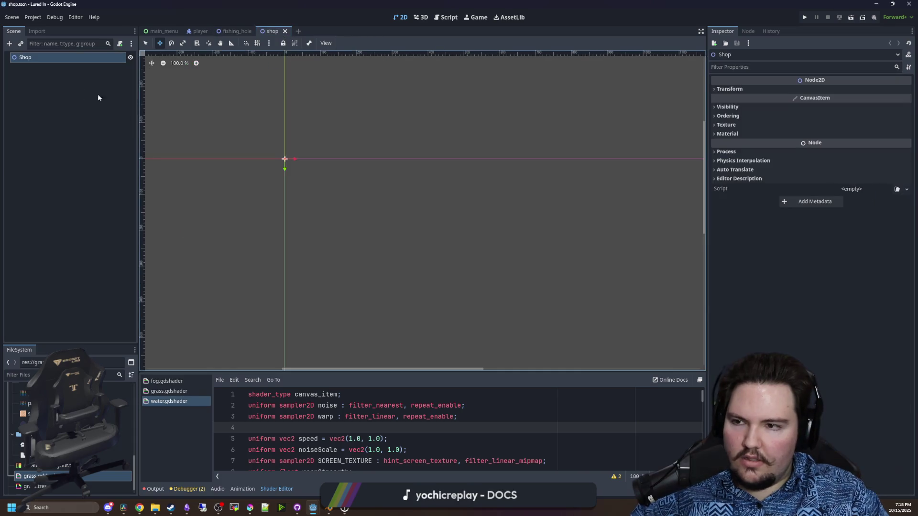
{"action": "right_click", "coordinate": [27, 60]}
{"action": "left_click", "coordinate": [41, 68]}
{"action": "type", "text": "cam"}
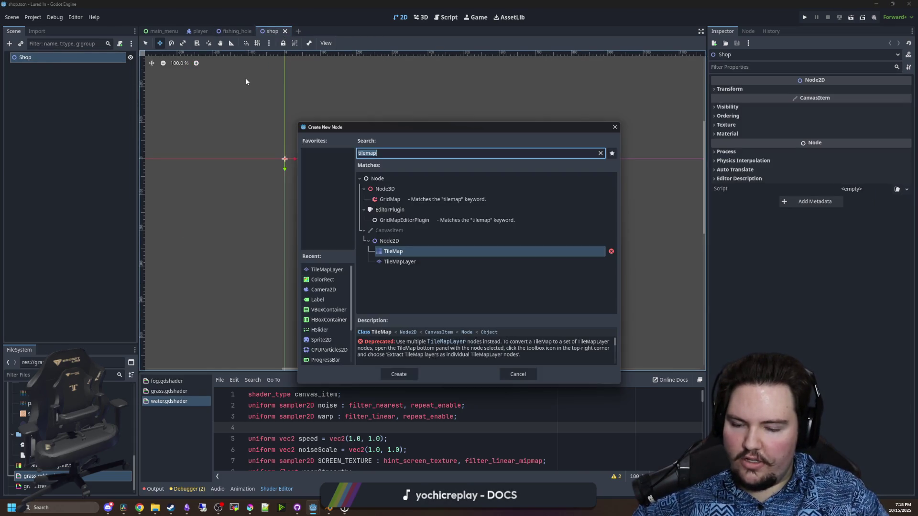
{"action": "key", "text": "Return"}
Set the Camera2D zoom to 4
{"action": "scroll", "coordinate": [287, 147], "scroll_direction": "down", "scroll_amount": 4}
{"action": "left_click_drag", "start_coordinate": [287, 147], "coordinate": [364, 172]}
{"action": "scroll", "coordinate": [400, 175], "scroll_direction": "up", "scroll_amount": 1}
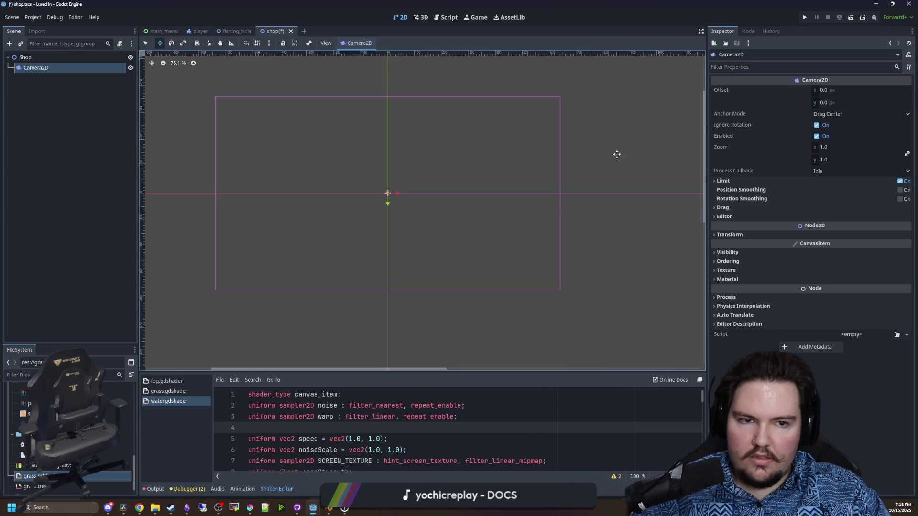
{"action": "left_click", "coordinate": [831, 150]}
{"action": "type", "text": "3"}
{"action": "key", "text": "Return"}
{"action": "scroll", "coordinate": [396, 169], "scroll_direction": "up", "scroll_amount": 4}
{"action": "scroll", "coordinate": [389, 206], "scroll_direction": "up", "scroll_amount": 11}
{"action": "left_click", "coordinate": [831, 149]}
{"action": "type", "text": "4"}
{"action": "key", "text": "Return"}
{"action": "key", "text": "Escape"}
Add a TileMapLayer child node under Shop
{"action": "scroll", "coordinate": [250, 193], "scroll_direction": "up", "scroll_amount": 3}
{"action": "left_click", "coordinate": [25, 57]}
{"action": "left_click", "coordinate": [31, 68]}
{"action": "right_click", "coordinate": [34, 56]}
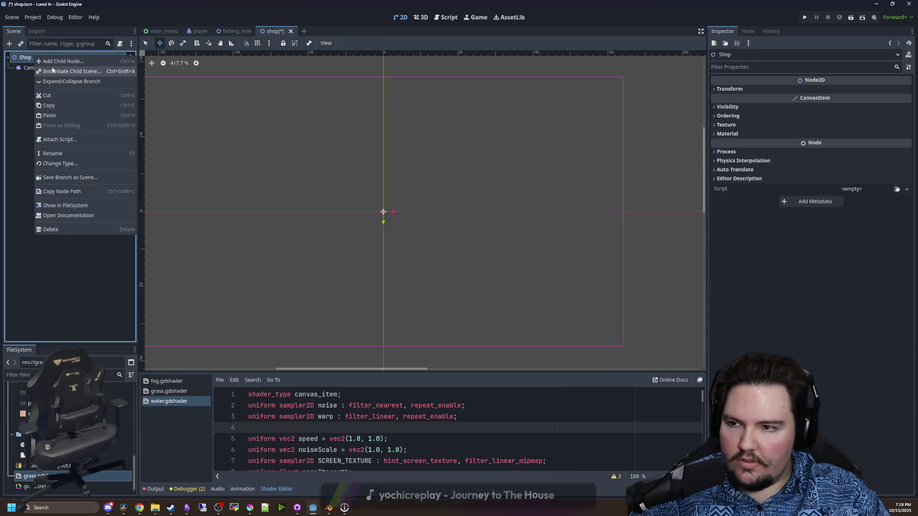
{"action": "left_click", "coordinate": [56, 62]}
{"action": "type", "text": "tiles"}
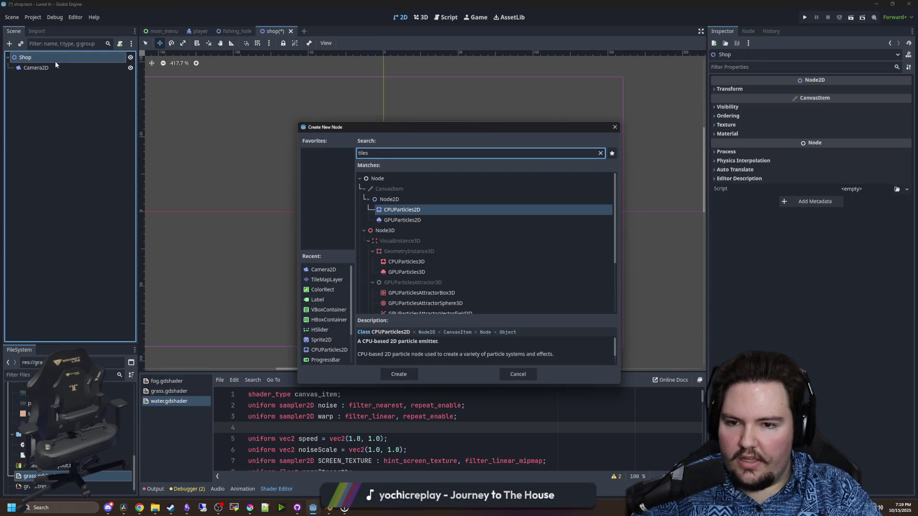
{"action": "key", "text": "BackSpace"}
{"action": "key", "text": "Down"}
{"action": "key", "text": "Return"}
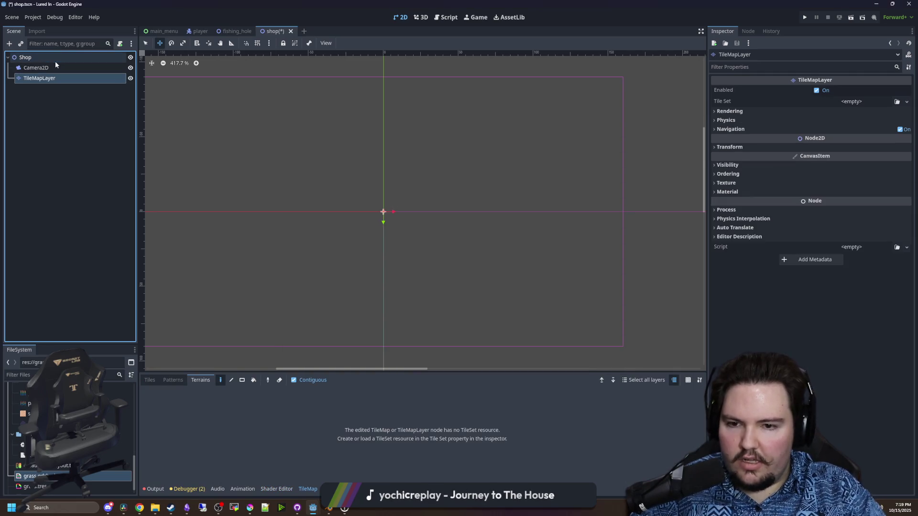
{"action": "scroll", "coordinate": [335, 189], "scroll_direction": "down", "scroll_amount": 3}
Bring the Krita window to the front and maximise it
{"action": "mouse_move", "coordinate": [250, 507]}
{"action": "left_click", "coordinate": [253, 487]}
{"action": "left_click_drag", "start_coordinate": [459, 296], "coordinate": [472, 2]}
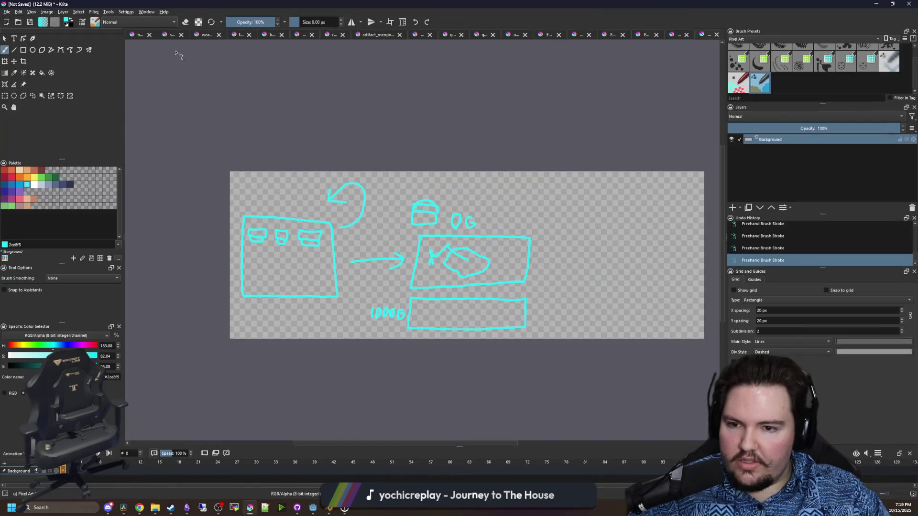
Open Krita's File > New dialog, then switch to Steam's Digseum screenshots
{"action": "left_click", "coordinate": [7, 12]}
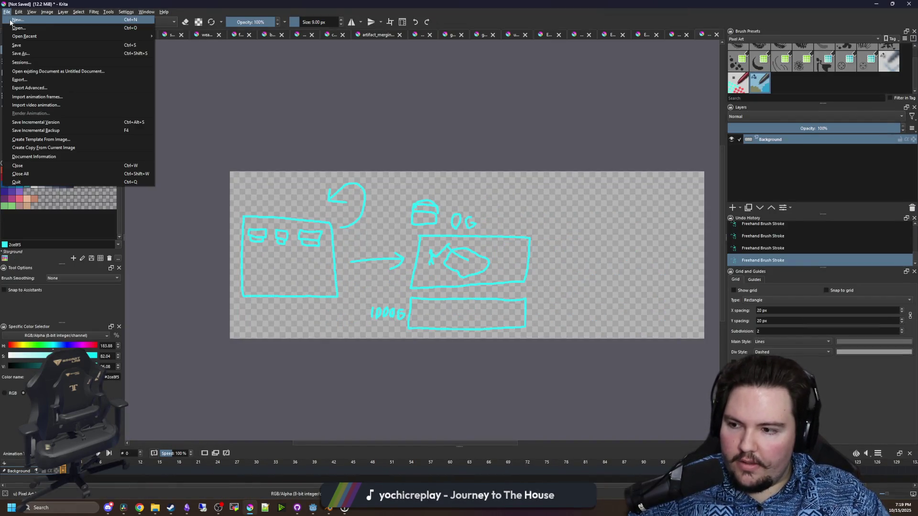
{"action": "left_click", "coordinate": [19, 20]}
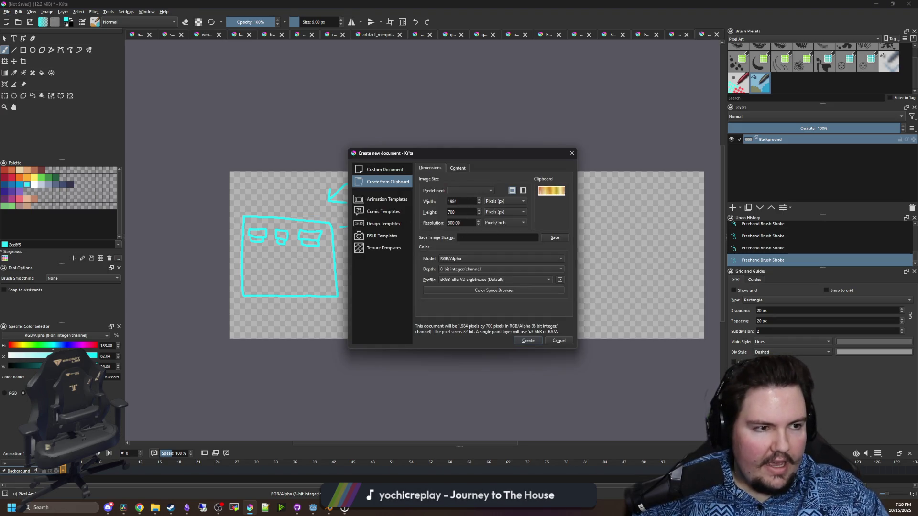
{"action": "key", "text": "alt+Tab"}
{"action": "left_click", "coordinate": [378, 276]}
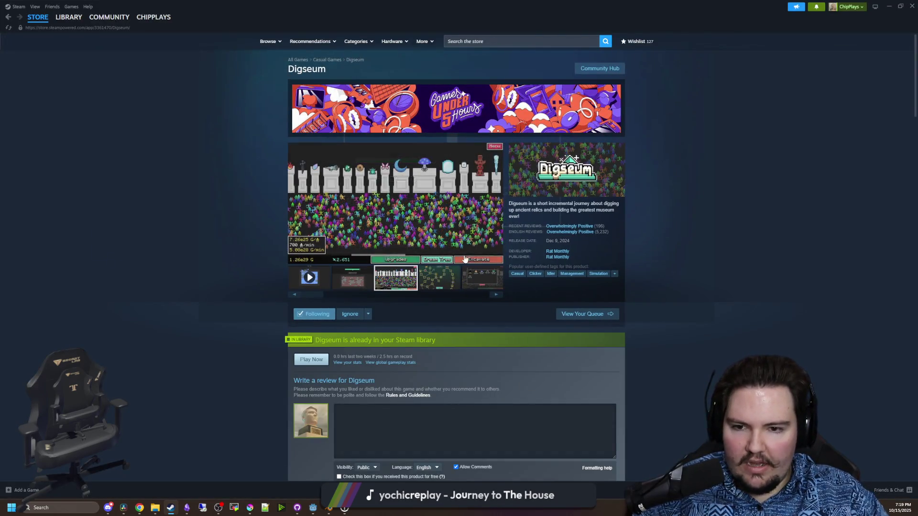
Page through the Digseum screenshots full size, close the viewer, and minimise Steam to Krita
{"action": "left_click", "coordinate": [421, 219]}
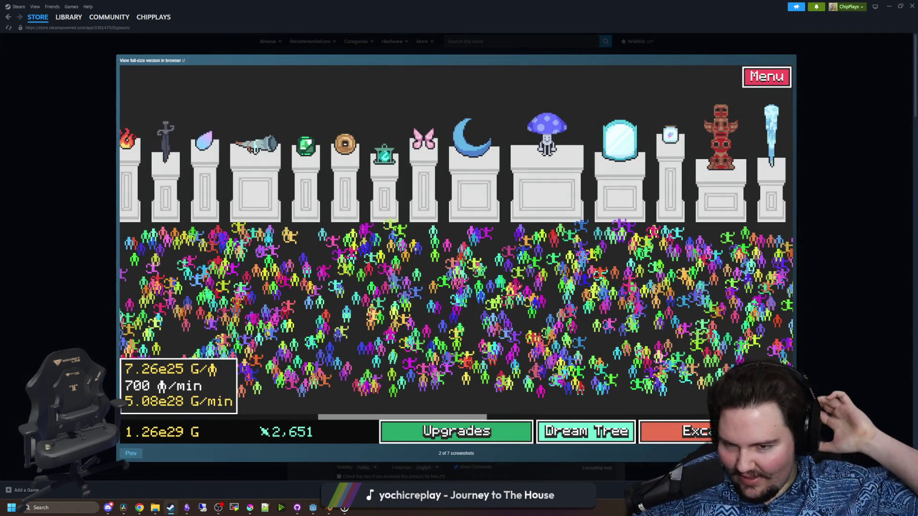
{"action": "key", "text": "Right"}
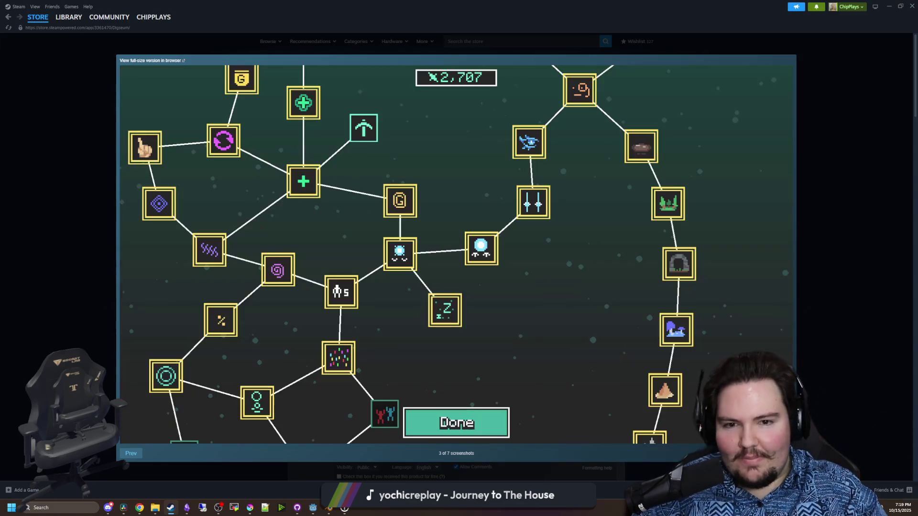
{"action": "key", "text": "Right"}
{"action": "key", "text": "Right"}
{"action": "key", "text": "Right"}
{"action": "key", "text": "Right"}
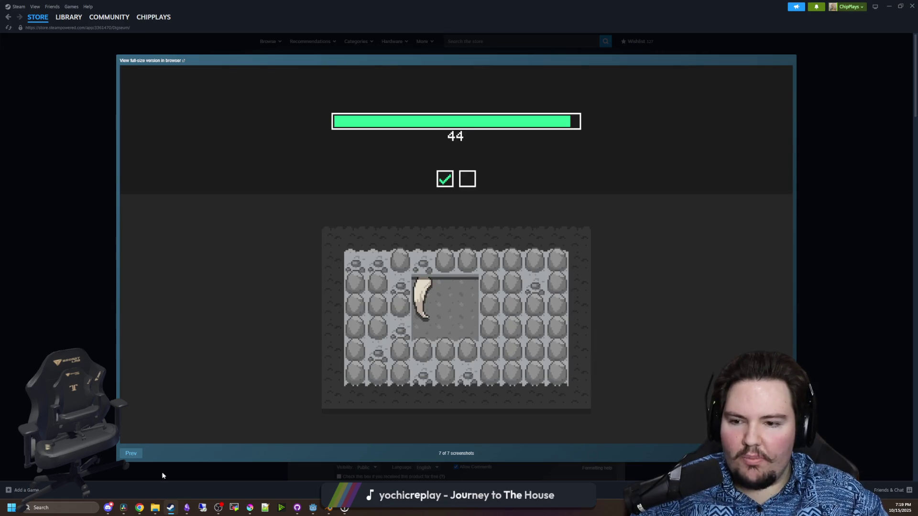
{"action": "left_click", "coordinate": [131, 453]}
{"action": "left_click", "coordinate": [131, 453]}
{"action": "left_click", "coordinate": [131, 454]}
{"action": "left_click", "coordinate": [131, 453]}
{"action": "left_click", "coordinate": [131, 453]}
{"action": "left_click", "coordinate": [131, 453]}
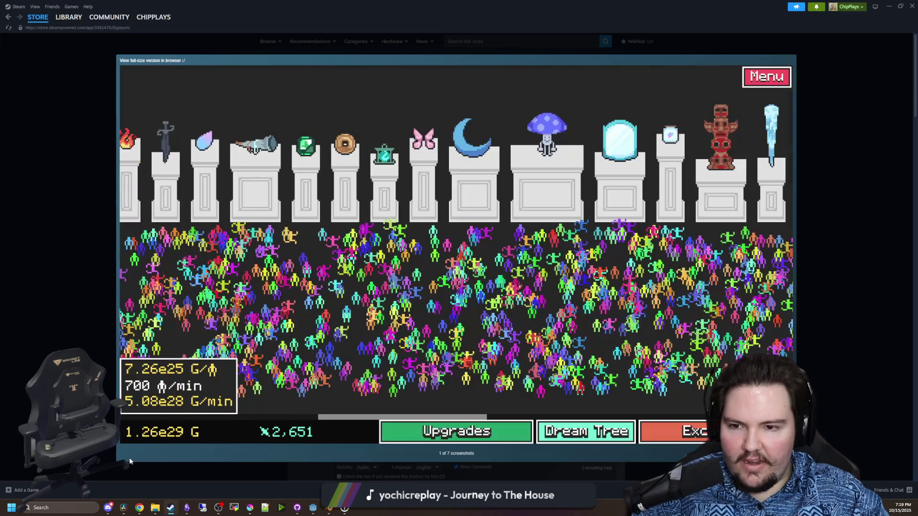
{"action": "left_click", "coordinate": [129, 460]}
{"action": "key", "text": "Right"}
{"action": "key", "text": "Right"}
{"action": "key", "text": "Right"}
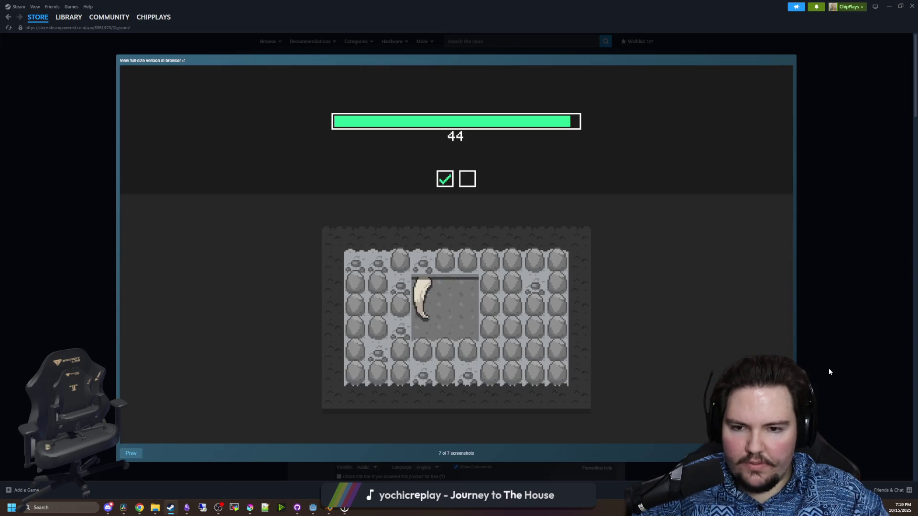
{"action": "left_click", "coordinate": [829, 372]}
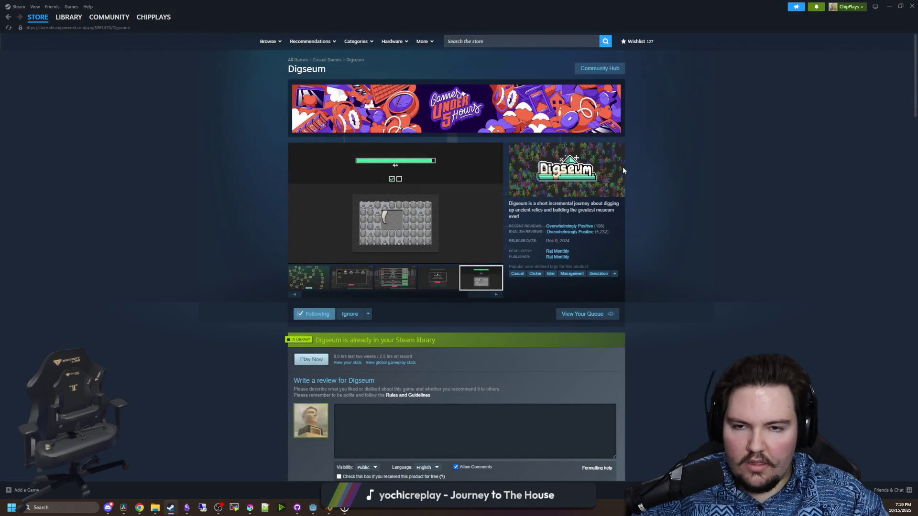
{"action": "key", "text": "super+Down"}
{"action": "key", "text": "super+Down"}
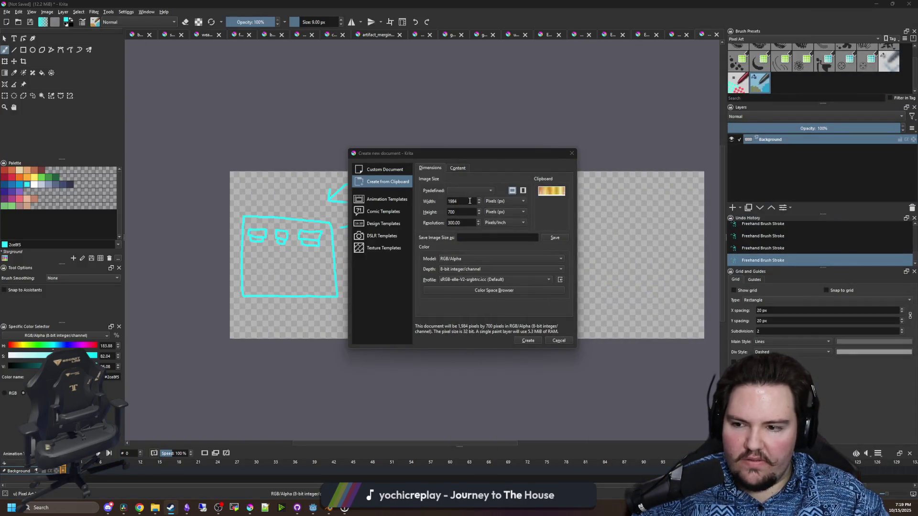
Create a new 512 × 512 px document
{"action": "left_click", "coordinate": [419, 202]}
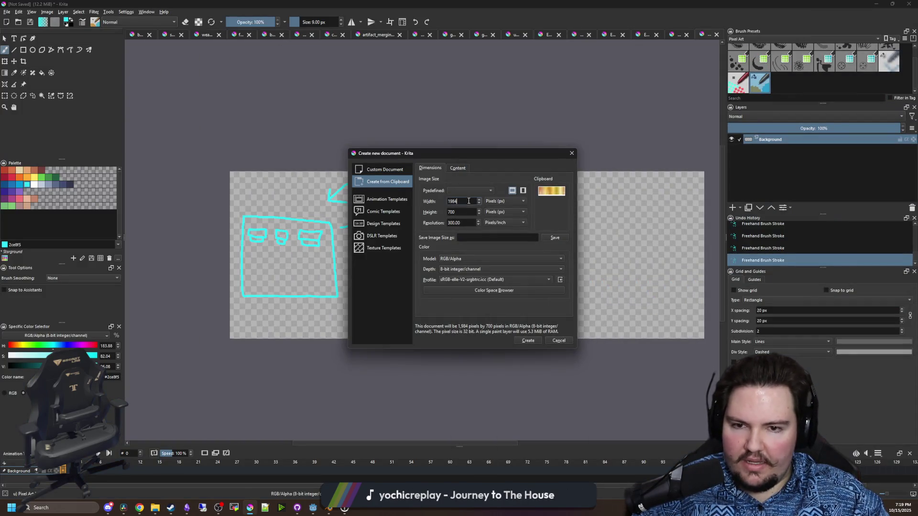
{"action": "type", "text": "512"}
{"action": "left_click", "coordinate": [434, 212]}
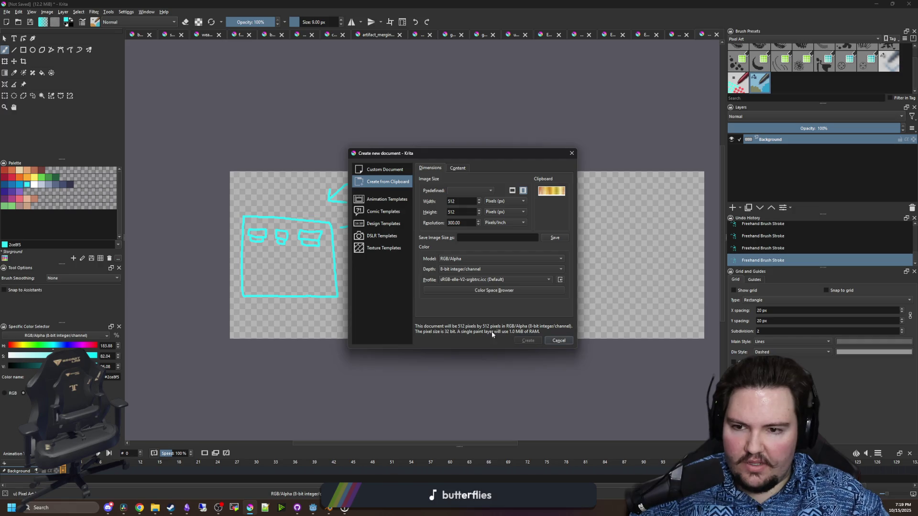
{"action": "left_click", "coordinate": [529, 341]}
Select the whole canvas and delete the pasted image, leaving it transparent
{"action": "key", "text": "ctrl+r"}
{"action": "mouse_move", "coordinate": [537, 424]}
{"action": "left_mouse_down"}
{"action": "mouse_move", "coordinate": [260, 108]}
{"action": "mouse_move", "coordinate": [205, 79]}
{"action": "left_mouse_up"}
{"action": "key", "text": "Delete"}
{"action": "key", "text": "ctrl+shift+a"}
Set the grid spacing to 16 px and turn on the grid display
{"action": "scroll", "coordinate": [277, 115], "scroll_direction": "up", "scroll_amount": 6}
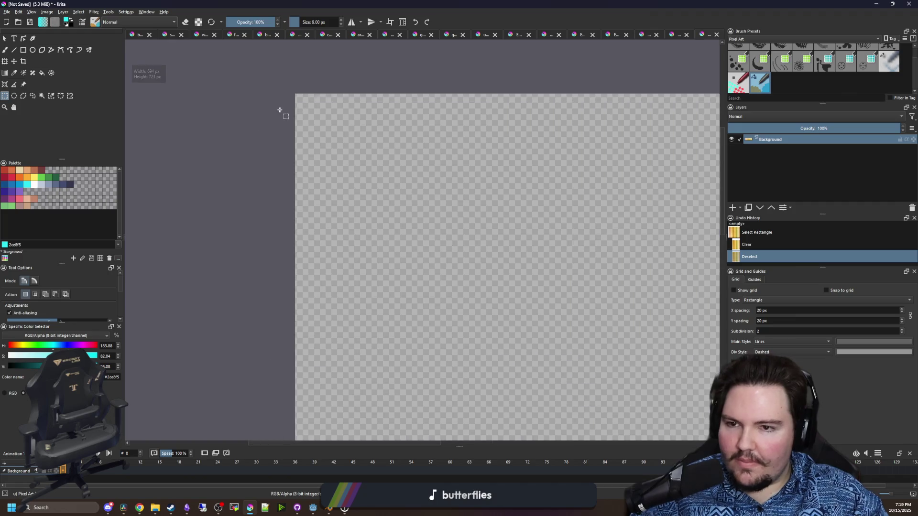
{"action": "double_click", "coordinate": [802, 312]}
{"action": "type", "text": "16"}
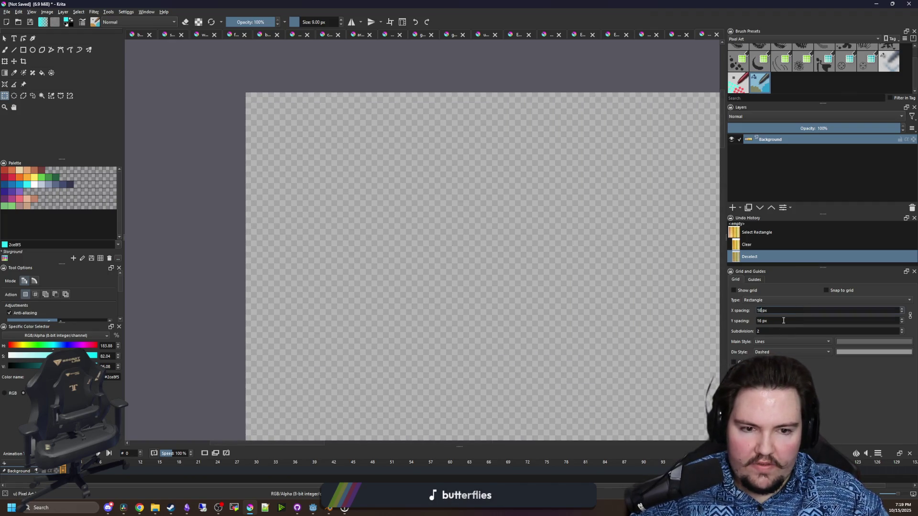
{"action": "scroll", "coordinate": [559, 260], "scroll_direction": "down", "scroll_amount": 2}
{"action": "left_click", "coordinate": [733, 291]}
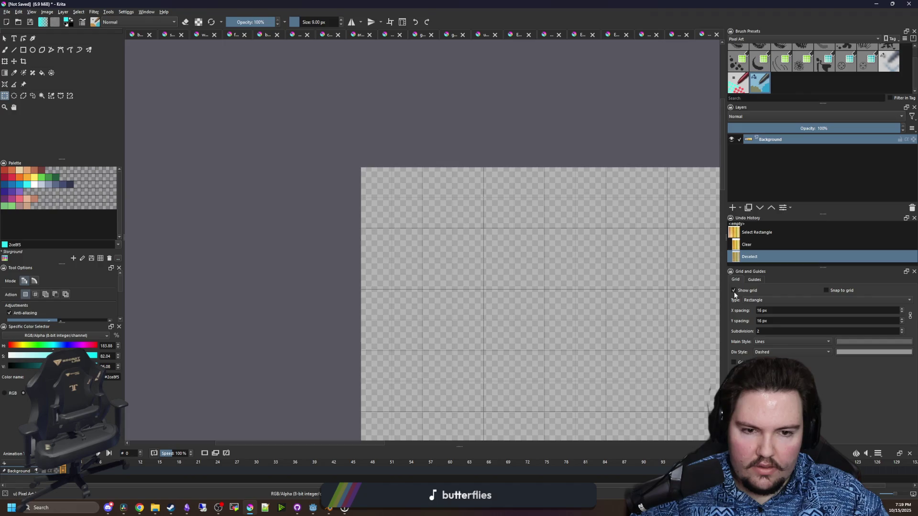
{"action": "scroll", "coordinate": [430, 215], "scroll_direction": "up", "scroll_amount": 1}
Draw a filled peach 32 × 32 px square with the Rectangle tool
{"action": "key", "text": "b"}
{"action": "scroll", "coordinate": [309, 188], "scroll_direction": "down", "scroll_amount": 2}
{"action": "scroll", "coordinate": [310, 189], "scroll_direction": "down", "scroll_amount": 2}
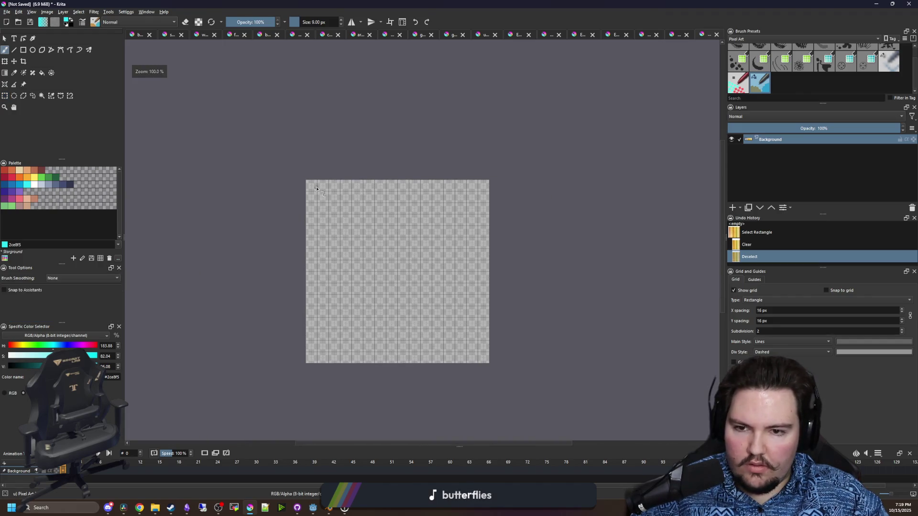
{"action": "scroll", "coordinate": [310, 189], "scroll_direction": "up", "scroll_amount": 6}
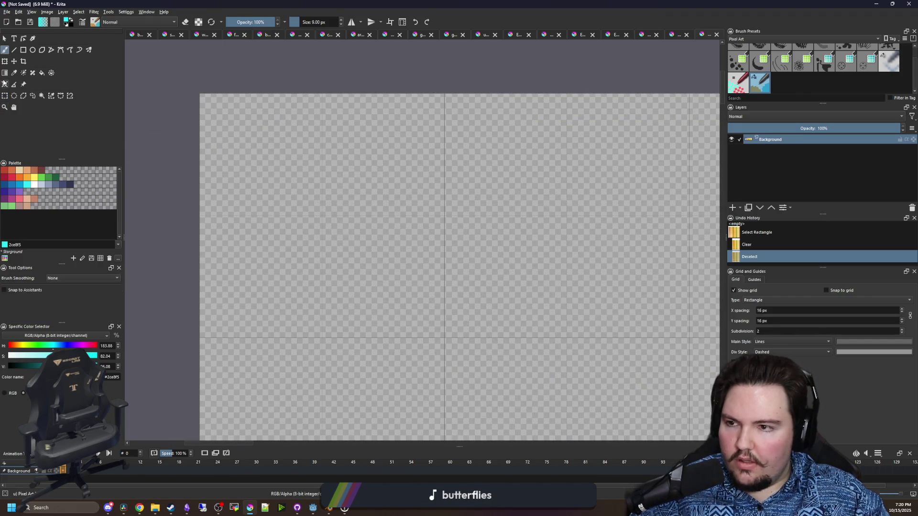
{"action": "left_click", "coordinate": [23, 50]}
{"action": "left_click_drag", "start_coordinate": [338, 232], "coordinate": [338, 232]}
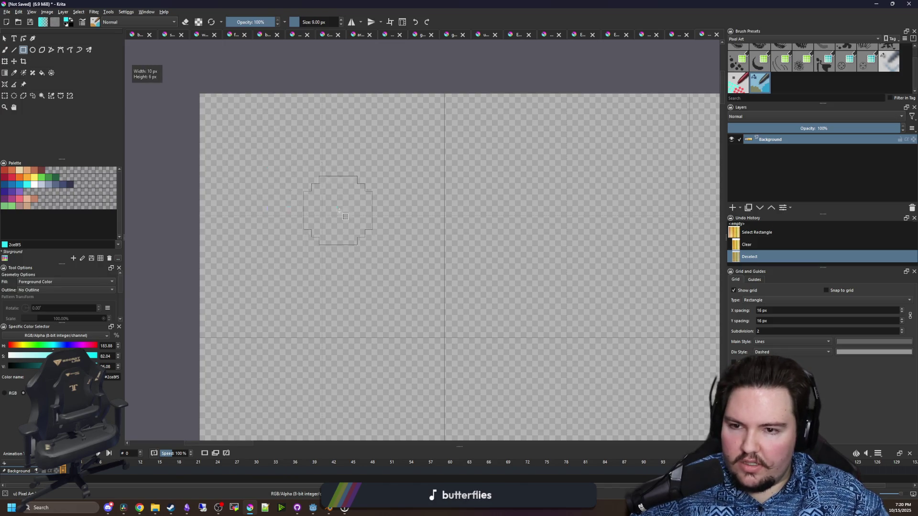
{"action": "key", "text": "bracketleft"}
{"action": "key", "text": "bracketleft"}
{"action": "key", "text": "bracketleft"}
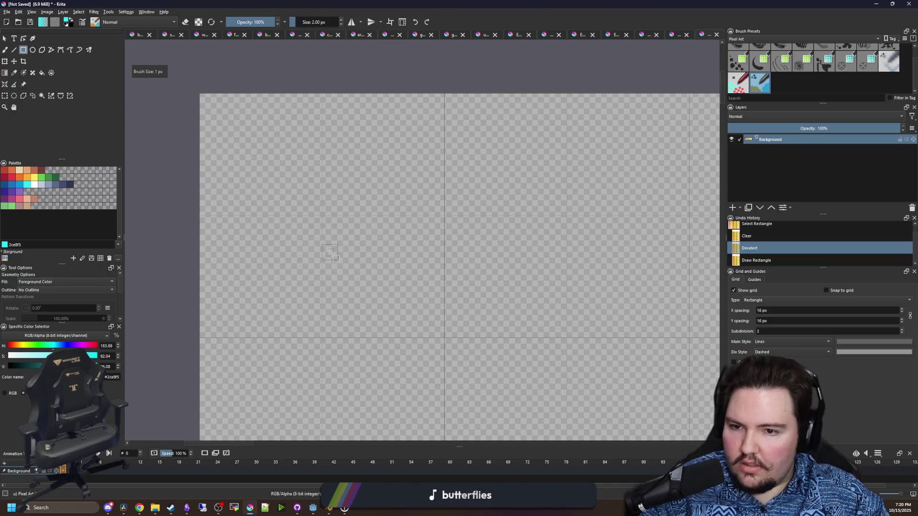
{"action": "left_click", "coordinate": [27, 171]}
{"action": "left_click_drag", "start_coordinate": [201, 98], "coordinate": [443, 337]}
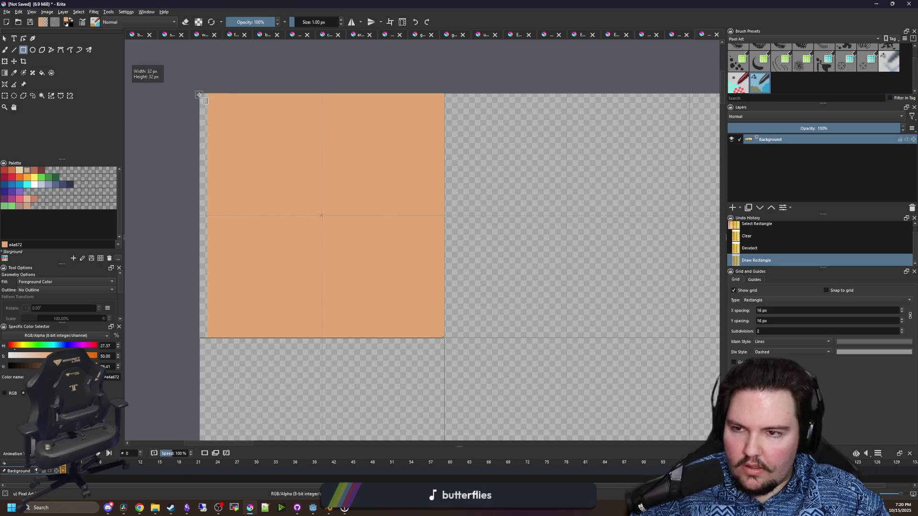
Pick brown b86f50 and draw a filled block below the peach tile
{"action": "scroll", "coordinate": [246, 168], "scroll_direction": "down", "scroll_amount": 2}
{"action": "left_click", "coordinate": [33, 172]}
{"action": "left_click_drag", "start_coordinate": [218, 198], "coordinate": [218, 198]}
{"action": "left_click_drag", "start_coordinate": [318, 316], "coordinate": [341, 318]}
{"action": "scroll", "coordinate": [341, 318], "scroll_direction": "up", "scroll_amount": 1}
{"action": "left_click_drag", "start_coordinate": [330, 136], "coordinate": [329, 136]}
{"action": "scroll", "coordinate": [250, 169], "scroll_direction": "down", "scroll_amount": 1}
Try a rectangular selection, deselect, and extend the brown block further down
{"action": "left_click", "coordinate": [4, 96]}
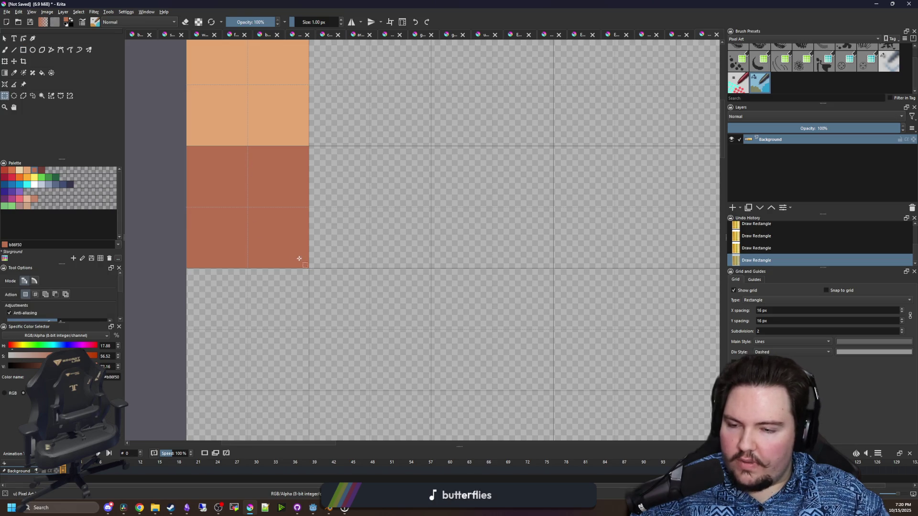
{"action": "mouse_move", "coordinate": [311, 271]}
{"action": "left_mouse_down"}
{"action": "mouse_move", "coordinate": [213, 159]}
{"action": "mouse_move", "coordinate": [190, 148]}
{"action": "mouse_move", "coordinate": [535, 412]}
{"action": "mouse_move", "coordinate": [406, 276]}
{"action": "mouse_move", "coordinate": [162, 79]}
{"action": "left_mouse_up"}
{"action": "key", "text": "ctrl+shift+a"}
{"action": "key", "text": "r"}
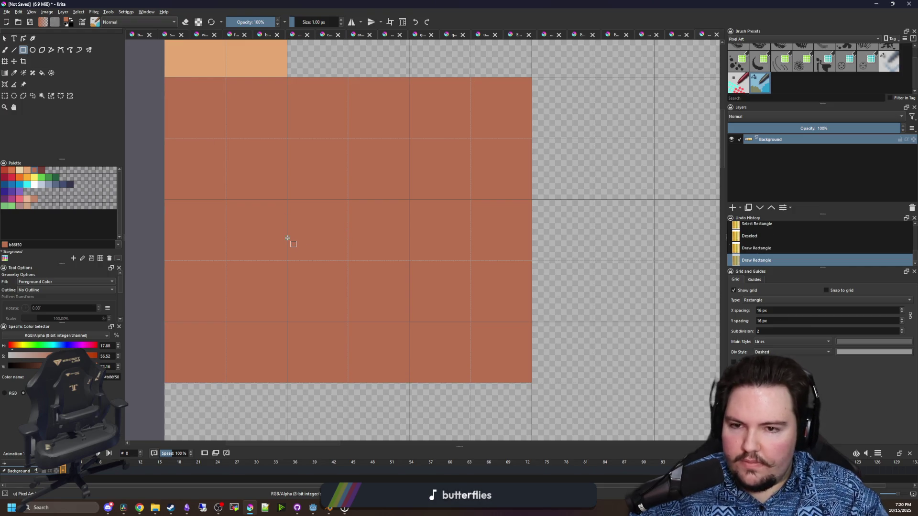
{"action": "scroll", "coordinate": [310, 234], "scroll_direction": "down", "scroll_amount": 3}
{"action": "mouse_move", "coordinate": [527, 389]}
{"action": "left_mouse_down"}
{"action": "mouse_move", "coordinate": [436, 344]}
{"action": "mouse_move", "coordinate": [158, 298]}
{"action": "left_mouse_up"}
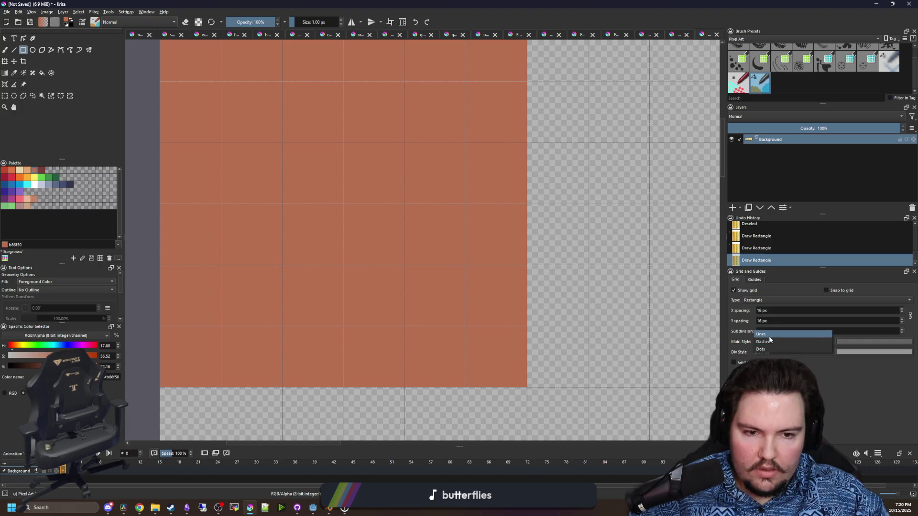
Set the grid subdivisions to a dotted style and colour them white
{"action": "left_click", "coordinate": [768, 351]}
{"action": "left_click", "coordinate": [770, 360]}
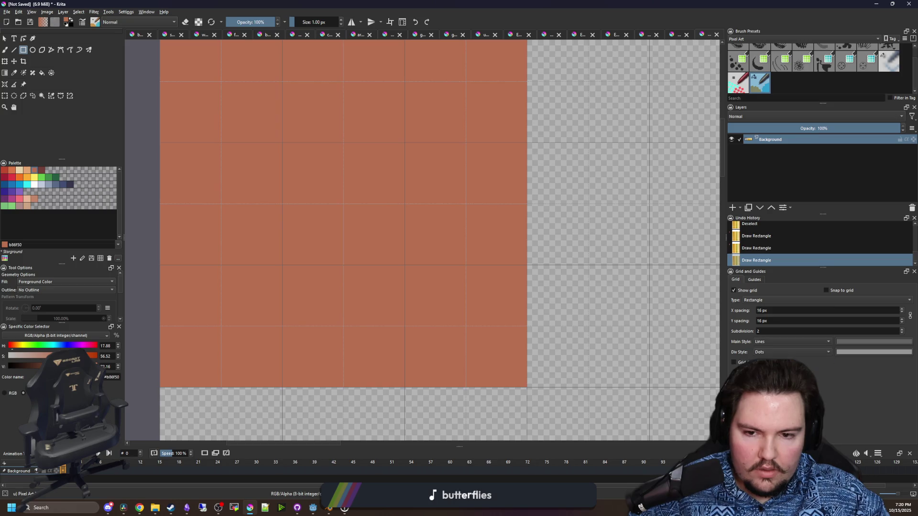
{"action": "left_click", "coordinate": [844, 353]}
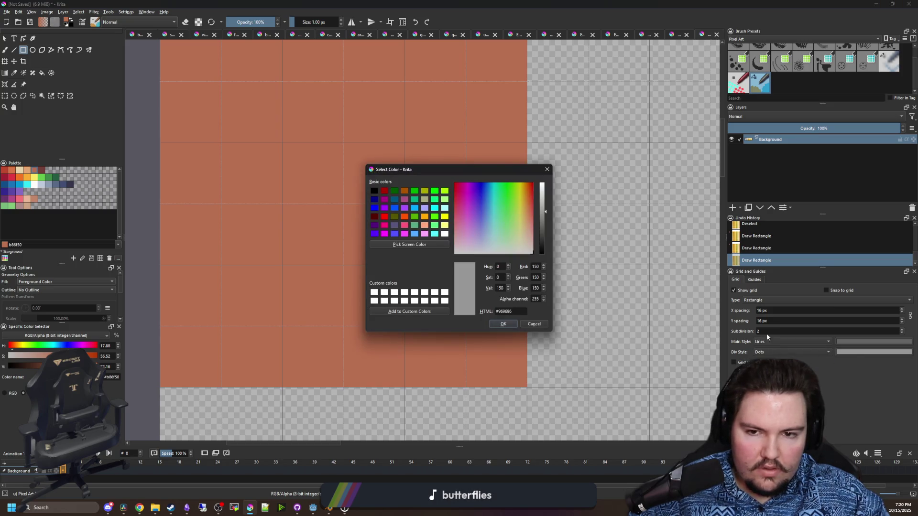
{"action": "left_click_drag", "start_coordinate": [541, 223], "coordinate": [551, 170]}
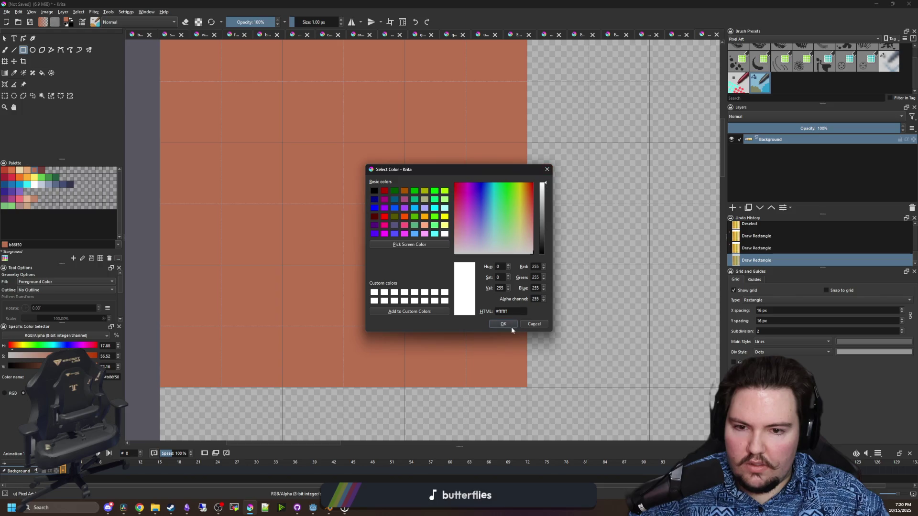
{"action": "left_click", "coordinate": [503, 324]}
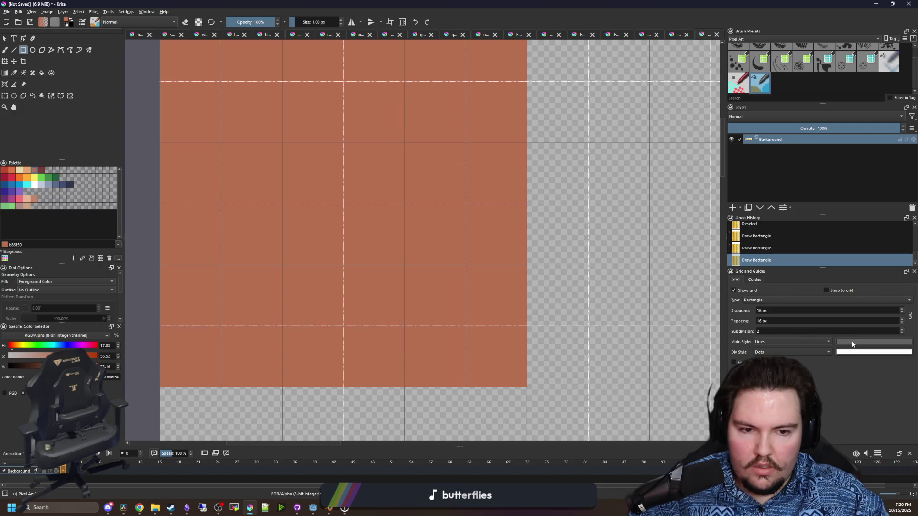
Make the main grid lines white and the subdivision dots a dark colour
{"action": "left_click", "coordinate": [862, 342]}
{"action": "mouse_move", "coordinate": [544, 219]}
{"action": "left_mouse_down"}
{"action": "mouse_move", "coordinate": [545, 184]}
{"action": "mouse_move", "coordinate": [544, 252]}
{"action": "left_mouse_up"}
{"action": "left_click", "coordinate": [503, 324]}
{"action": "left_click", "coordinate": [849, 353]}
{"action": "left_click", "coordinate": [502, 324]}
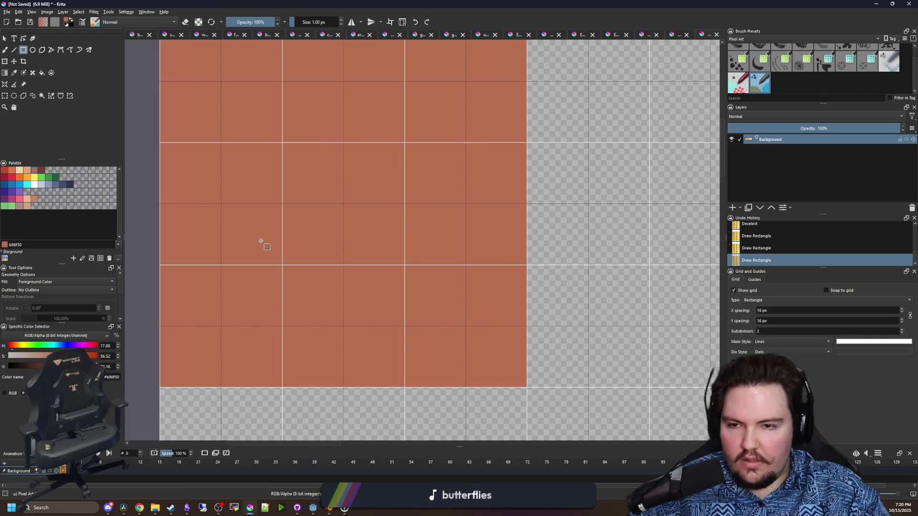
{"action": "scroll", "coordinate": [262, 242], "scroll_direction": "down", "scroll_amount": 5}
{"action": "scroll", "coordinate": [268, 217], "scroll_direction": "up", "scroll_amount": 4}
{"action": "scroll", "coordinate": [273, 218], "scroll_direction": "up", "scroll_amount": 1}
Pick peach e4a672 and draw an 8 px tall horizontal bar across the brown block
{"action": "scroll", "coordinate": [266, 215], "scroll_direction": "down", "scroll_amount": 1}
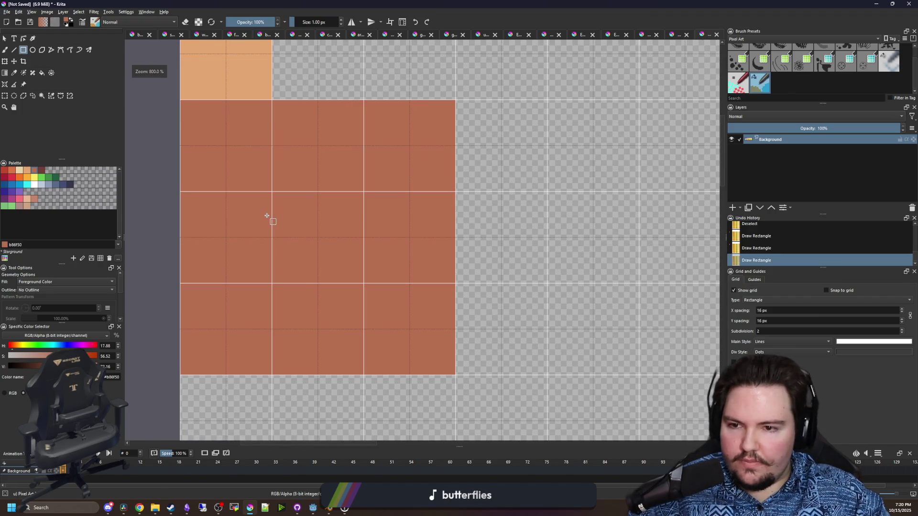
{"action": "left_click", "coordinate": [4, 96]}
{"action": "scroll", "coordinate": [340, 201], "scroll_direction": "up", "scroll_amount": 1}
{"action": "left_click_drag", "start_coordinate": [328, 206], "coordinate": [350, 286]}
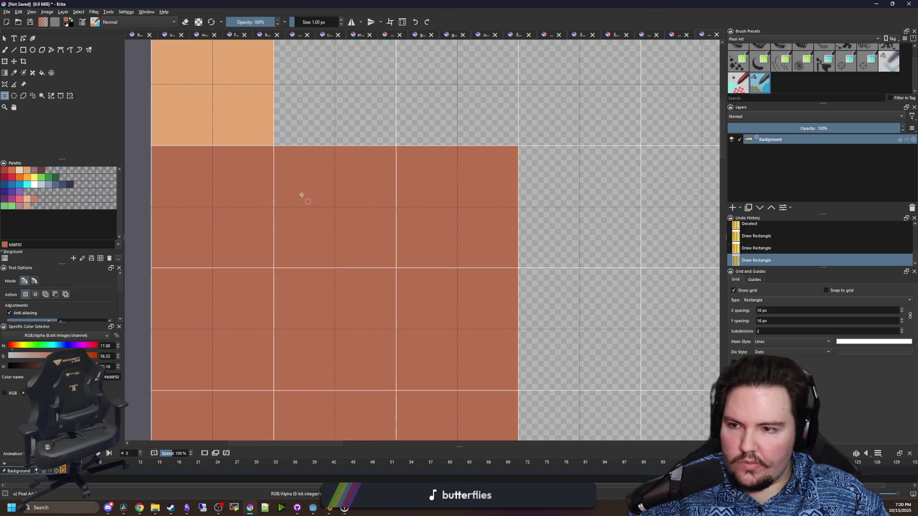
{"action": "left_click", "coordinate": [27, 170]}
{"action": "left_click", "coordinate": [23, 49]}
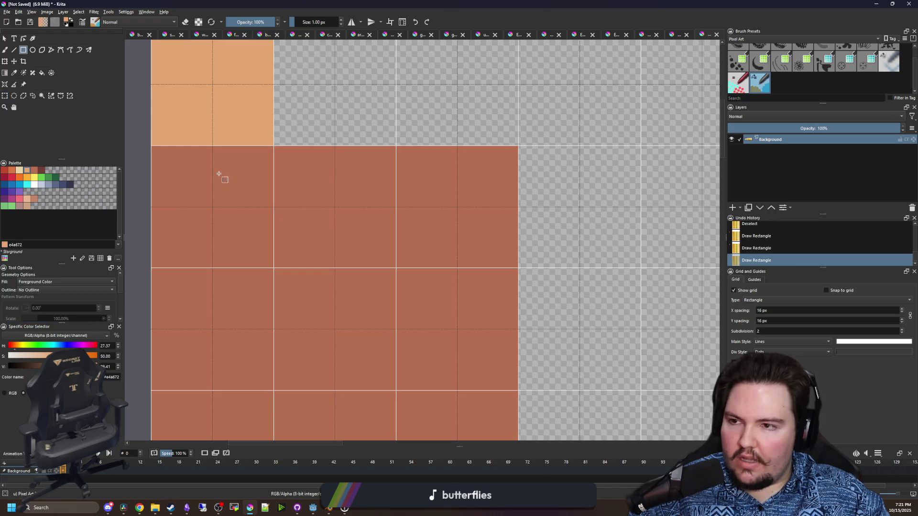
{"action": "scroll", "coordinate": [332, 161], "scroll_direction": "down", "scroll_amount": 1}
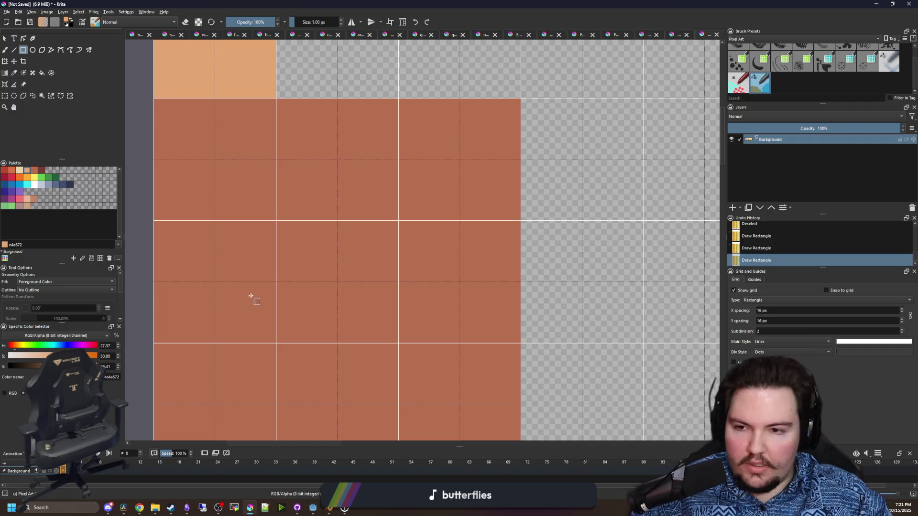
{"action": "scroll", "coordinate": [250, 296], "scroll_direction": "down", "scroll_amount": 1}
{"action": "scroll", "coordinate": [257, 279], "scroll_direction": "down", "scroll_amount": 1}
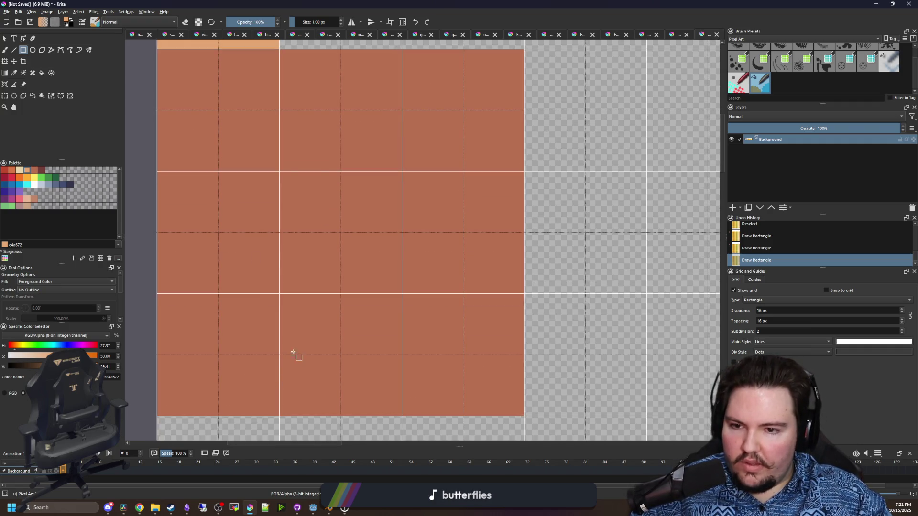
{"action": "left_click_drag", "start_coordinate": [280, 296], "coordinate": [395, 303]}
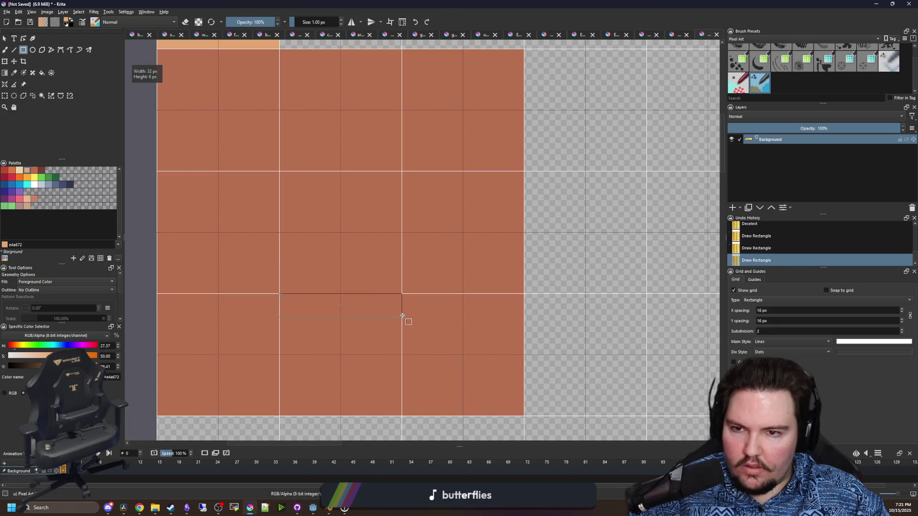
{"action": "left_click_drag", "start_coordinate": [402, 316], "coordinate": [402, 324]}
Draw the vertical side, top and left bars to complete the peach square frame
{"action": "scroll", "coordinate": [403, 324], "scroll_direction": "up", "scroll_amount": 1}
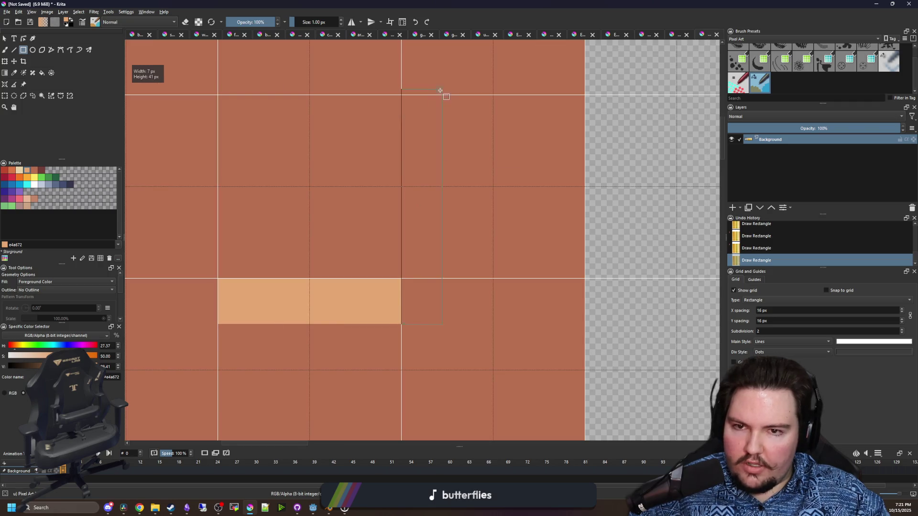
{"action": "left_click_drag", "start_coordinate": [448, 96], "coordinate": [448, 96]}
{"action": "scroll", "coordinate": [469, 269], "scroll_direction": "up", "scroll_amount": 4}
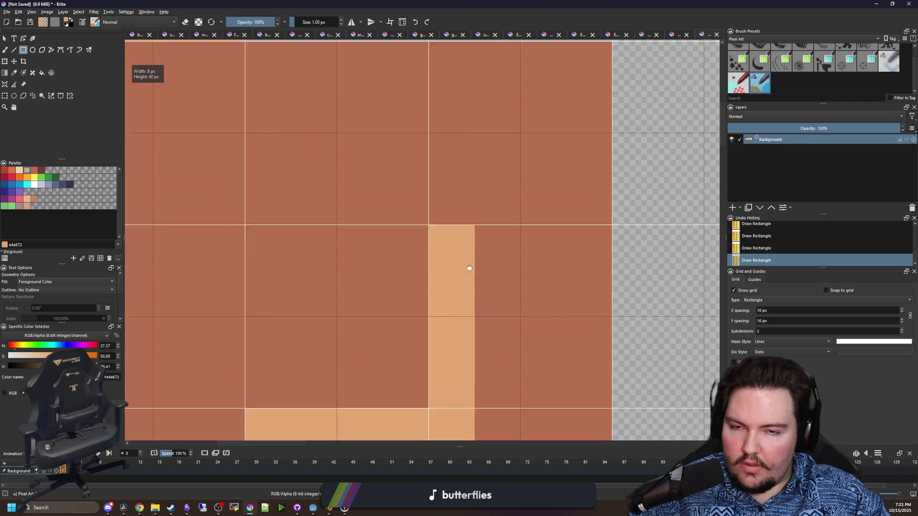
{"action": "mouse_move", "coordinate": [478, 258]}
{"action": "left_mouse_down"}
{"action": "mouse_move", "coordinate": [240, 211]}
{"action": "mouse_move", "coordinate": [248, 210]}
{"action": "left_mouse_up"}
{"action": "scroll", "coordinate": [287, 192], "scroll_direction": "down", "scroll_amount": 2}
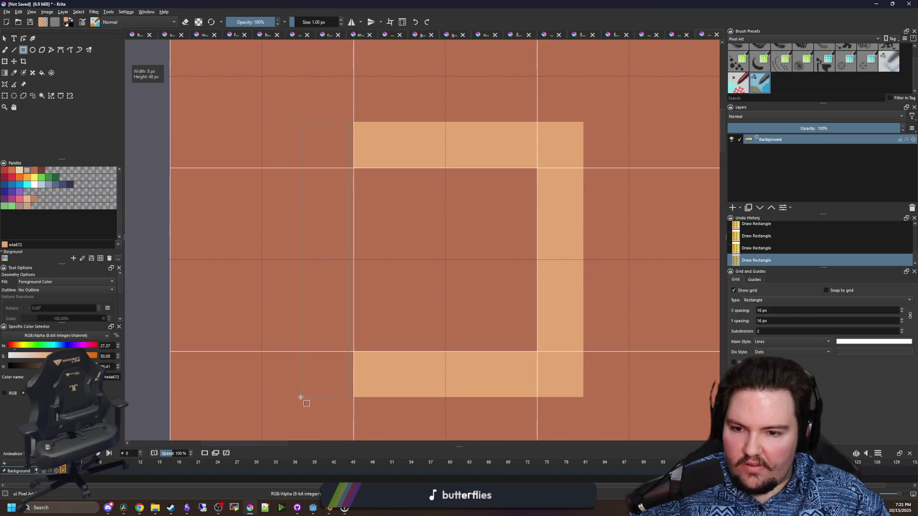
{"action": "mouse_move", "coordinate": [309, 399]}
{"action": "left_mouse_down"}
{"action": "mouse_move", "coordinate": [336, 240]}
{"action": "mouse_move", "coordinate": [309, 117]}
{"action": "mouse_move", "coordinate": [282, 390]}
{"action": "left_mouse_up"}
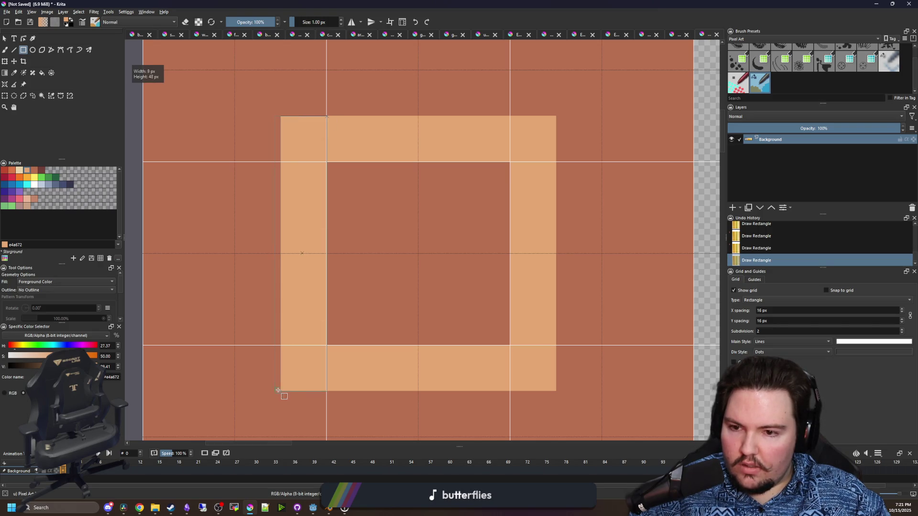
Flood-fill the area around the frame with dark maroon 733e39
{"action": "scroll", "coordinate": [320, 309], "scroll_direction": "down", "scroll_amount": 1}
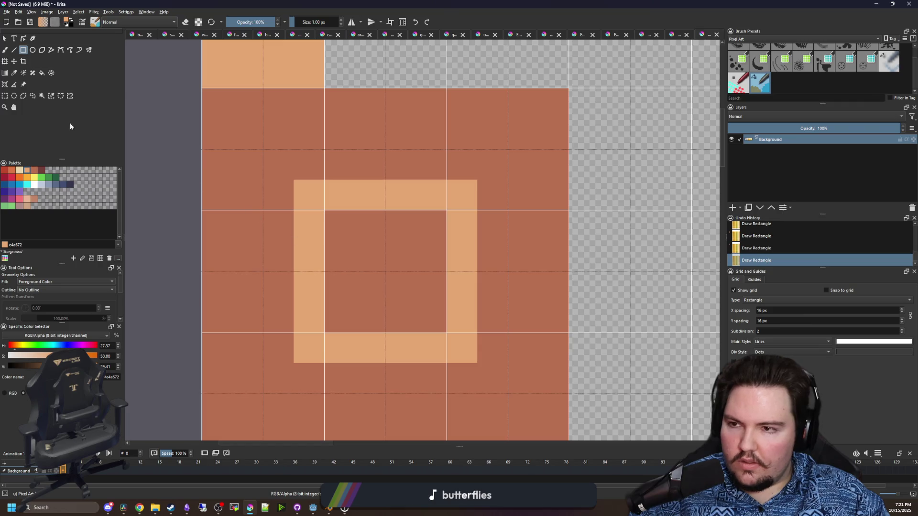
{"action": "left_click_drag", "start_coordinate": [191, 206], "coordinate": [176, 155]}
{"action": "left_click", "coordinate": [43, 170]}
{"action": "scroll", "coordinate": [194, 211], "scroll_direction": "down", "scroll_amount": 1}
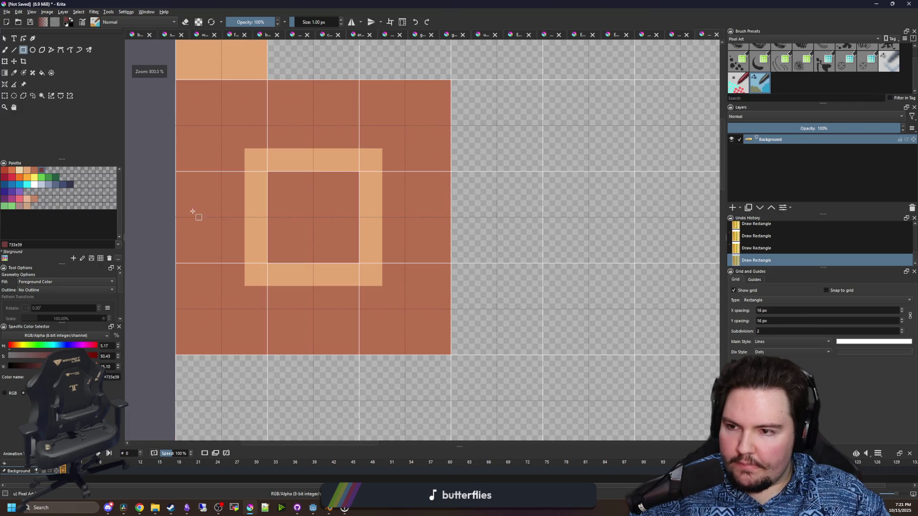
{"action": "key", "text": "f"}
{"action": "left_click", "coordinate": [220, 209]}
{"action": "scroll", "coordinate": [293, 228], "scroll_direction": "down", "scroll_amount": 2}
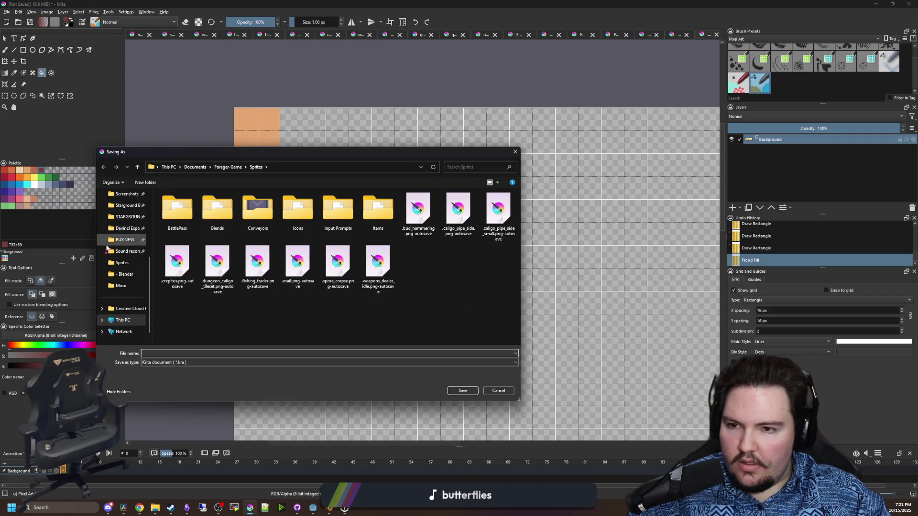
Save the tileset as shop_tileset.kra in the lured-in project's Sprites folder
{"action": "left_click", "coordinate": [200, 168]}
{"action": "scroll", "coordinate": [220, 251], "scroll_direction": "down", "scroll_amount": 5}
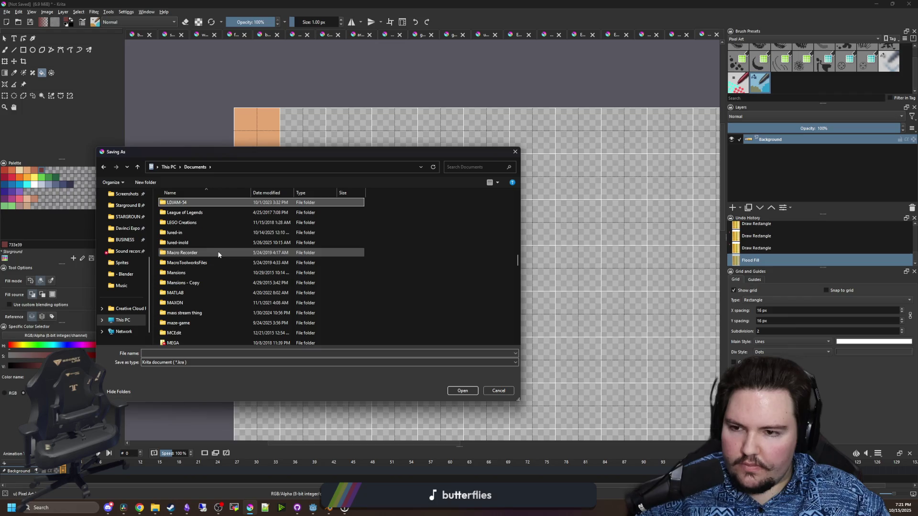
{"action": "double_click", "coordinate": [183, 232]}
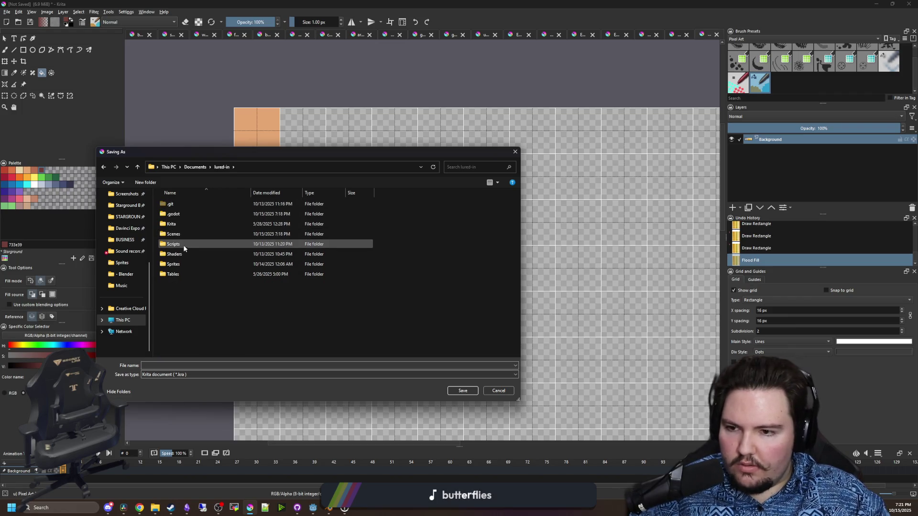
{"action": "double_click", "coordinate": [179, 264]}
{"action": "left_click", "coordinate": [169, 352]}
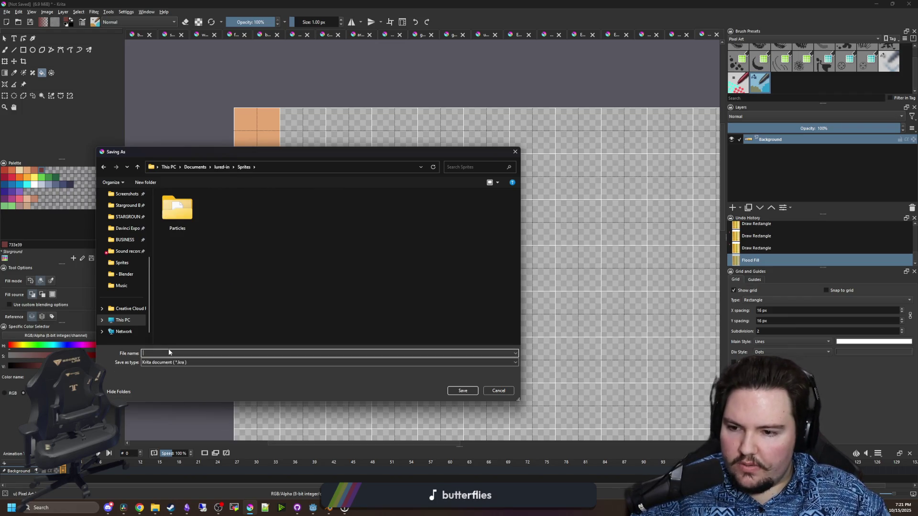
{"action": "type", "text": "shop_tileset"}
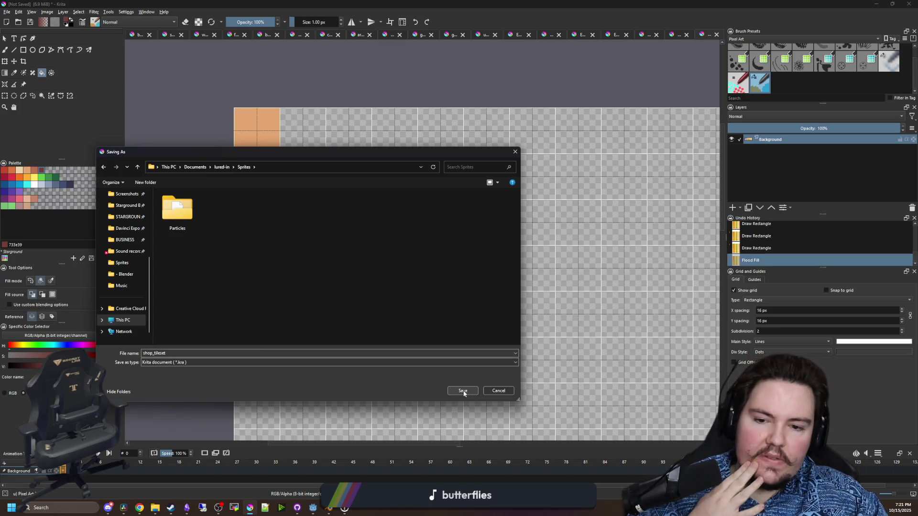
{"action": "left_click", "coordinate": [462, 391]}
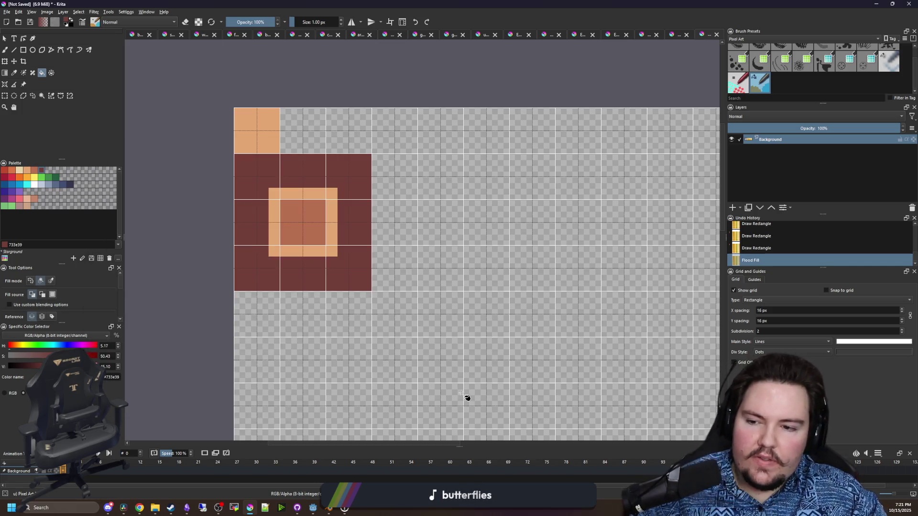
Export a copy as shop_tileset.png with default PNG settings, then minimize Krita
{"action": "left_click", "coordinate": [7, 12]}
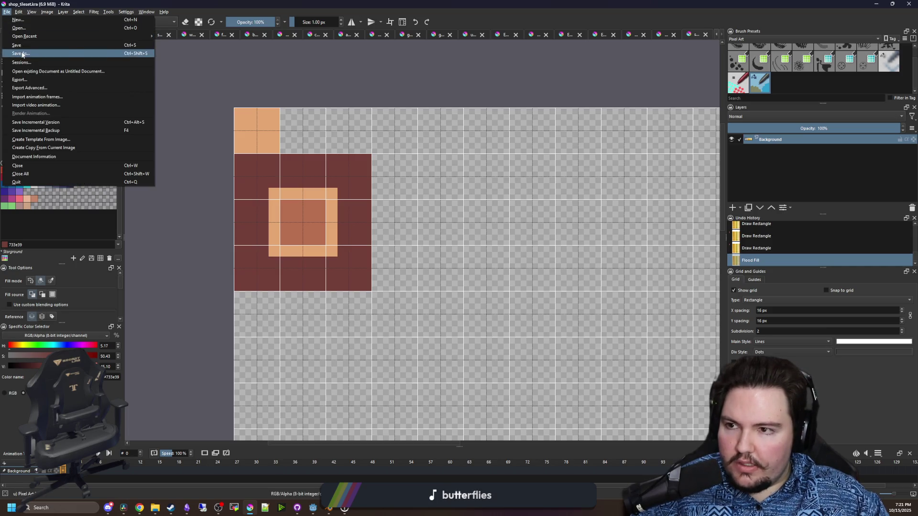
{"action": "left_click", "coordinate": [24, 57]}
{"action": "left_click", "coordinate": [158, 362]}
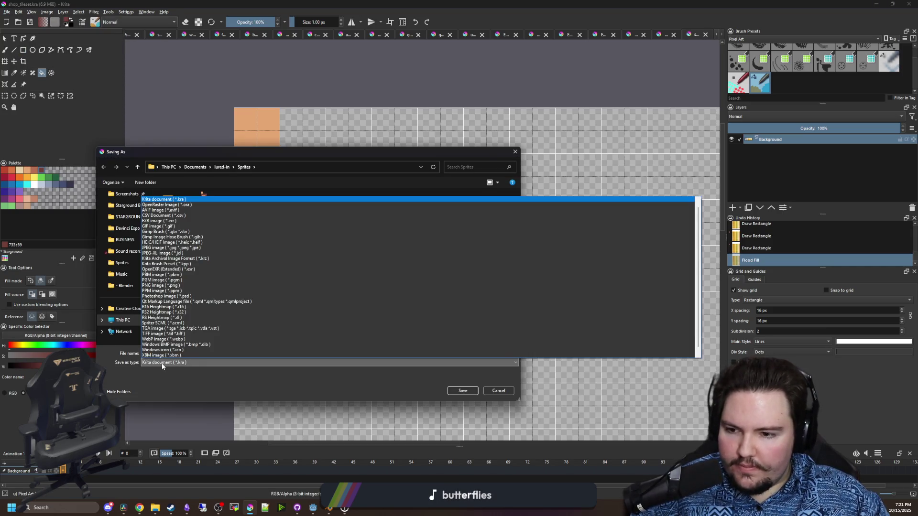
{"action": "left_click", "coordinate": [163, 285]}
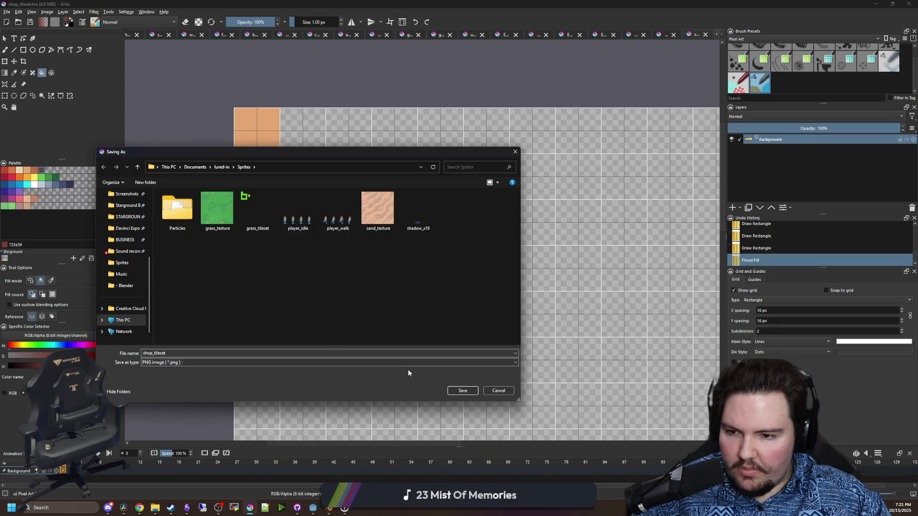
{"action": "left_click", "coordinate": [460, 390]}
{"action": "left_click", "coordinate": [495, 334]}
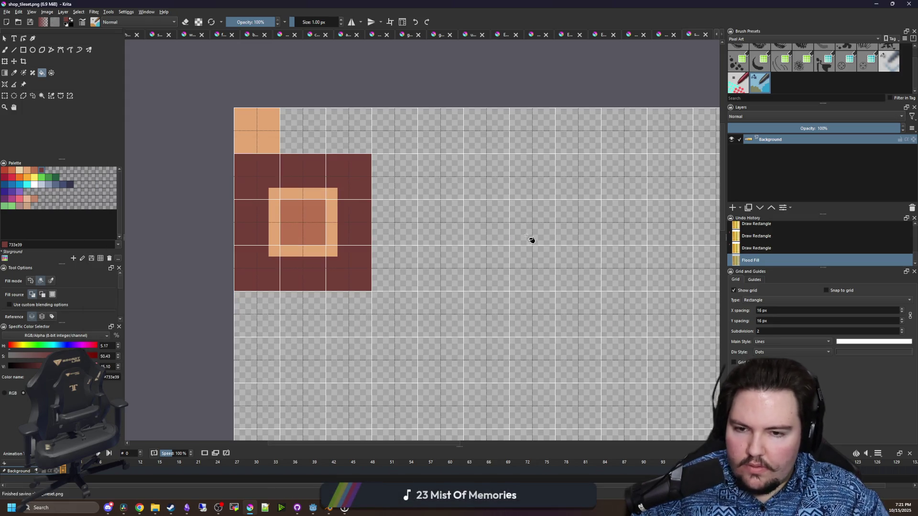
{"action": "left_click", "coordinate": [875, 4]}
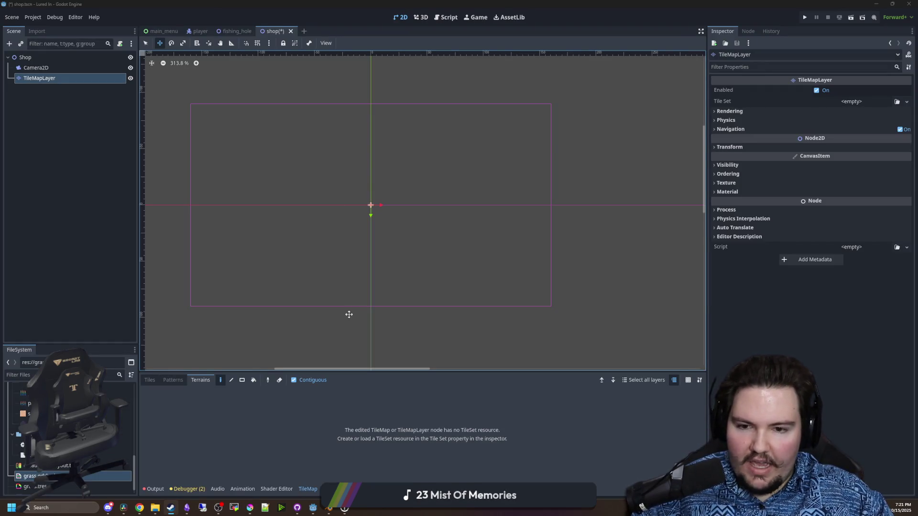
Assign a new TileSet to the TileMapLayer's Tile Set property
{"action": "left_click", "coordinate": [871, 101]}
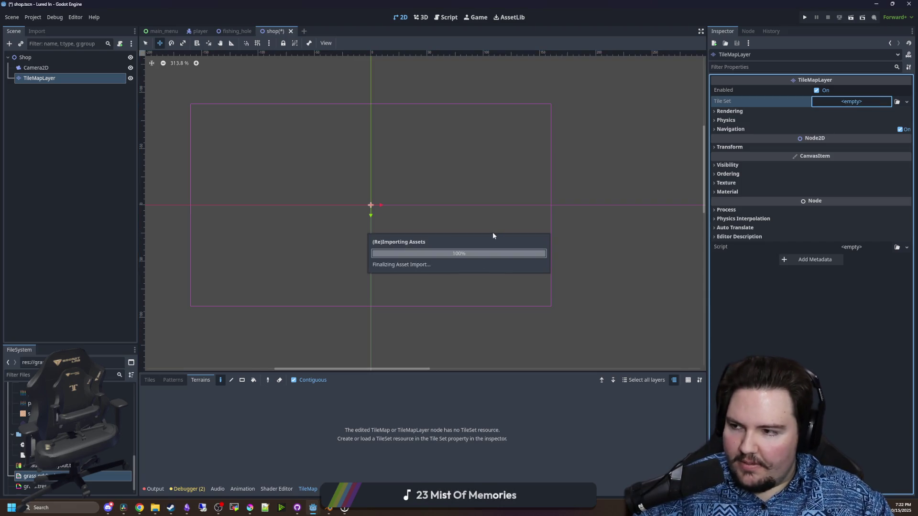
{"action": "left_click", "coordinate": [847, 104]}
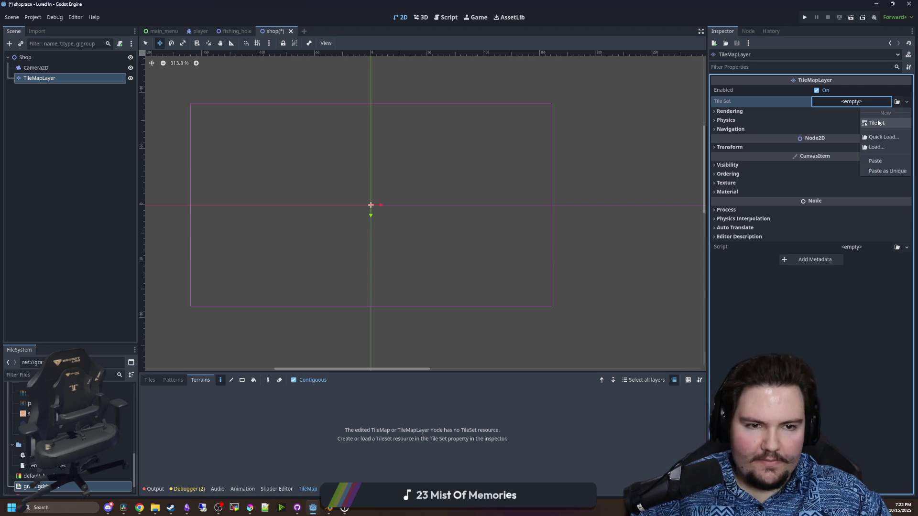
{"action": "left_click", "coordinate": [878, 123]}
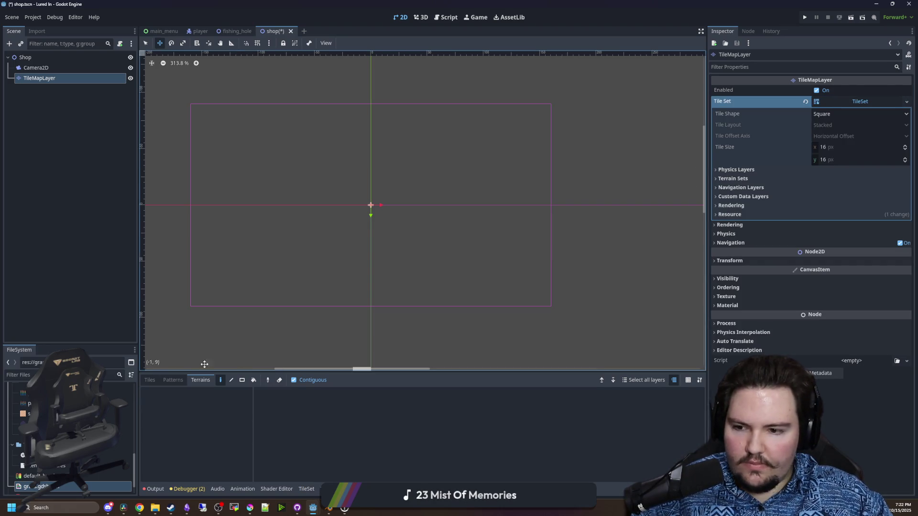
Add an atlas source using Sprites/shop_tileset.png with tiles auto-created
{"action": "left_click", "coordinate": [312, 489]}
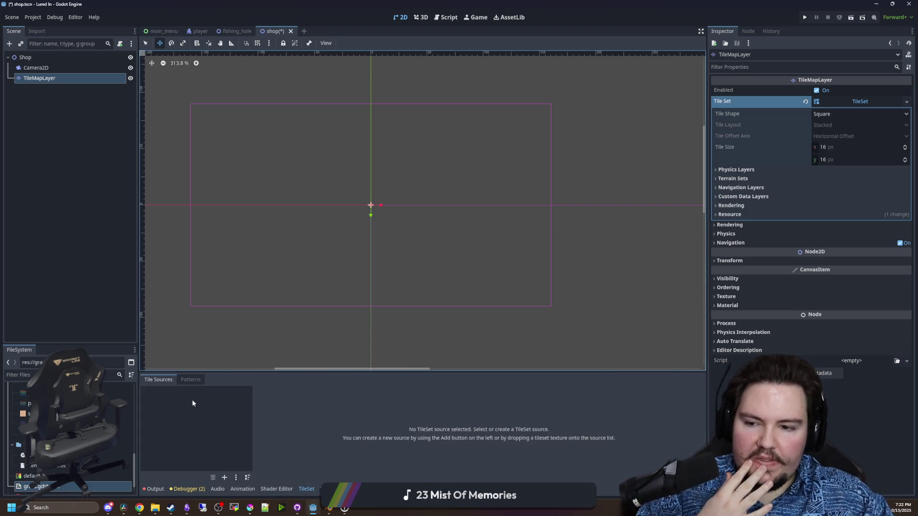
{"action": "left_click", "coordinate": [229, 477]}
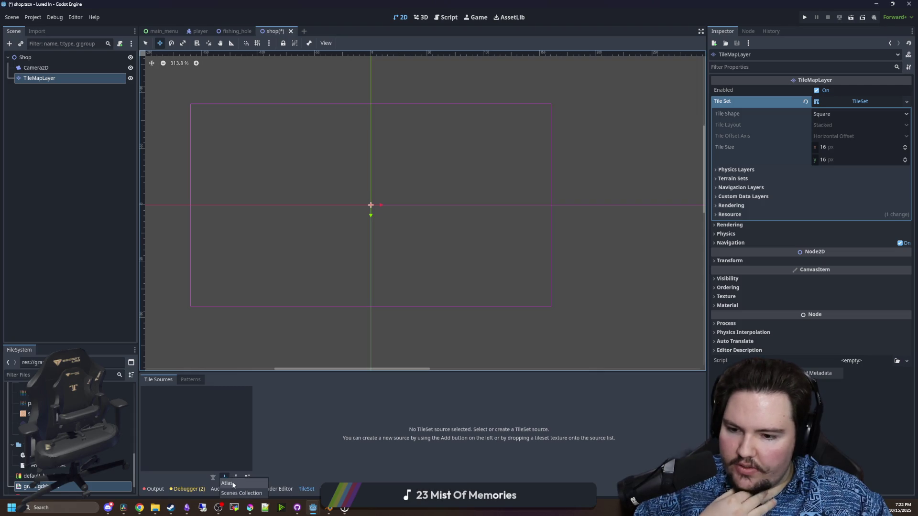
{"action": "left_click", "coordinate": [234, 482]}
{"action": "double_click", "coordinate": [494, 179]}
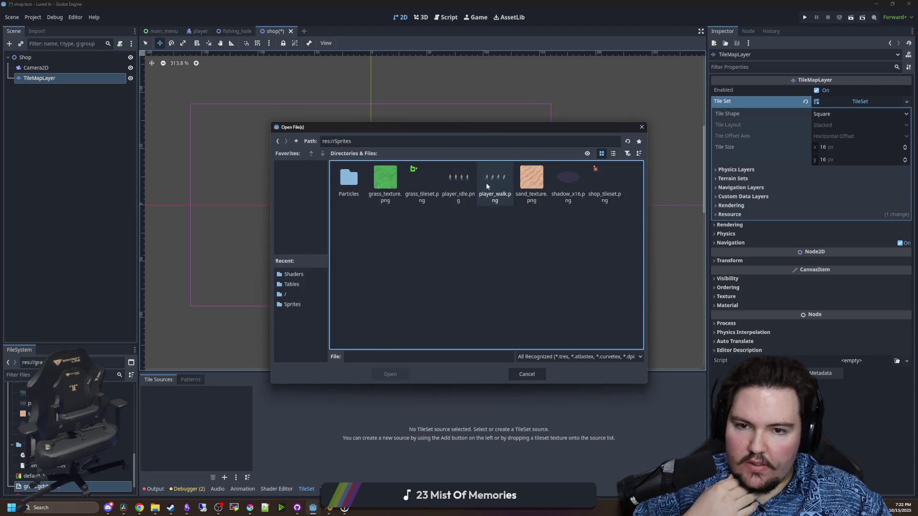
{"action": "double_click", "coordinate": [619, 182]}
{"action": "left_click", "coordinate": [441, 272]}
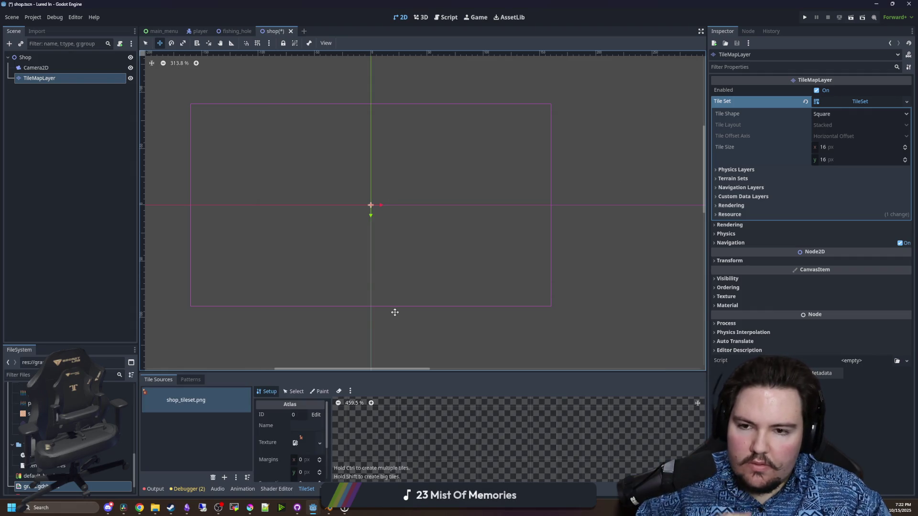
Enlarge the TileSet panel to inspect the atlas, then return to Krita
{"action": "scroll", "coordinate": [454, 459], "scroll_direction": "down", "scroll_amount": 8}
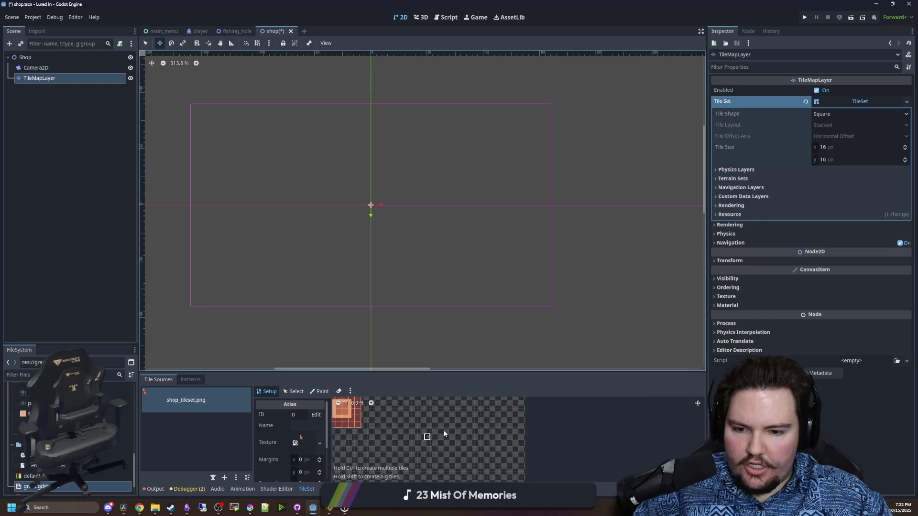
{"action": "scroll", "coordinate": [460, 470], "scroll_direction": "up", "scroll_amount": 3}
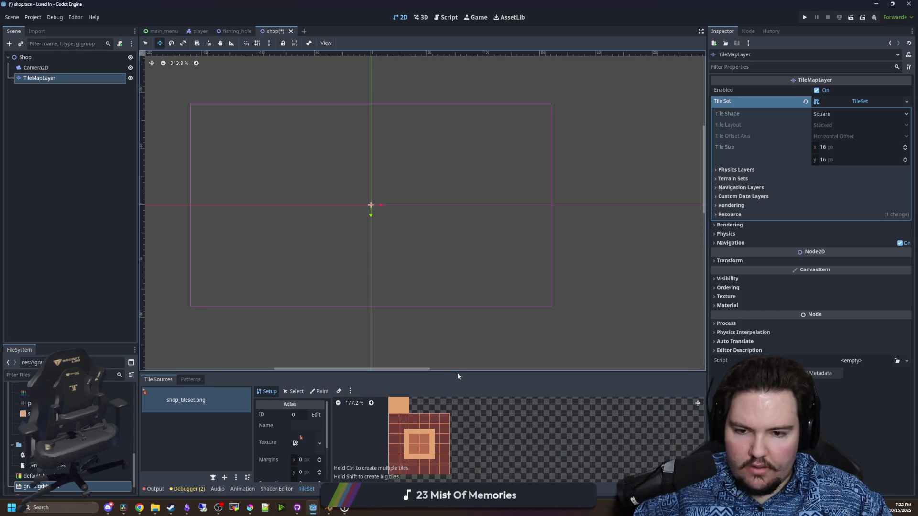
{"action": "left_click_drag", "start_coordinate": [456, 372], "coordinate": [460, 261]}
{"action": "scroll", "coordinate": [428, 386], "scroll_direction": "up", "scroll_amount": 5}
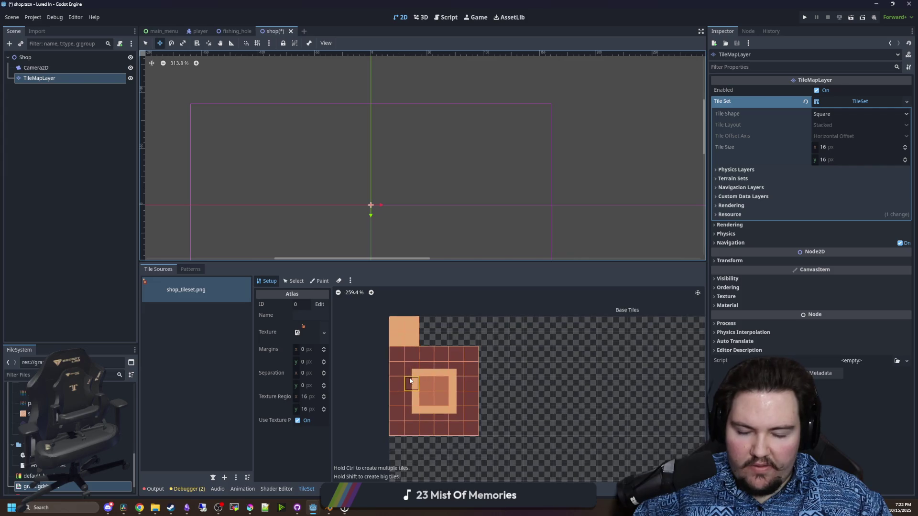
{"action": "scroll", "coordinate": [429, 386], "scroll_direction": "up", "scroll_amount": 4}
{"action": "scroll", "coordinate": [444, 383], "scroll_direction": "down", "scroll_amount": 6}
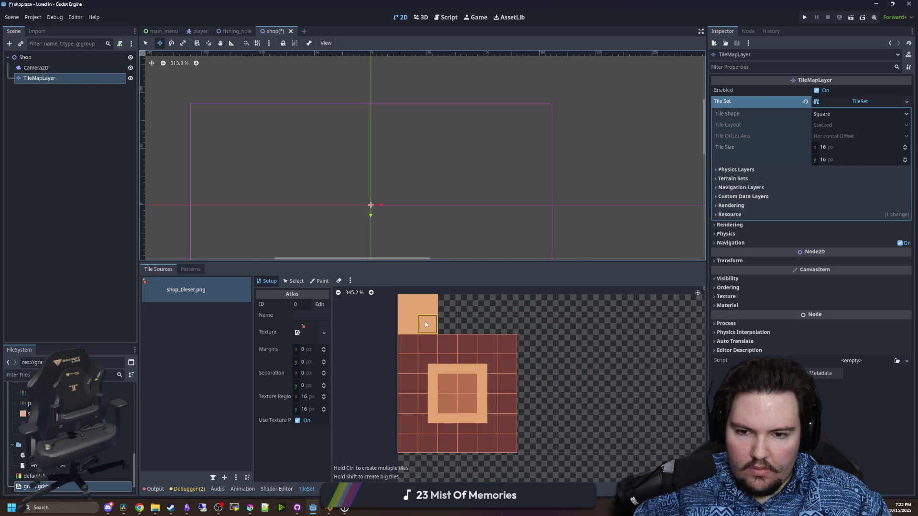
{"action": "scroll", "coordinate": [426, 325], "scroll_direction": "up", "scroll_amount": 3}
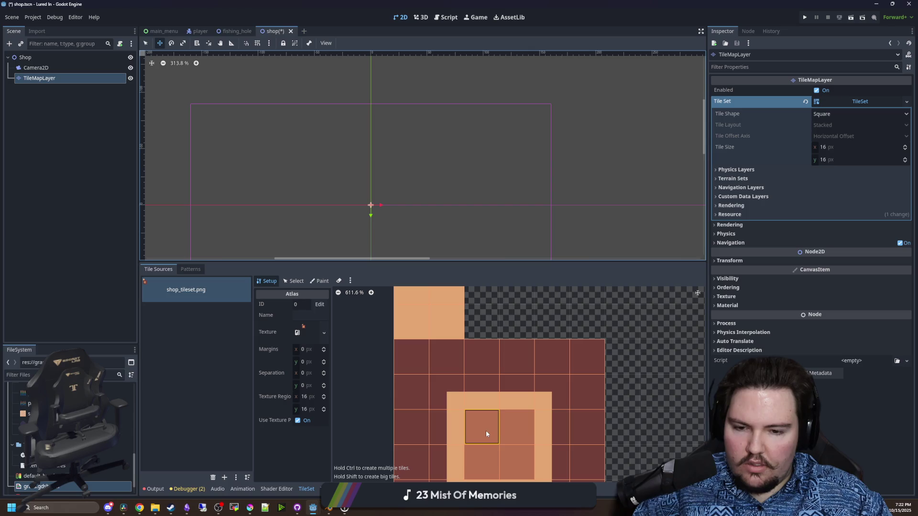
{"action": "scroll", "coordinate": [468, 395], "scroll_direction": "down", "scroll_amount": 2}
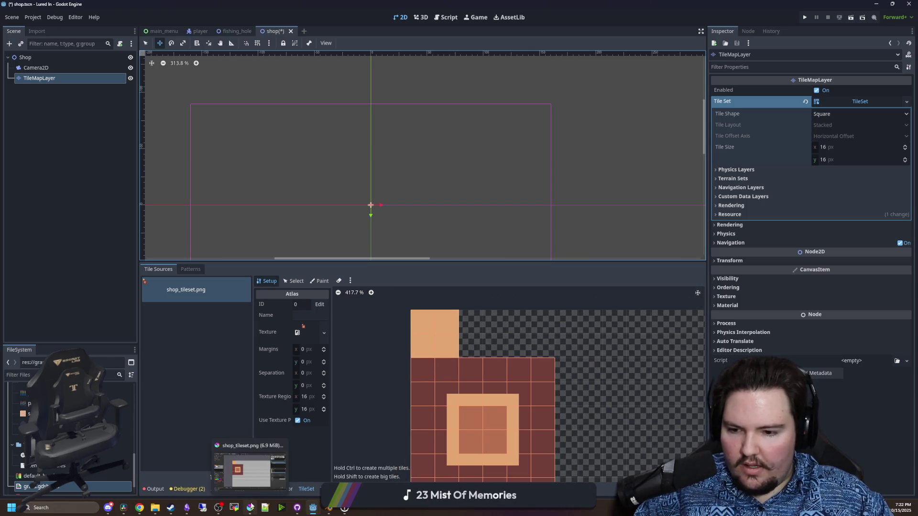
{"action": "left_click", "coordinate": [249, 507]}
{"action": "key", "text": "ctrl+plus"}
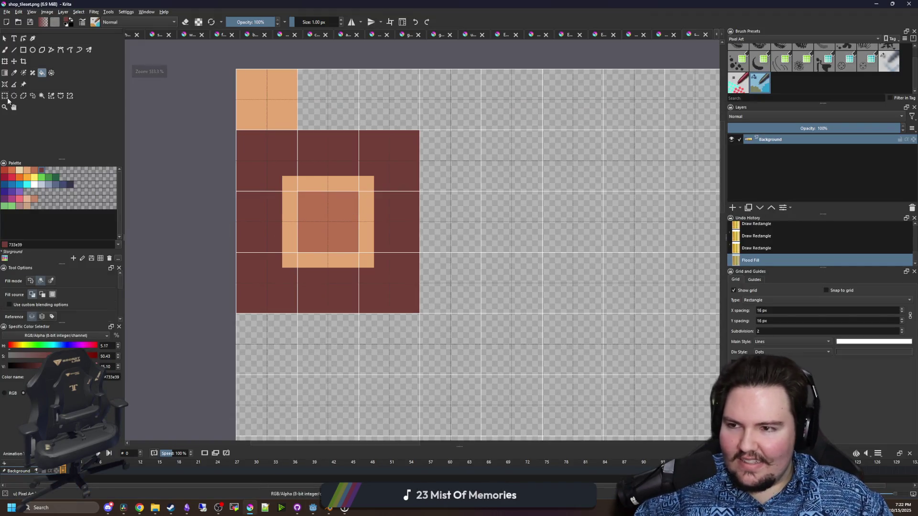
Set the grid subdivision to 1 with the rectangle selection tool active
{"action": "left_click", "coordinate": [5, 96]}
{"action": "scroll", "coordinate": [275, 63], "scroll_direction": "up", "scroll_amount": 3}
{"action": "key", "text": "ctrl+minus"}
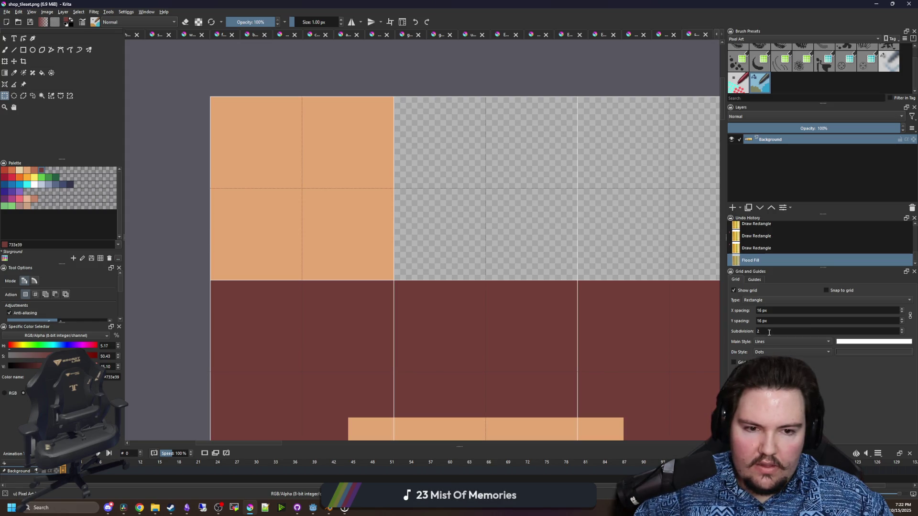
{"action": "type", "text": "1"}
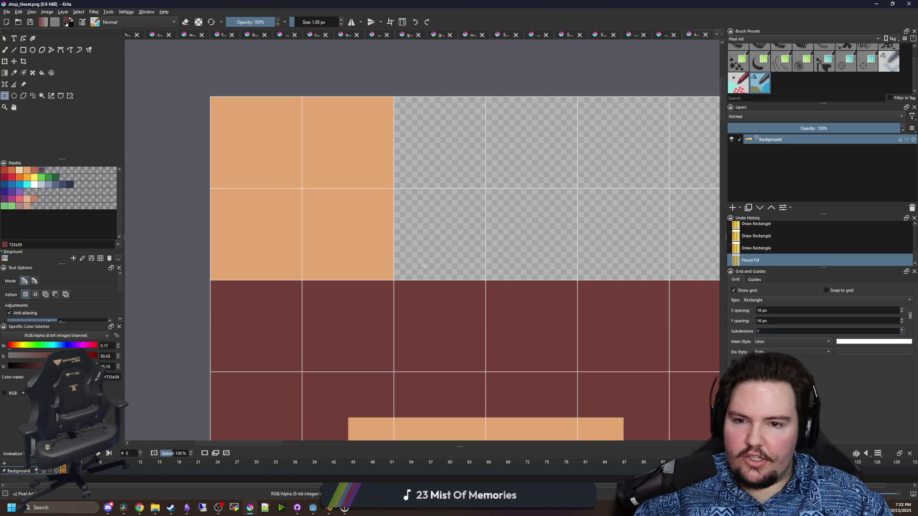
{"action": "key", "text": "ctrl+minus"}
{"action": "key", "text": "ctrl+minus"}
{"action": "key", "text": "ctrl+minus"}
Scale the dark red block to 50% toward the top-left corner
{"action": "scroll", "coordinate": [518, 303], "scroll_direction": "up", "scroll_amount": 1}
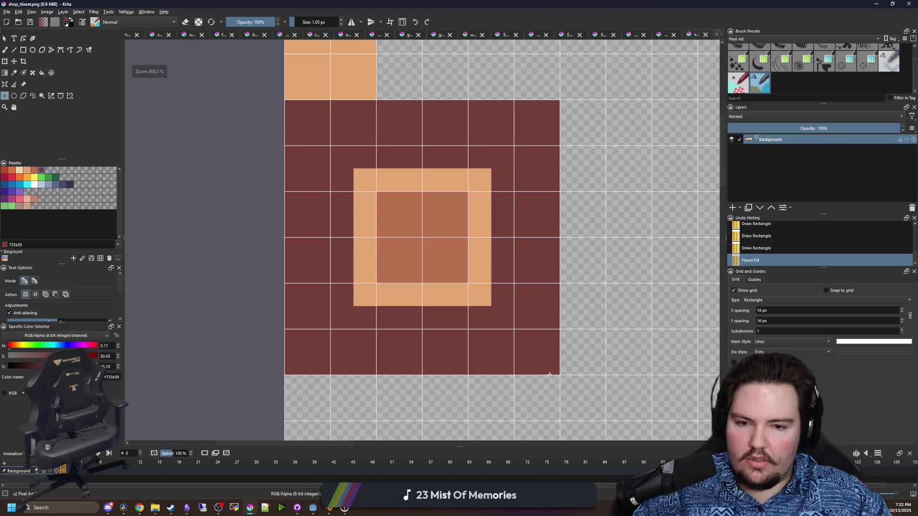
{"action": "mouse_move", "coordinate": [560, 373]}
{"action": "left_mouse_down"}
{"action": "mouse_move", "coordinate": [221, 107]}
{"action": "mouse_move", "coordinate": [284, 100]}
{"action": "left_mouse_up"}
{"action": "key", "text": "ctrl+t"}
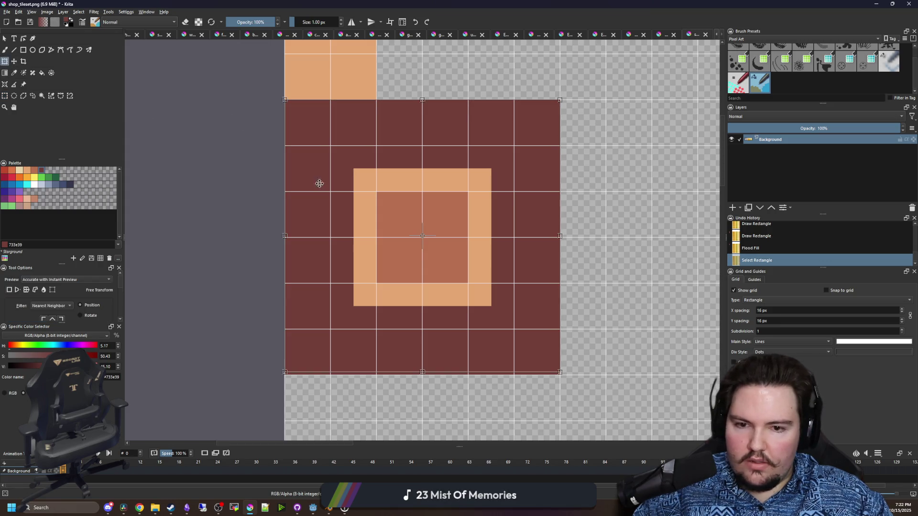
{"action": "mouse_move", "coordinate": [559, 372]}
{"action": "left_mouse_down"}
{"action": "mouse_move", "coordinate": [541, 356]}
{"action": "mouse_move", "coordinate": [554, 370]}
{"action": "mouse_move", "coordinate": [526, 365]}
{"action": "mouse_move", "coordinate": [466, 267]}
{"action": "mouse_move", "coordinate": [285, 99]}
{"action": "left_mouse_up"}
{"action": "key", "text": "Escape"}
{"action": "left_click", "coordinate": [5, 96]}
{"action": "key", "text": "ctrl+t"}
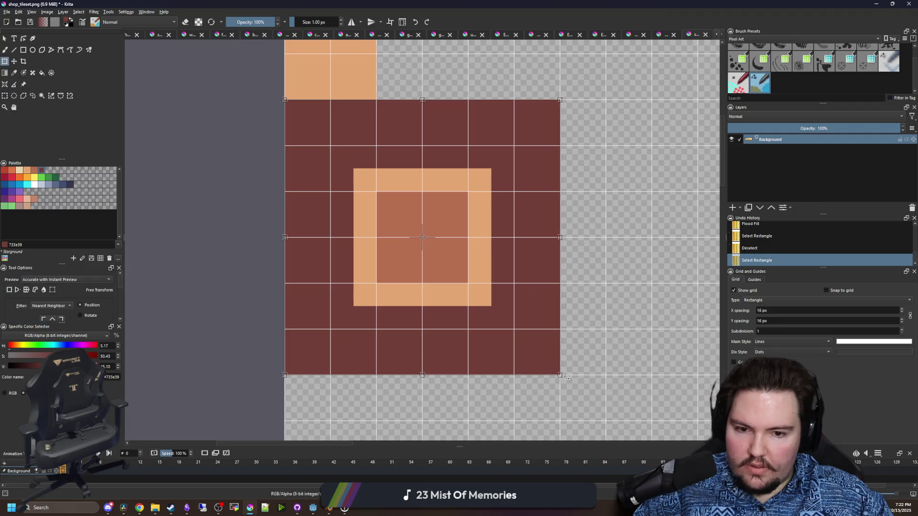
{"action": "left_click_drag", "start_coordinate": [560, 374], "coordinate": [422, 237]}
{"action": "scroll", "coordinate": [420, 242], "scroll_direction": "up", "scroll_amount": 2}
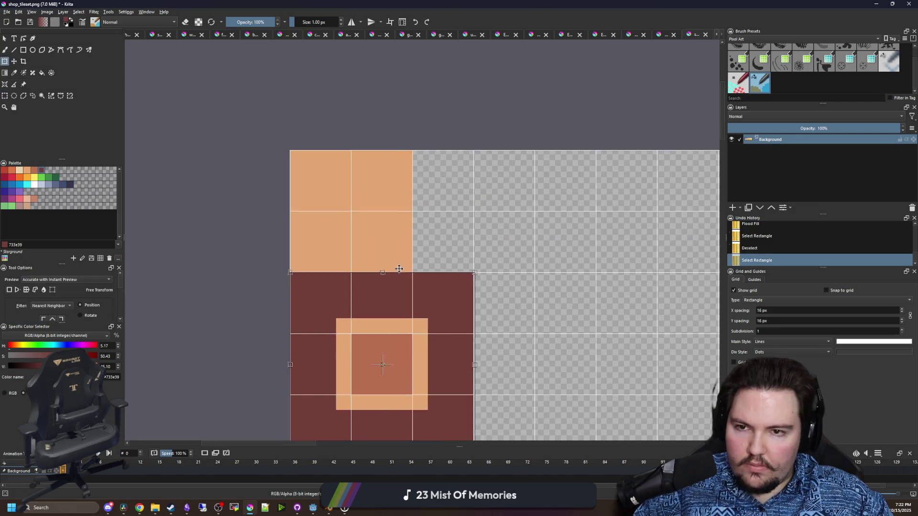
{"action": "left_click", "coordinate": [5, 95]}
{"action": "scroll", "coordinate": [430, 287], "scroll_direction": "down", "scroll_amount": 4}
{"action": "scroll", "coordinate": [454, 335], "scroll_direction": "up", "scroll_amount": 2}
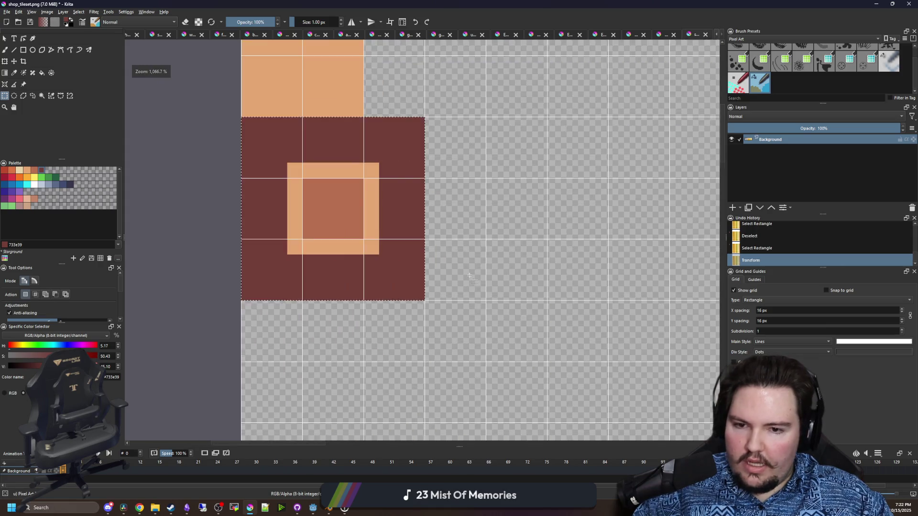
{"action": "left_click", "coordinate": [471, 348]}
Move the 48x48 block up so it sits right under the tan tile
{"action": "left_click_drag", "start_coordinate": [460, 345], "coordinate": [277, 161]}
{"action": "key", "text": "t"}
{"action": "scroll", "coordinate": [381, 348], "scroll_direction": "up", "scroll_amount": 1}
{"action": "mouse_move", "coordinate": [398, 367]}
{"action": "left_mouse_down"}
{"action": "mouse_move", "coordinate": [392, 287]}
{"action": "mouse_move", "coordinate": [415, 283]}
{"action": "mouse_move", "coordinate": [397, 273]}
{"action": "left_mouse_up"}
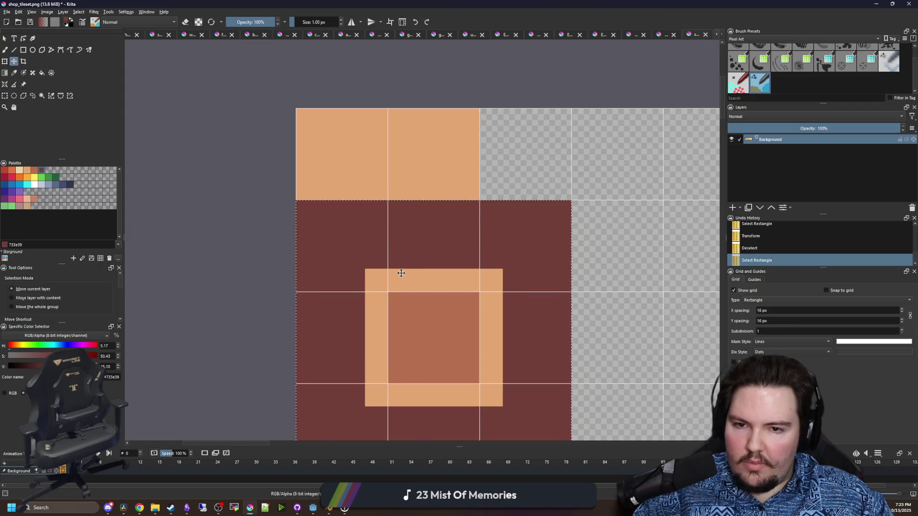
{"action": "key", "text": "ctrl+shift+a"}
{"action": "key", "text": "minus"}
Delete the extra tan tile on the right
{"action": "left_click", "coordinate": [5, 96]}
{"action": "key", "text": "plus"}
{"action": "mouse_move", "coordinate": [460, 232]}
{"action": "left_mouse_down"}
{"action": "mouse_move", "coordinate": [362, 128]}
{"action": "mouse_move", "coordinate": [342, 89]}
{"action": "left_mouse_up"}
{"action": "key", "text": "Delete"}
{"action": "key", "text": "ctrl+shift+a"}
Re-export shop_tileset.png and switch back to Godot
{"action": "key", "text": "minus"}
{"action": "key", "text": "minus"}
{"action": "key", "text": "minus"}
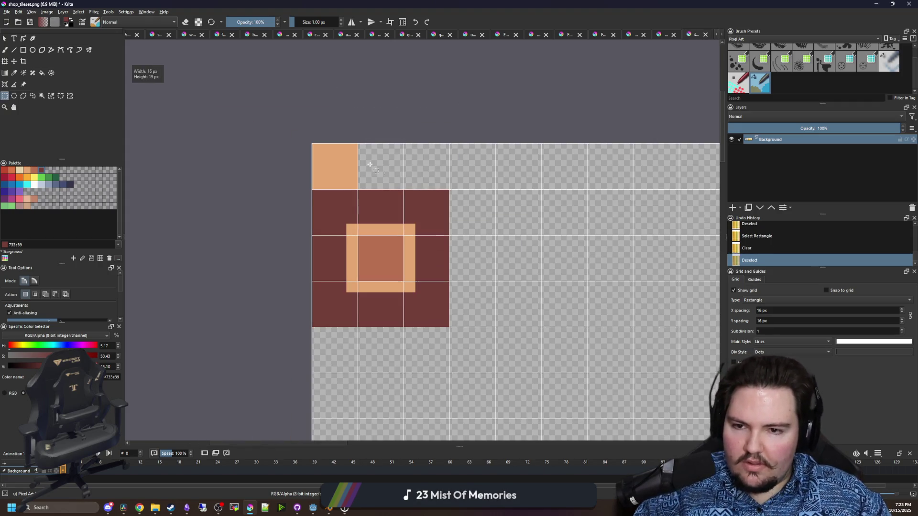
{"action": "key", "text": "ctrl+s"}
{"action": "left_click", "coordinate": [500, 330]}
{"action": "key", "text": "alt+Tab"}
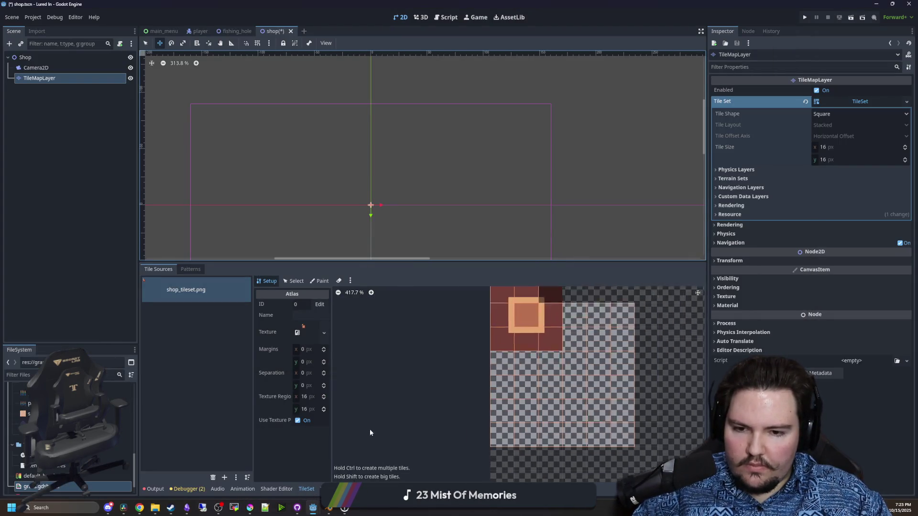
Delete the stale atlas tiles below the peach tile and maroon block with Delete and the eraser
{"action": "right_click", "coordinate": [492, 312]}
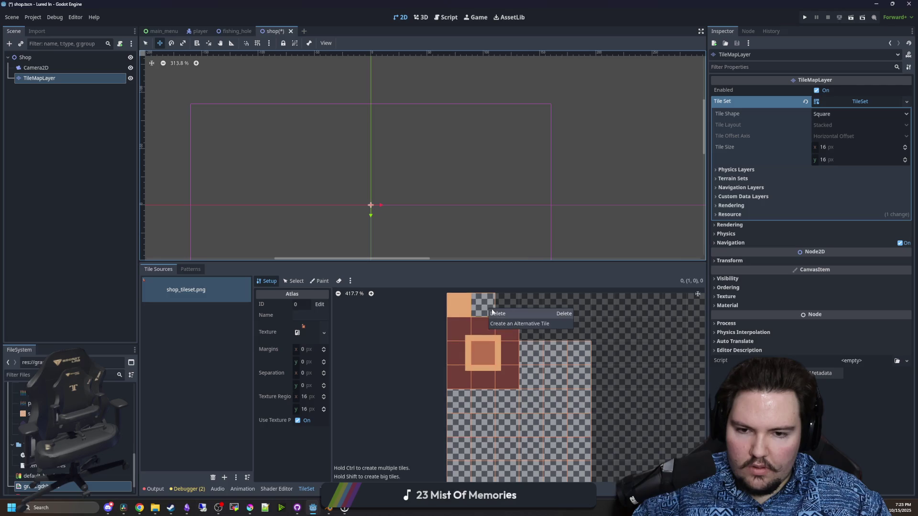
{"action": "left_click", "coordinate": [504, 316]}
{"action": "left_click_drag", "start_coordinate": [518, 403], "coordinate": [566, 406]}
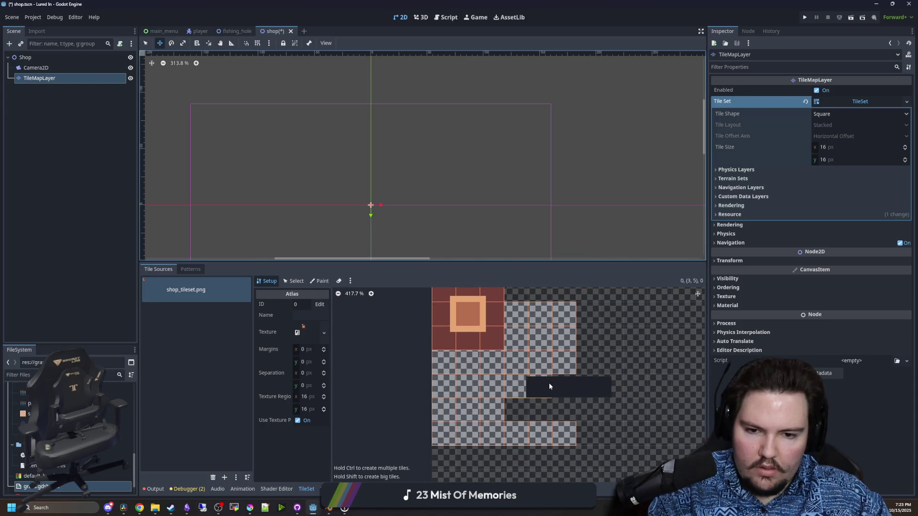
{"action": "left_click_drag", "start_coordinate": [492, 385], "coordinate": [518, 363]}
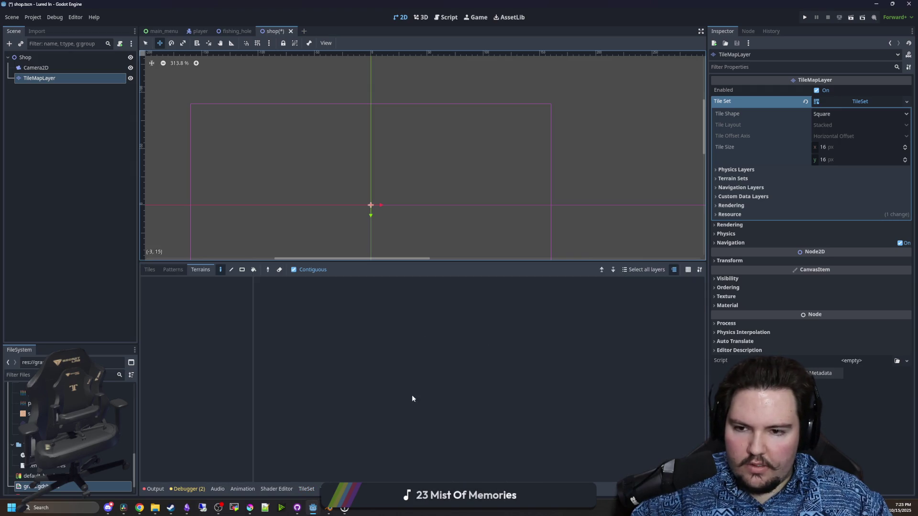
{"action": "left_click", "coordinate": [306, 488]}
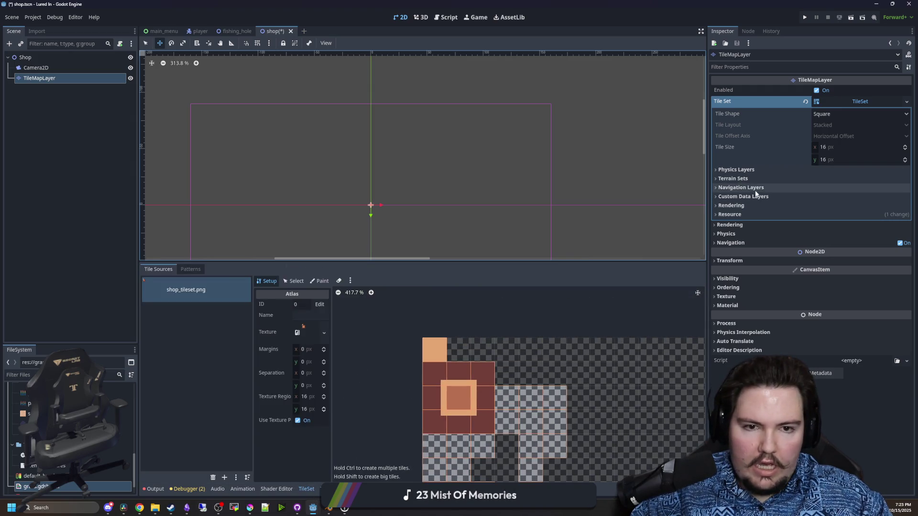
Add a terrain set with a Floor terrain coloured violet
{"action": "left_click", "coordinate": [739, 178]}
{"action": "left_click", "coordinate": [818, 188]}
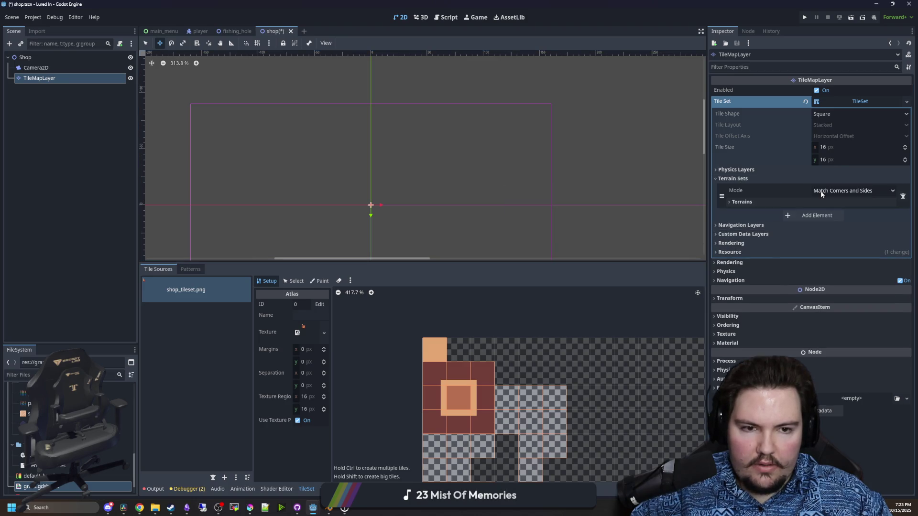
{"action": "left_click", "coordinate": [787, 200]}
{"action": "left_click", "coordinate": [815, 213]}
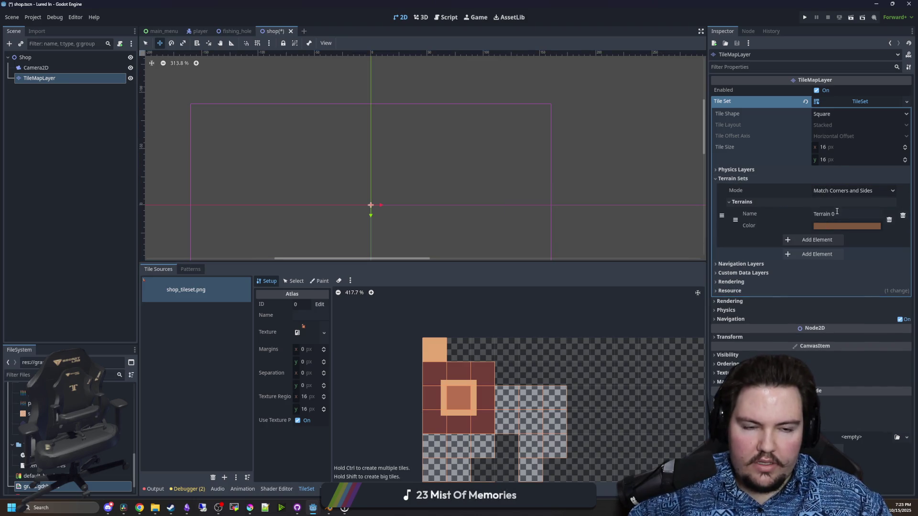
{"action": "left_click", "coordinate": [837, 214]}
{"action": "type", "text": "all"}
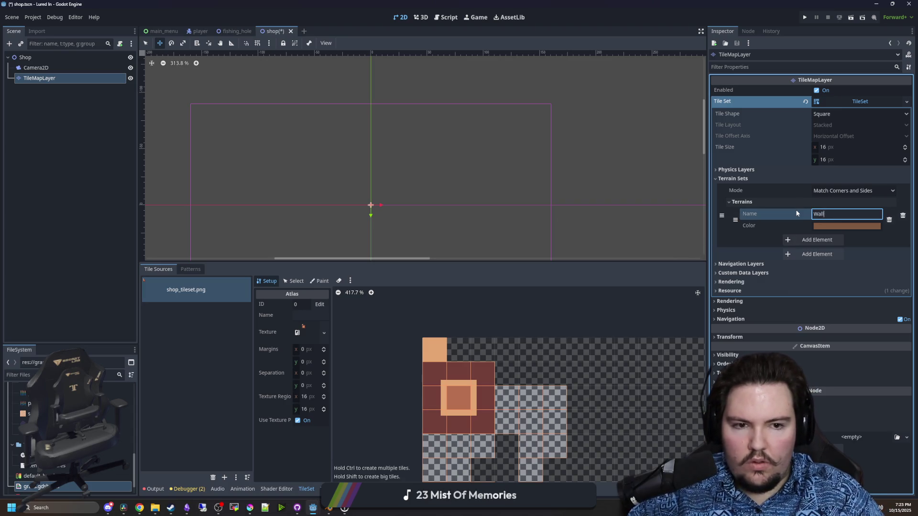
{"action": "type", "text": "Floor"}
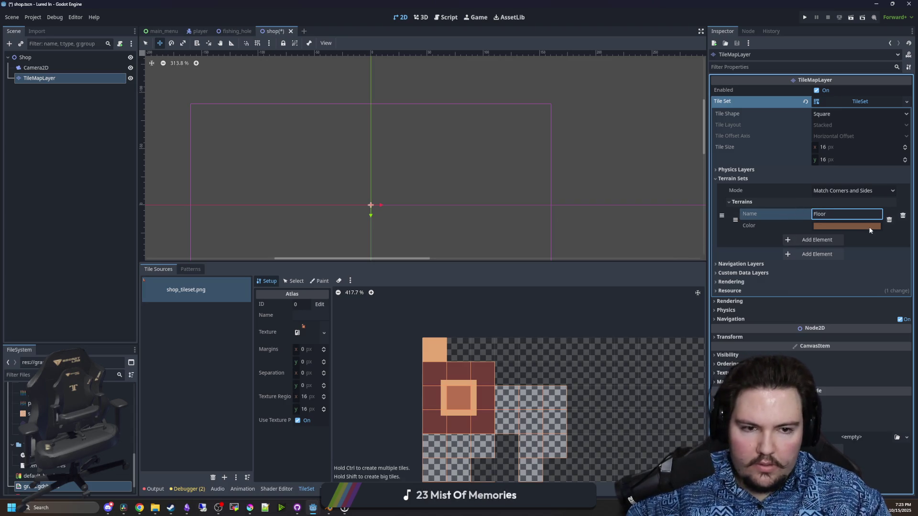
{"action": "left_click", "coordinate": [847, 226]}
{"action": "left_click_drag", "start_coordinate": [876, 259], "coordinate": [847, 236]}
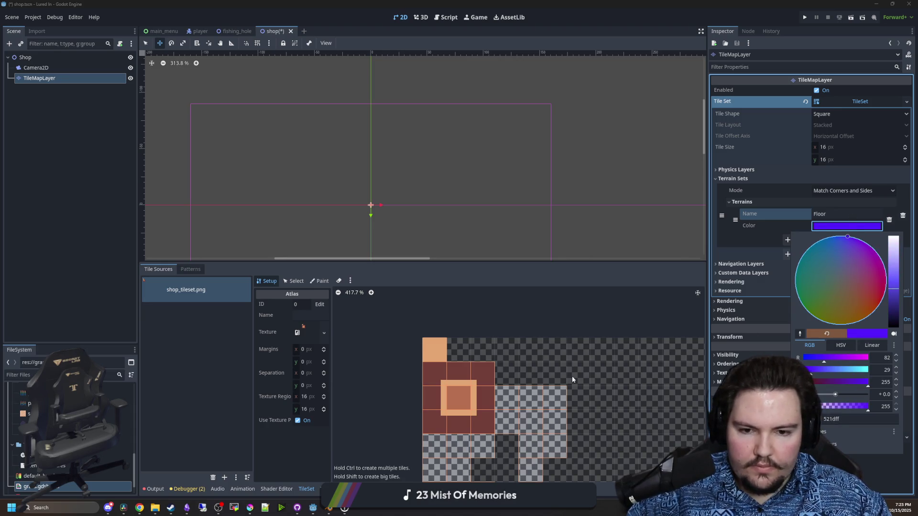
Set up terrain painting with Terrain Set 0 and the Floor terrain
{"action": "left_click", "coordinate": [390, 344]}
{"action": "left_click", "coordinate": [319, 281]}
{"action": "left_click", "coordinate": [311, 330]}
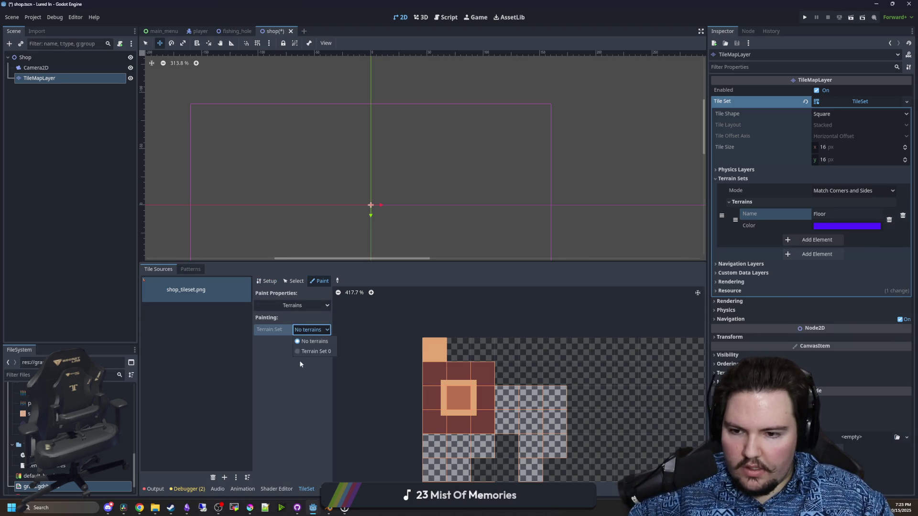
{"action": "left_click", "coordinate": [315, 352]}
{"action": "left_click", "coordinate": [311, 342]}
{"action": "left_click", "coordinate": [313, 364]}
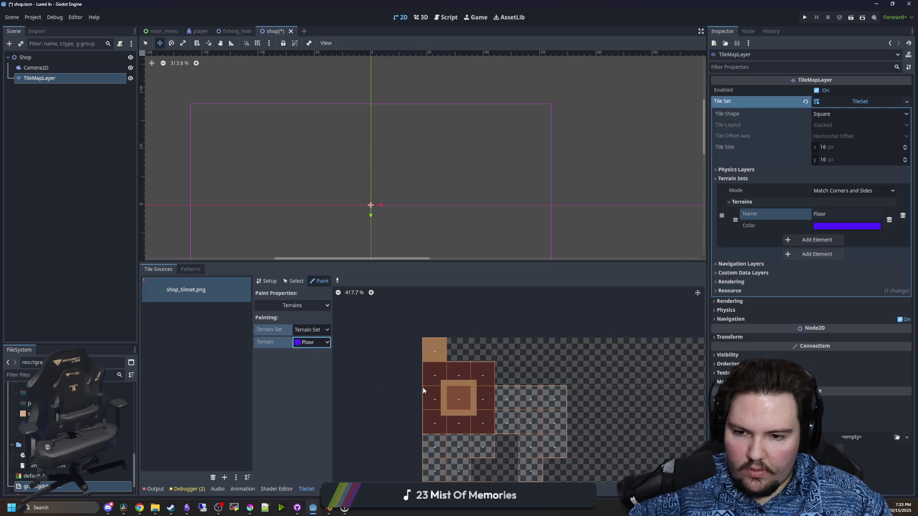
Paint Floor onto the centre atlas tile and its top, left, right and corner bits
{"action": "scroll", "coordinate": [466, 400], "scroll_direction": "up", "scroll_amount": 1}
{"action": "left_click", "coordinate": [466, 401]}
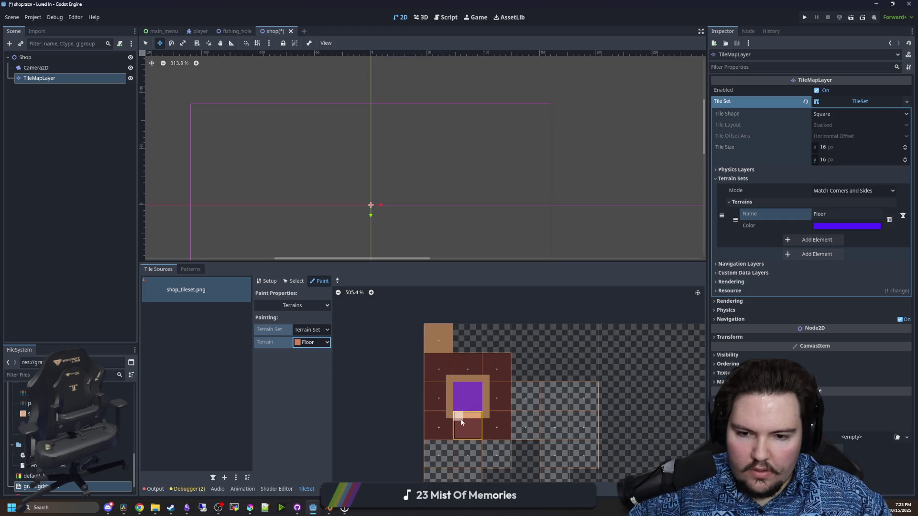
{"action": "left_click", "coordinate": [486, 397]}
{"action": "left_click", "coordinate": [487, 414]}
{"action": "left_click", "coordinate": [487, 380]}
{"action": "left_click", "coordinate": [468, 381]}
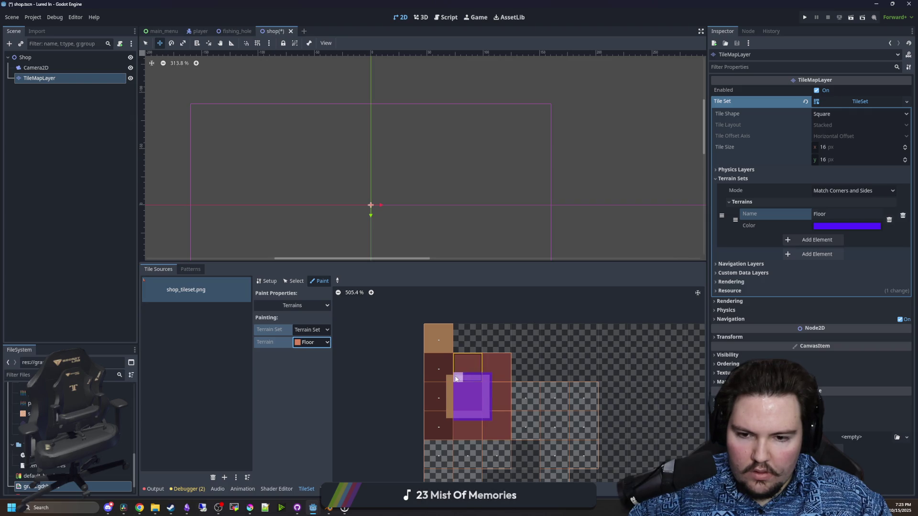
{"action": "left_click", "coordinate": [452, 395]}
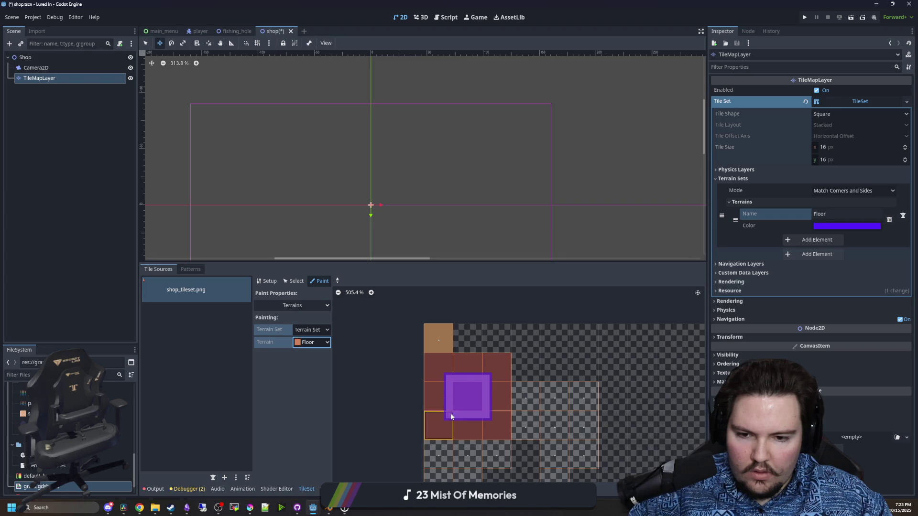
Save the shop scene and check the TileMap terrain painter
{"action": "key", "text": "ctrl+s"}
{"action": "left_click", "coordinate": [330, 489]}
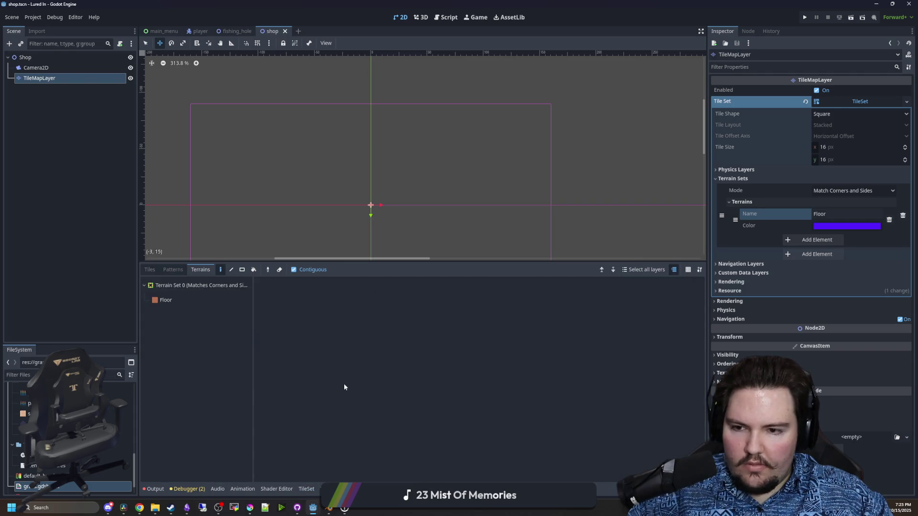
{"action": "left_click", "coordinate": [304, 489]}
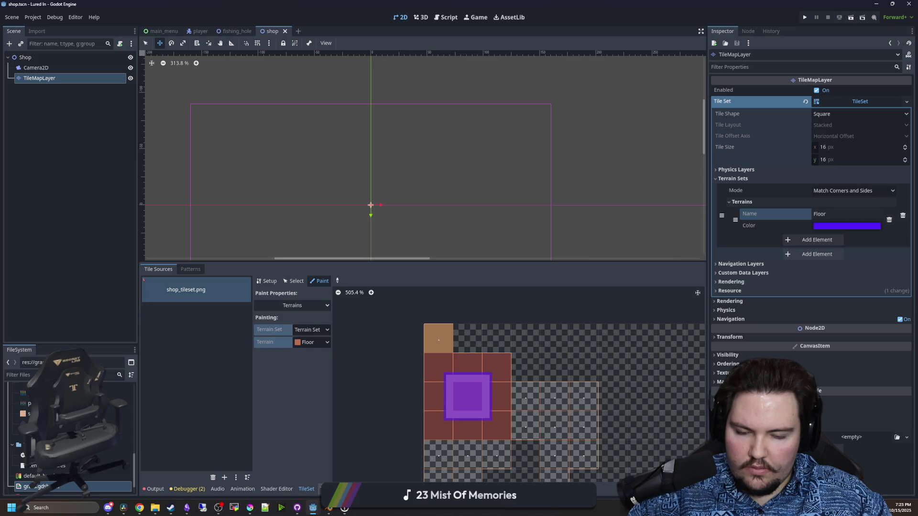
{"action": "scroll", "coordinate": [466, 390], "scroll_direction": "up", "scroll_amount": 2}
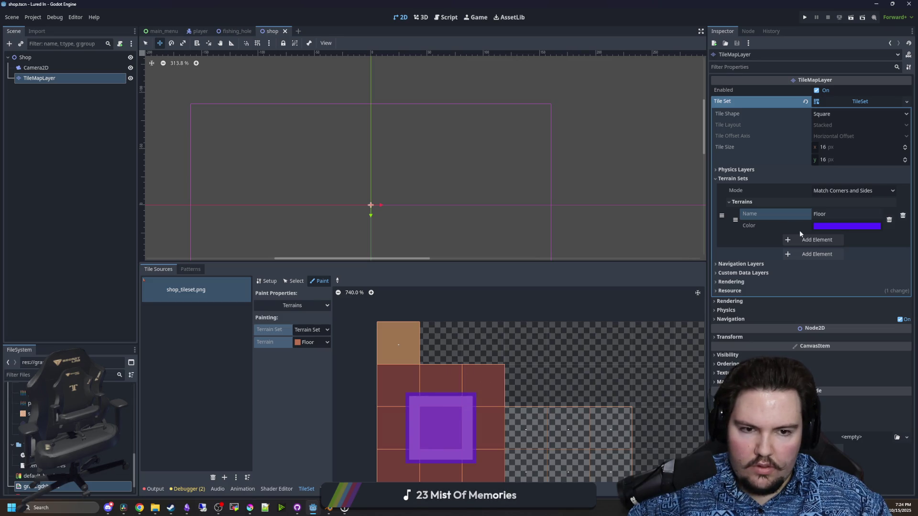
Add a second terrain named Walls with a magenta colour
{"action": "left_click", "coordinate": [807, 239]}
{"action": "key", "text": "ctrl+a"}
{"action": "type", "text": "Walls"}
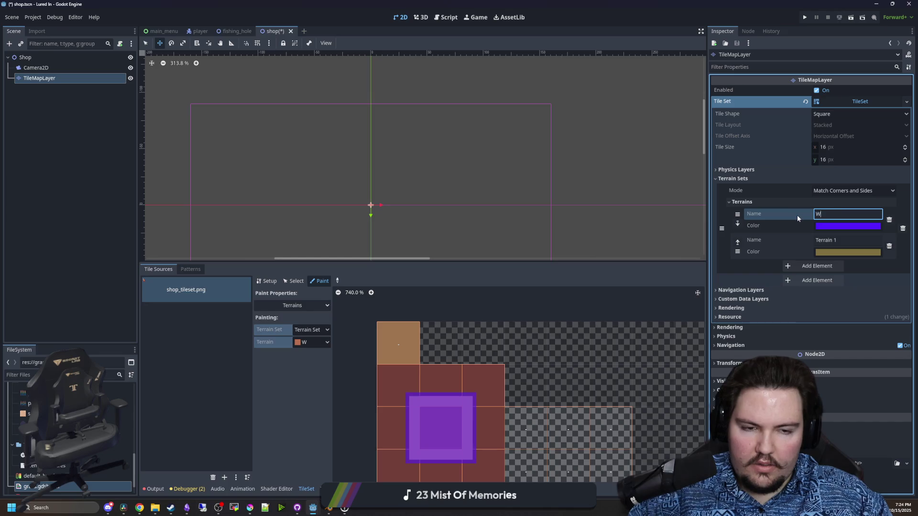
{"action": "left_click", "coordinate": [845, 224]}
{"action": "left_click_drag", "start_coordinate": [874, 311], "coordinate": [893, 273]}
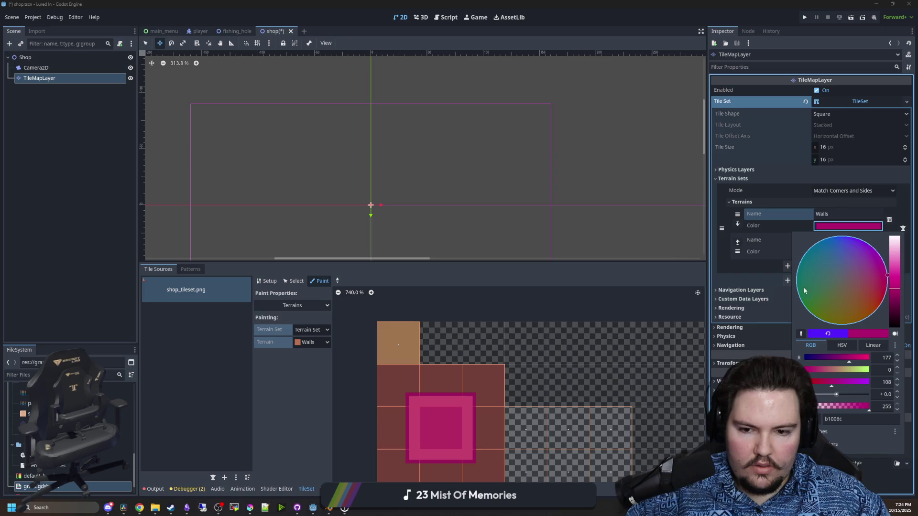
{"action": "left_click", "coordinate": [610, 280]}
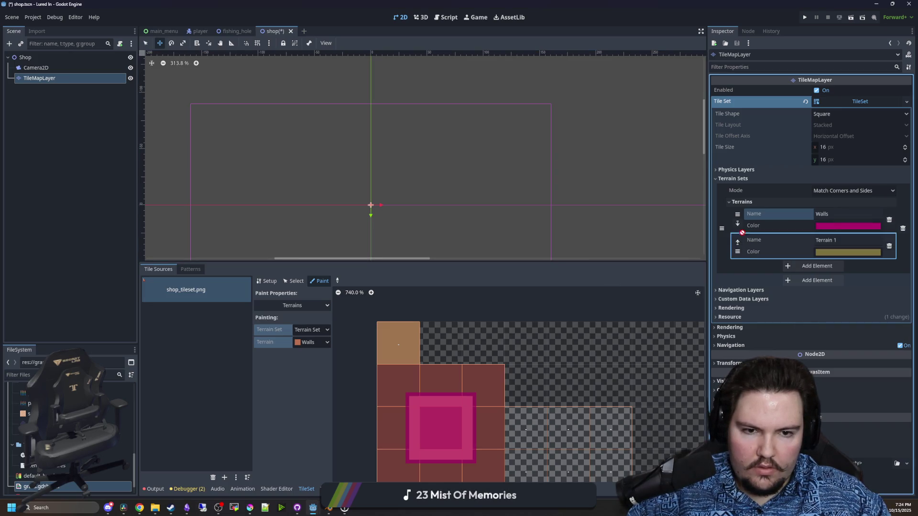
Move Walls below the other terrain and rename that one Floor
{"action": "left_click_drag", "start_coordinate": [744, 218], "coordinate": [745, 218]}
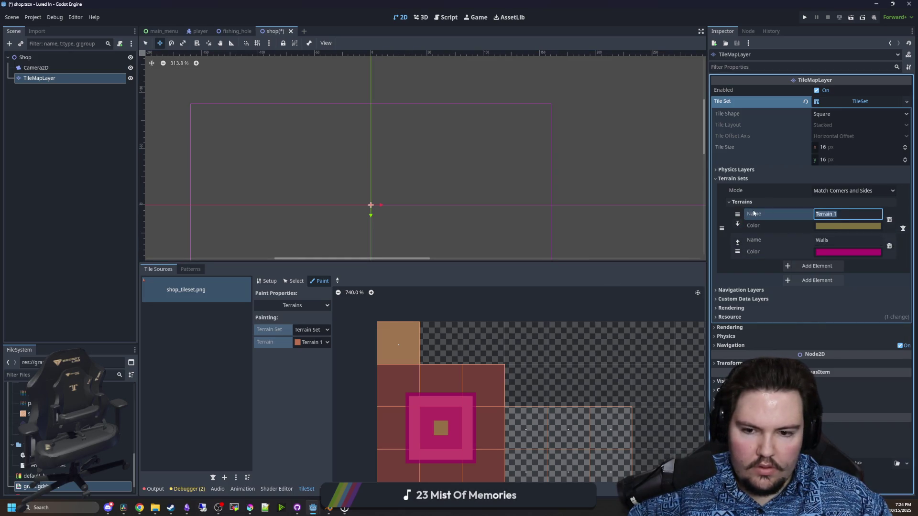
{"action": "type", "text": "fLOOR"}
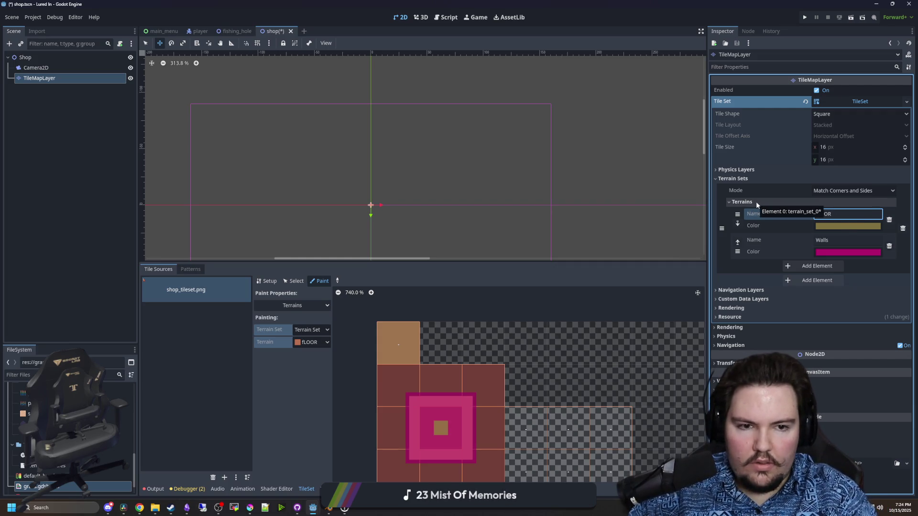
{"action": "key", "text": "BackSpace"}
{"action": "key", "text": "BackSpace"}
{"action": "key", "text": "BackSpace"}
{"action": "type", "text": "Floor"}
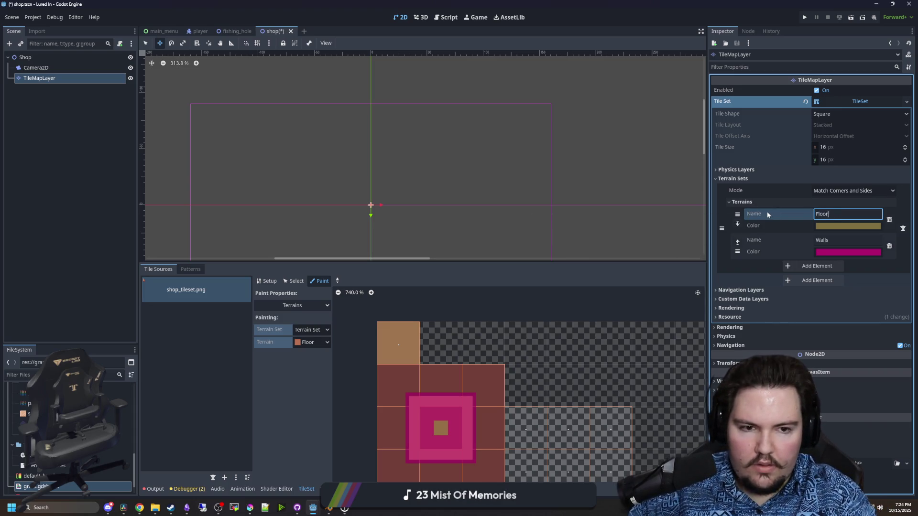
Repaint the centre tile and its top edge entirely as Floor
{"action": "scroll", "coordinate": [396, 363], "scroll_direction": "up", "scroll_amount": 1}
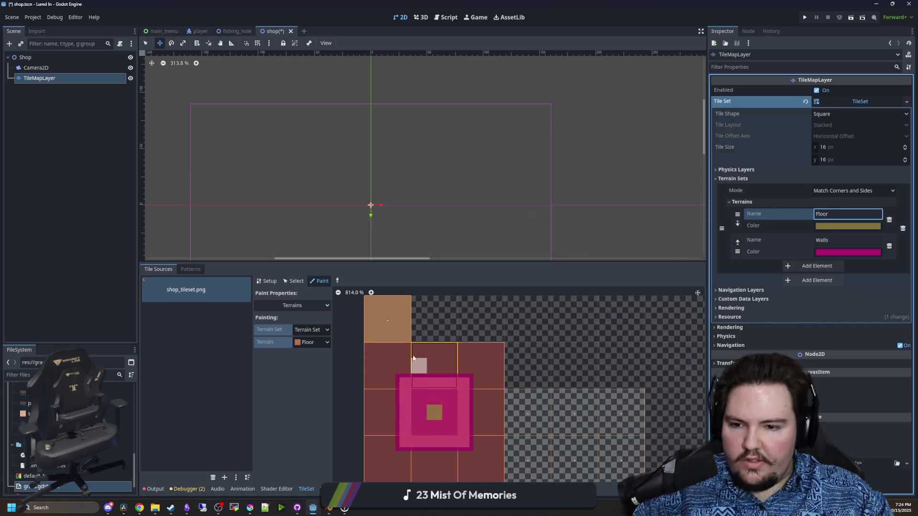
{"action": "left_click", "coordinate": [306, 343]}
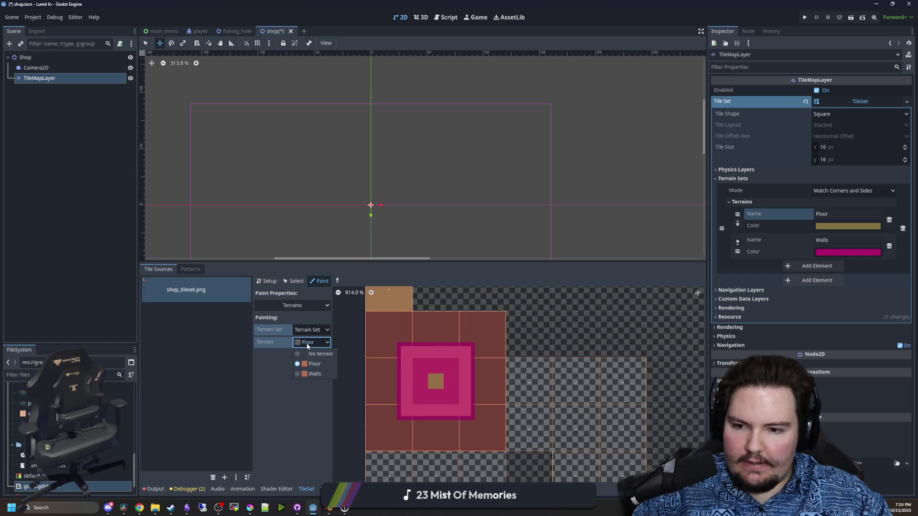
{"action": "left_click", "coordinate": [310, 342]}
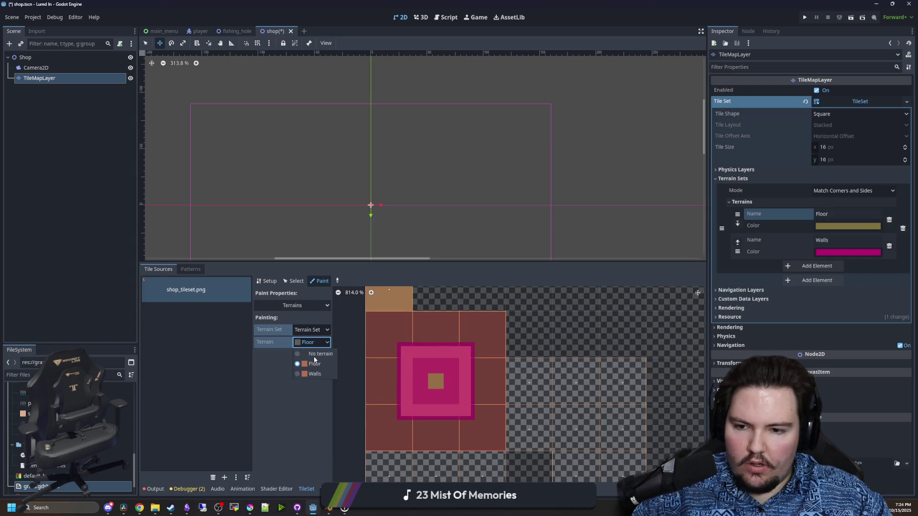
{"action": "left_click", "coordinate": [315, 364]}
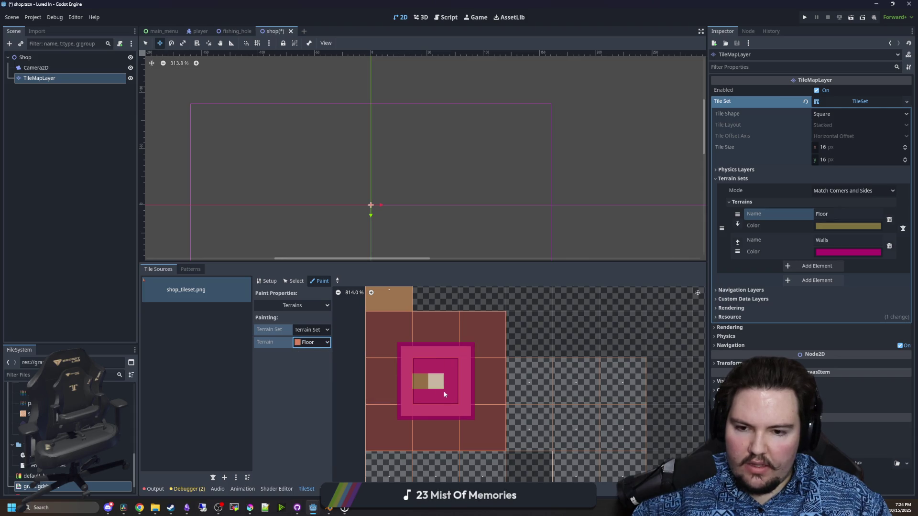
{"action": "left_click", "coordinate": [428, 402]}
{"action": "left_click", "coordinate": [317, 342]}
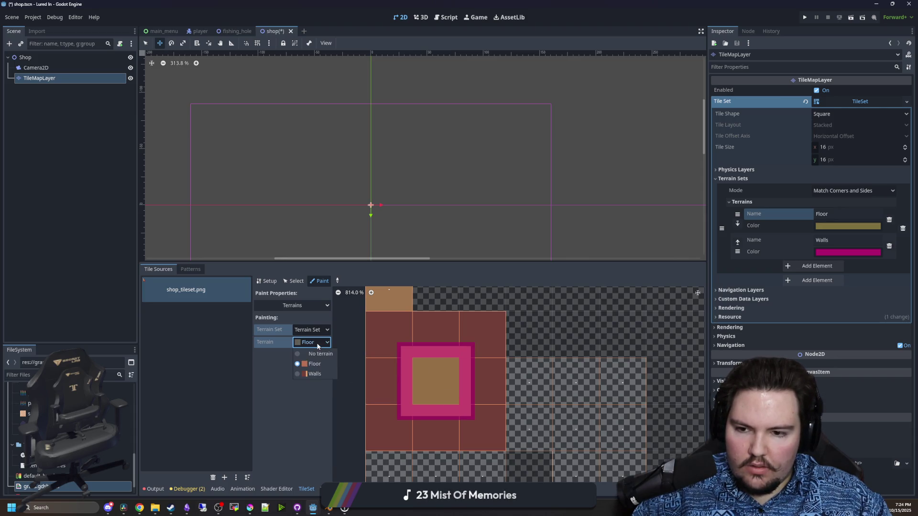
{"action": "left_click", "coordinate": [314, 364]}
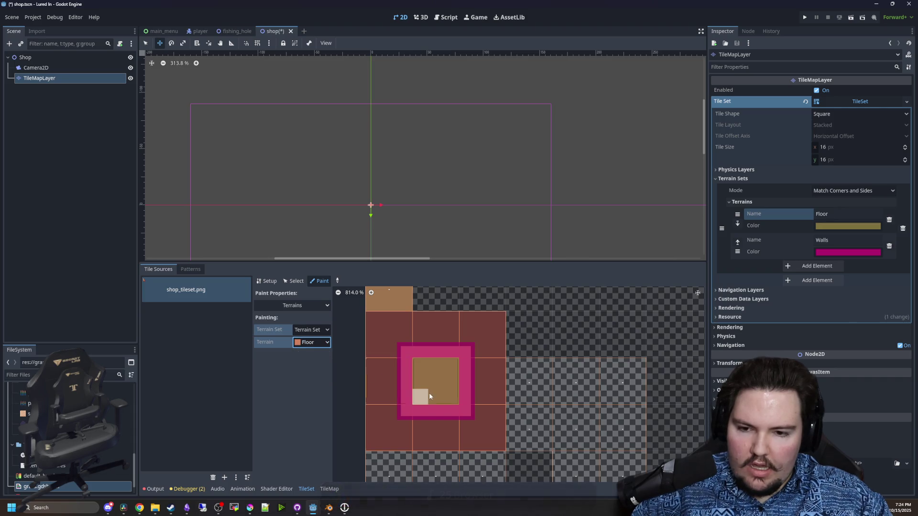
{"action": "mouse_move", "coordinate": [403, 419]}
{"action": "left_mouse_down"}
{"action": "mouse_move", "coordinate": [408, 375]}
{"action": "mouse_move", "coordinate": [420, 409]}
{"action": "mouse_move", "coordinate": [469, 379]}
{"action": "mouse_move", "coordinate": [401, 432]}
{"action": "left_mouse_up"}
{"action": "scroll", "coordinate": [403, 404], "scroll_direction": "up", "scroll_amount": 1}
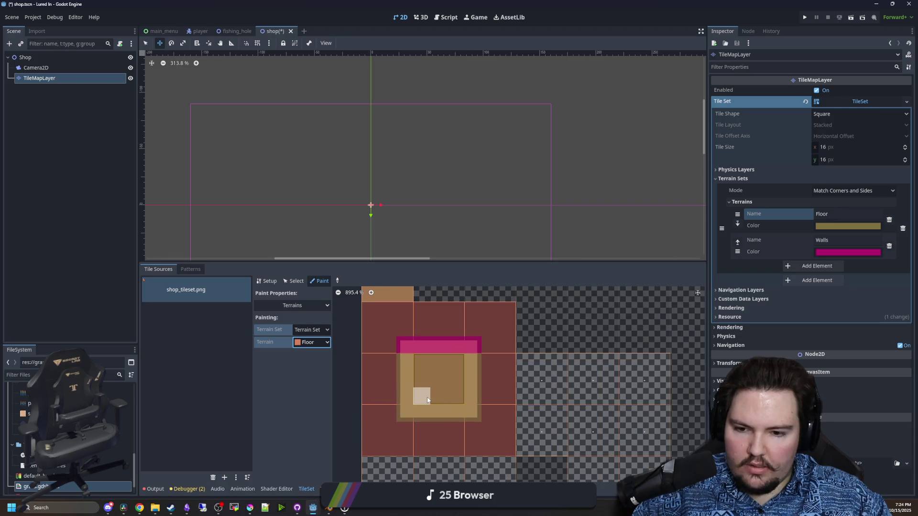
{"action": "mouse_move", "coordinate": [391, 366]}
{"action": "left_mouse_down"}
{"action": "mouse_move", "coordinate": [454, 367]}
{"action": "mouse_move", "coordinate": [435, 367]}
{"action": "left_mouse_up"}
Paint Walls onto the top tile's left, centre and right bits
{"action": "left_click", "coordinate": [311, 342]}
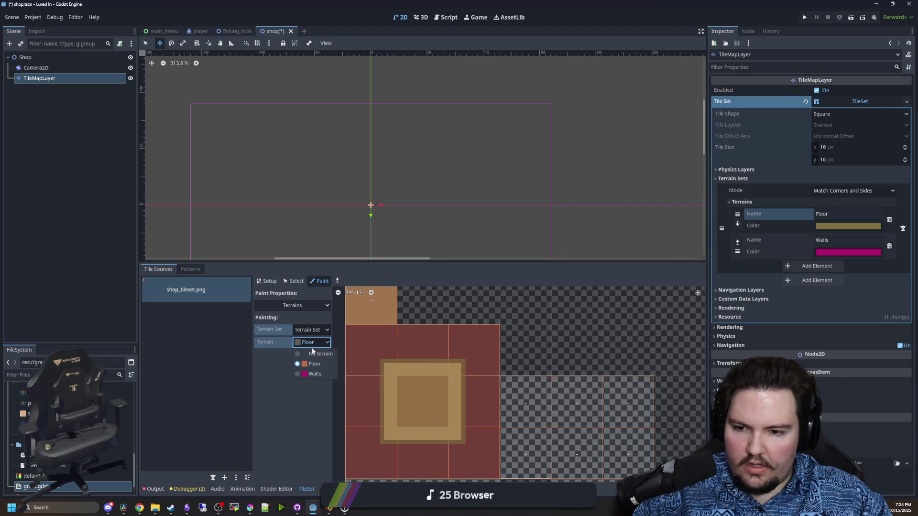
{"action": "left_click", "coordinate": [310, 373]}
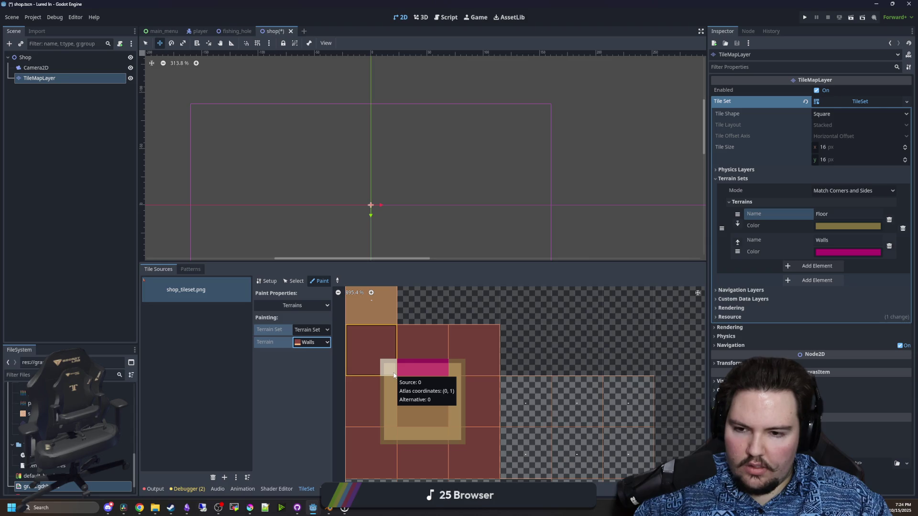
{"action": "left_click", "coordinate": [388, 350]}
{"action": "left_click", "coordinate": [454, 349]}
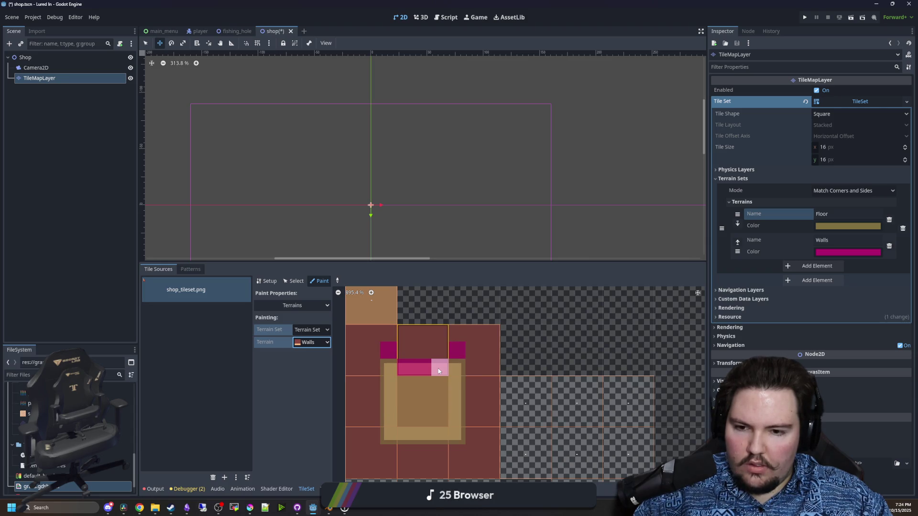
{"action": "left_click", "coordinate": [409, 348]}
{"action": "left_click", "coordinate": [299, 342]}
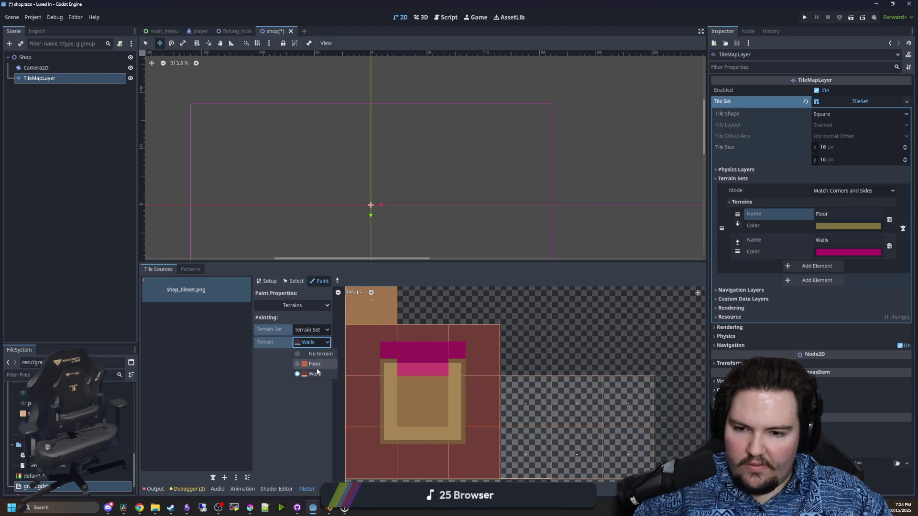
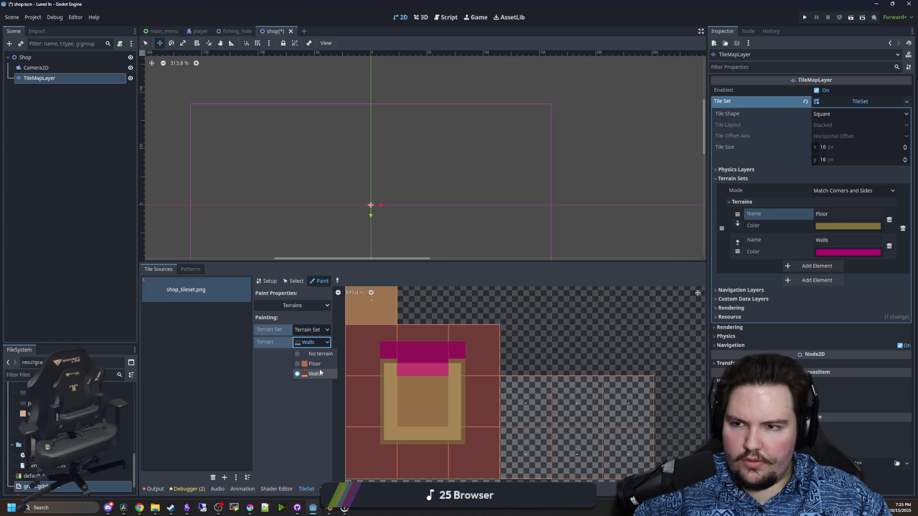
Leave Walls as the tileset terrain, then switch to TileMap terrains and select Floor
{"action": "left_click", "coordinate": [323, 369]}
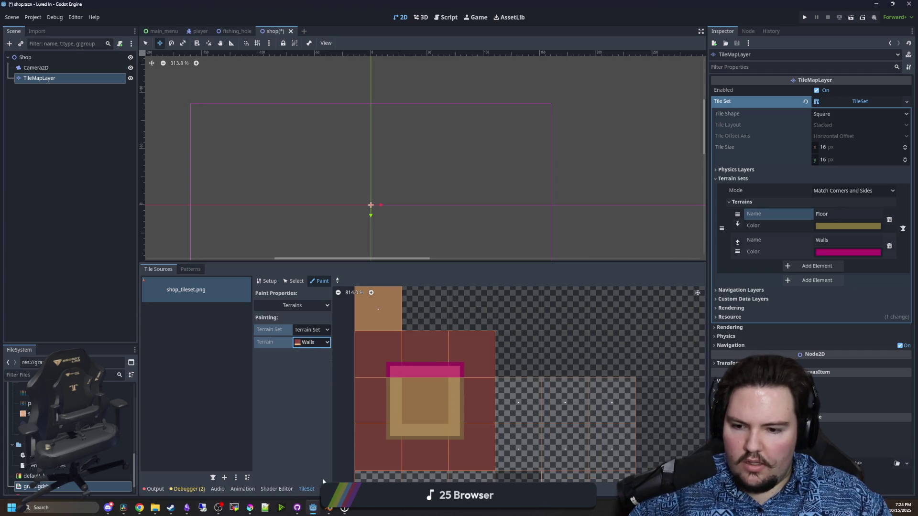
{"action": "left_click", "coordinate": [326, 486]}
{"action": "left_click", "coordinate": [165, 300]}
Undo an accidental move of the tile map layer
{"action": "scroll", "coordinate": [358, 188], "scroll_direction": "up", "scroll_amount": 1}
{"action": "left_click_drag", "start_coordinate": [358, 188], "coordinate": [318, 159]}
{"action": "key", "text": "ctrl+z"}
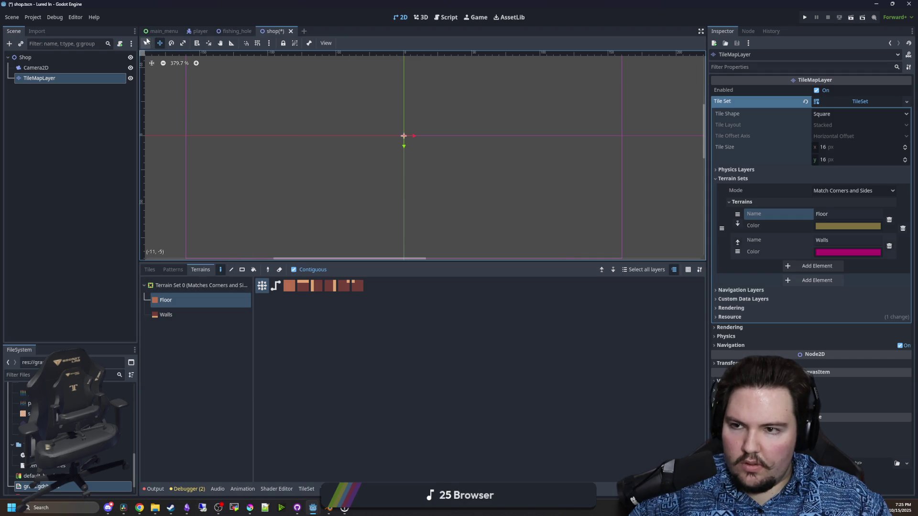
Undo back to the clean floor room, then paint the third Walls pattern along its top and left
{"action": "key", "text": "ctrl+z"}
{"action": "key", "text": "ctrl+z"}
{"action": "key", "text": "ctrl+z"}
{"action": "key", "text": "ctrl+z"}
{"action": "key", "text": "ctrl+z"}
{"action": "key", "text": "ctrl+z"}
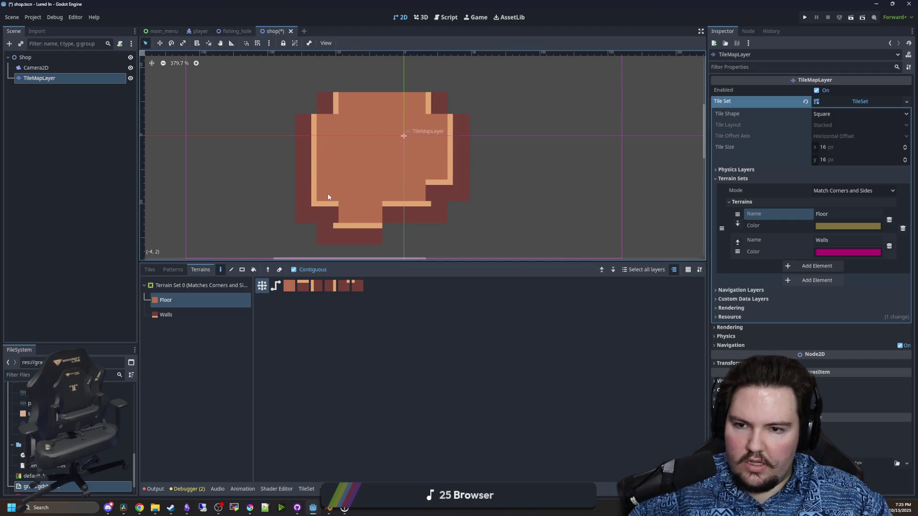
{"action": "key", "text": "ctrl+z"}
{"action": "key", "text": "ctrl+z"}
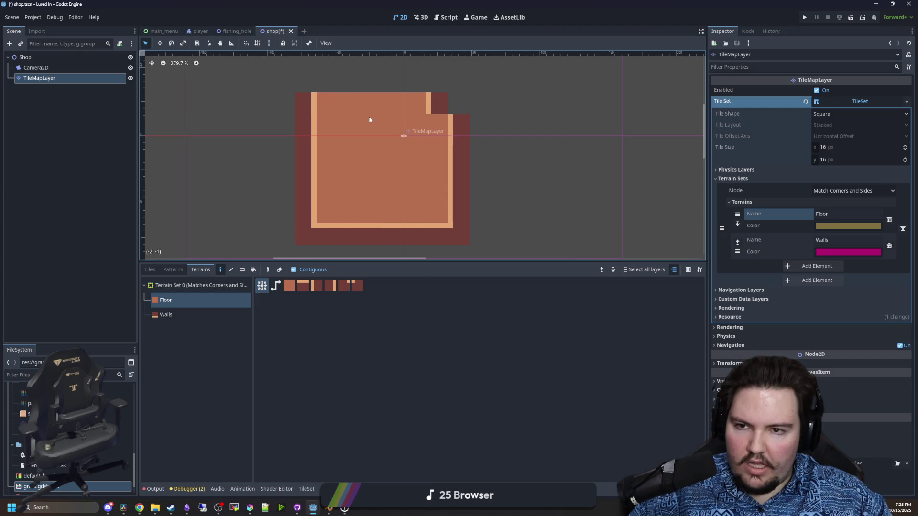
{"action": "scroll", "coordinate": [175, 153], "scroll_direction": "up", "scroll_amount": 3}
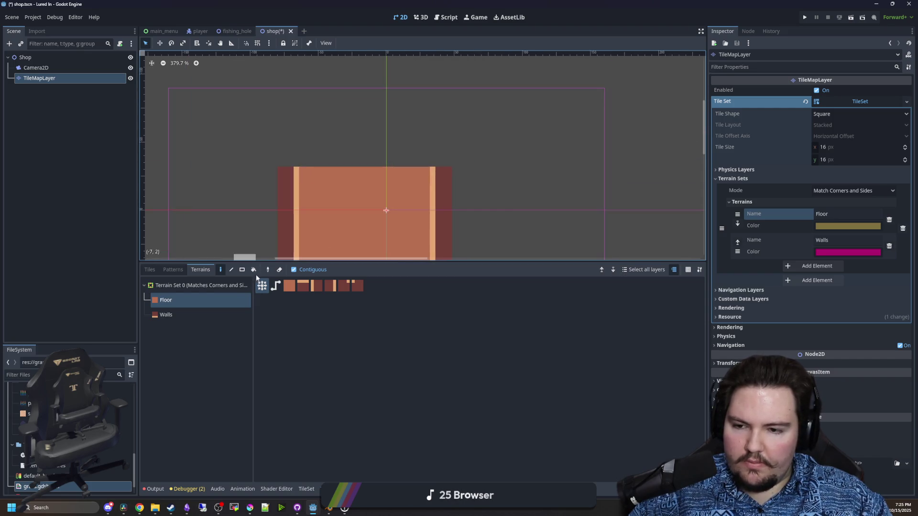
{"action": "left_click", "coordinate": [172, 314]}
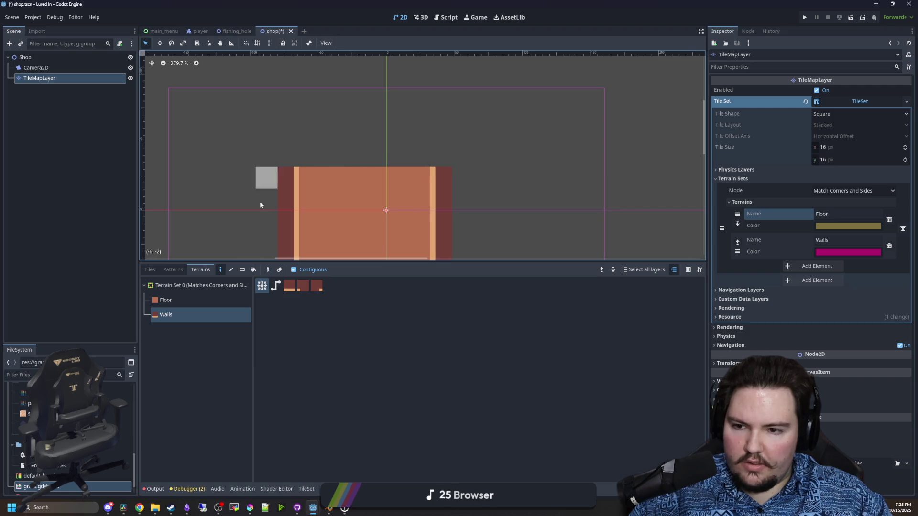
{"action": "left_click", "coordinate": [289, 285]}
{"action": "mouse_move", "coordinate": [418, 139]}
{"action": "left_mouse_down"}
{"action": "mouse_move", "coordinate": [286, 135]}
{"action": "mouse_move", "coordinate": [292, 154]}
{"action": "mouse_move", "coordinate": [288, 142]}
{"action": "left_mouse_up"}
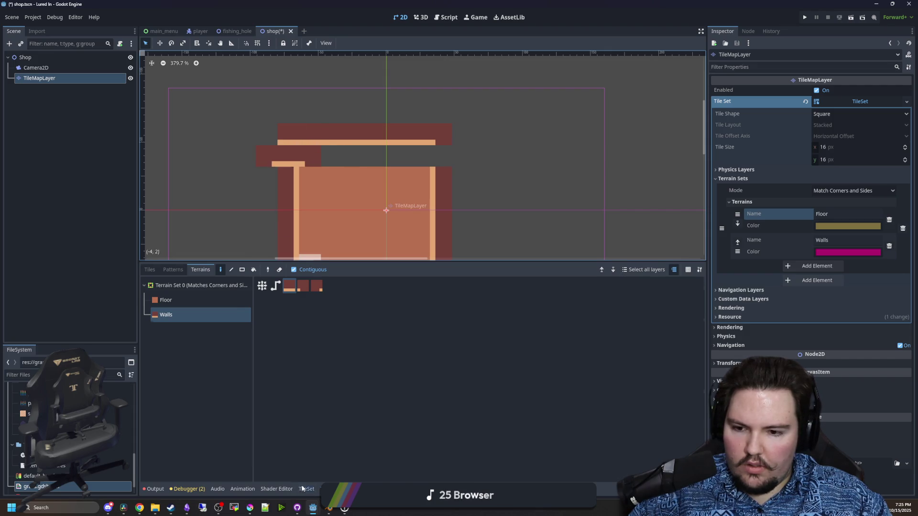
{"action": "left_click", "coordinate": [306, 489]}
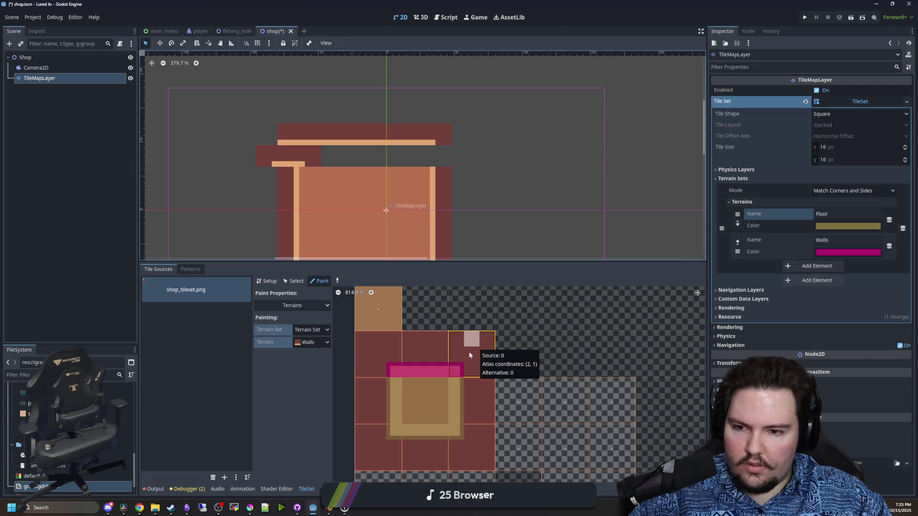
Paint Walls terrain bits on the top-left atlas tile and the centre tile
{"action": "scroll", "coordinate": [427, 371], "scroll_direction": "up", "scroll_amount": 1}
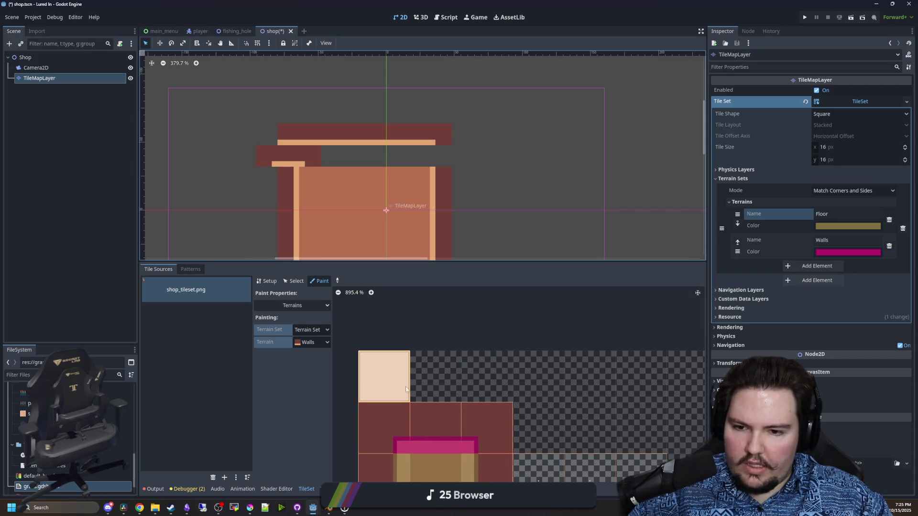
{"action": "mouse_move", "coordinate": [403, 397]}
{"action": "left_mouse_down"}
{"action": "mouse_move", "coordinate": [383, 388]}
{"action": "mouse_move", "coordinate": [375, 366]}
{"action": "left_mouse_up"}
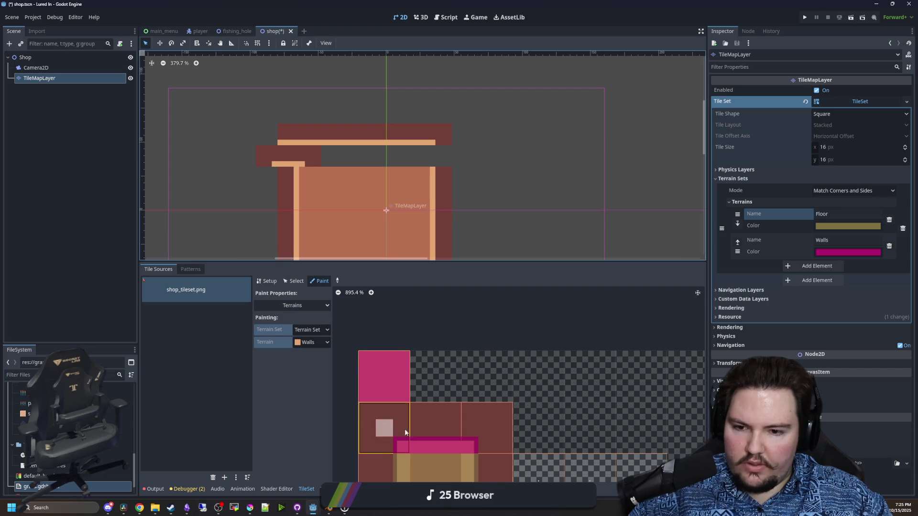
{"action": "scroll", "coordinate": [405, 429], "scroll_direction": "down", "scroll_amount": 2}
{"action": "left_click", "coordinate": [442, 439]}
{"action": "mouse_move", "coordinate": [443, 441]}
{"action": "left_mouse_down"}
{"action": "mouse_move", "coordinate": [420, 448]}
{"action": "mouse_move", "coordinate": [451, 420]}
{"action": "left_mouse_up"}
Switch the paint terrain to Floor and paint the top-left atlas tile's bits
{"action": "left_click", "coordinate": [311, 342]}
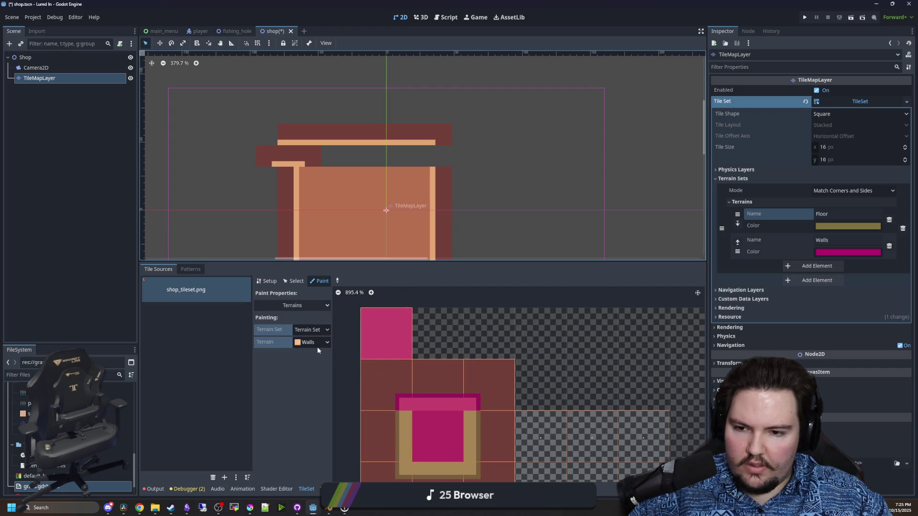
{"action": "left_click", "coordinate": [314, 364]}
{"action": "mouse_move", "coordinate": [370, 351]}
{"action": "left_mouse_down"}
{"action": "mouse_move", "coordinate": [406, 339]}
{"action": "mouse_move", "coordinate": [371, 318]}
{"action": "left_mouse_up"}
{"action": "scroll", "coordinate": [371, 319], "scroll_direction": "down", "scroll_amount": 2}
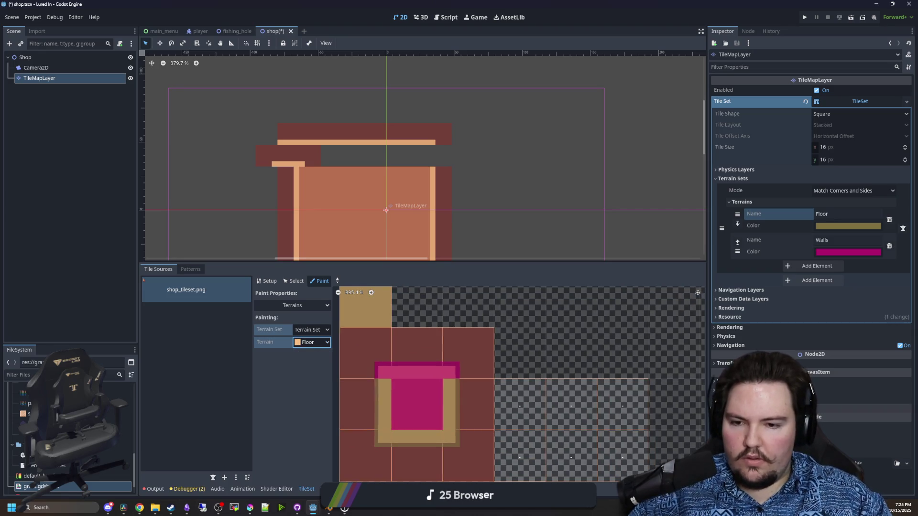
{"action": "left_click", "coordinate": [332, 488]}
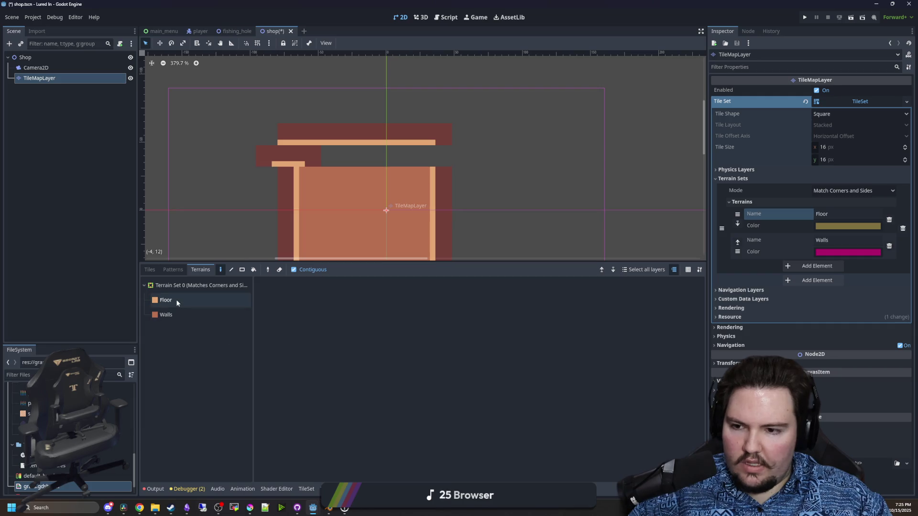
Repaint the room's top row with Walls terrain
{"action": "left_click", "coordinate": [168, 316]}
{"action": "scroll", "coordinate": [364, 124], "scroll_direction": "up", "scroll_amount": 2}
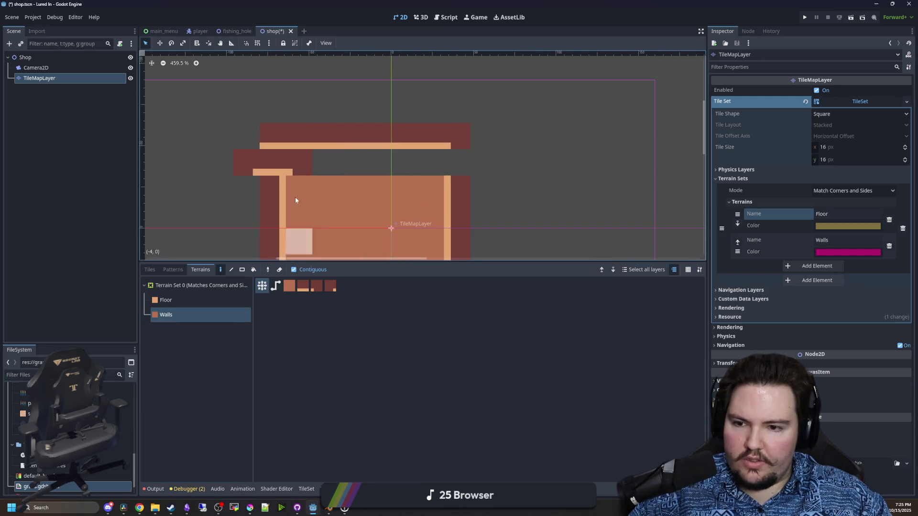
{"action": "left_click_drag", "start_coordinate": [313, 169], "coordinate": [437, 159]}
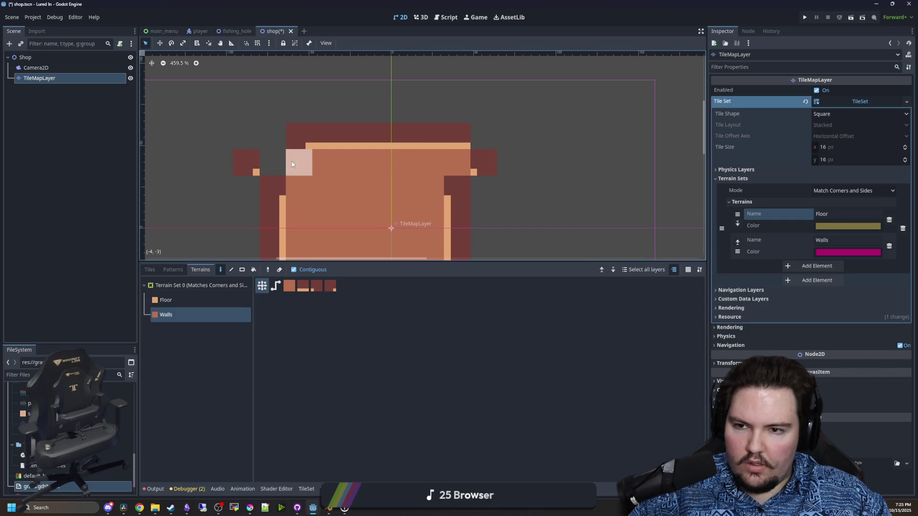
View shop_tileset.png in Krita, then minimise Krita back to Godot
{"action": "scroll", "coordinate": [330, 213], "scroll_direction": "down", "scroll_amount": 3}
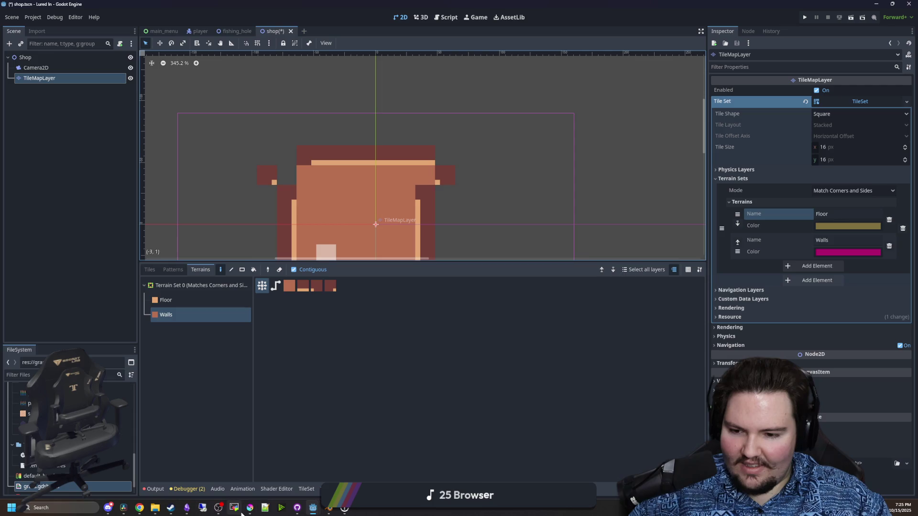
{"action": "mouse_move", "coordinate": [250, 507]}
{"action": "left_click", "coordinate": [397, 435]}
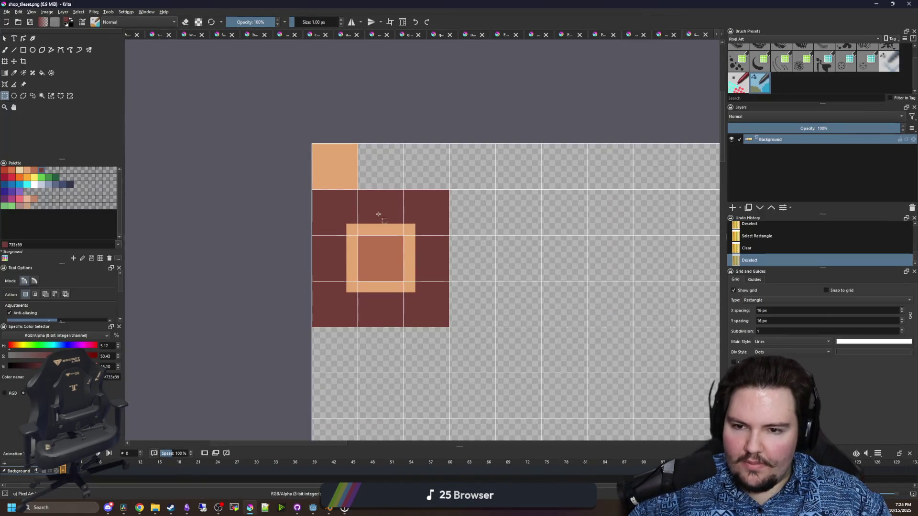
{"action": "scroll", "coordinate": [378, 214], "scroll_direction": "up", "scroll_amount": 3}
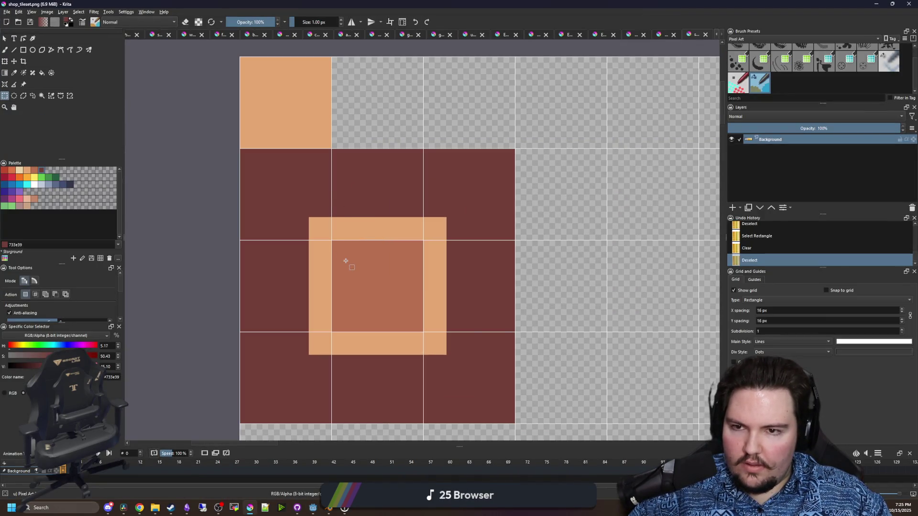
{"action": "key", "text": "super+Down"}
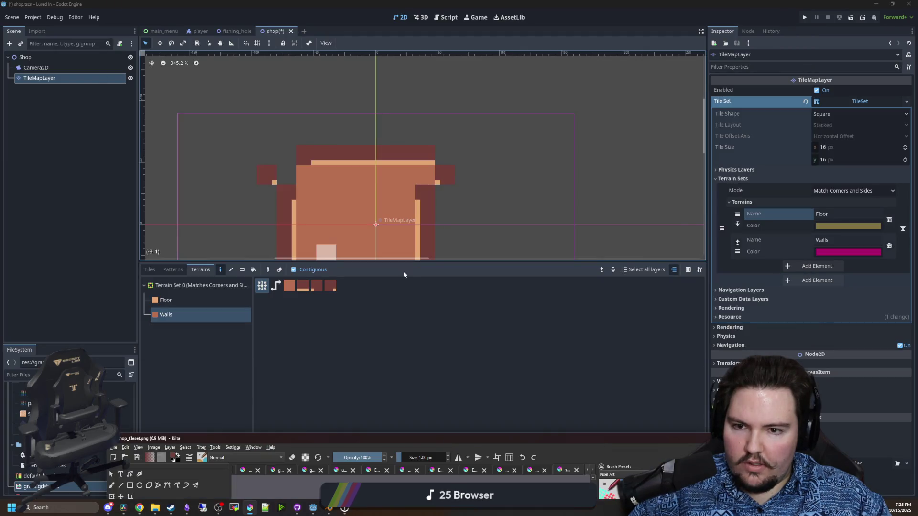
Fill the shop interior, including the right side, with Floor terrain
{"action": "left_click", "coordinate": [190, 303]}
{"action": "mouse_move", "coordinate": [377, 203]}
{"action": "left_mouse_down"}
{"action": "mouse_move", "coordinate": [365, 220]}
{"action": "mouse_move", "coordinate": [439, 213]}
{"action": "mouse_move", "coordinate": [348, 217]}
{"action": "mouse_move", "coordinate": [431, 192]}
{"action": "mouse_move", "coordinate": [346, 174]}
{"action": "mouse_move", "coordinate": [433, 157]}
{"action": "mouse_move", "coordinate": [351, 134]}
{"action": "mouse_move", "coordinate": [433, 117]}
{"action": "mouse_move", "coordinate": [351, 103]}
{"action": "left_mouse_up"}
{"action": "mouse_move", "coordinate": [462, 100]}
{"action": "left_mouse_down"}
{"action": "mouse_move", "coordinate": [480, 102]}
{"action": "mouse_move", "coordinate": [463, 116]}
{"action": "mouse_move", "coordinate": [461, 201]}
{"action": "mouse_move", "coordinate": [394, 116]}
{"action": "mouse_move", "coordinate": [321, 119]}
{"action": "mouse_move", "coordinate": [326, 220]}
{"action": "left_mouse_up"}
Paint a Walls row above the floor and add a top-right wall tile with the third pattern
{"action": "scroll", "coordinate": [326, 220], "scroll_direction": "up", "scroll_amount": 3}
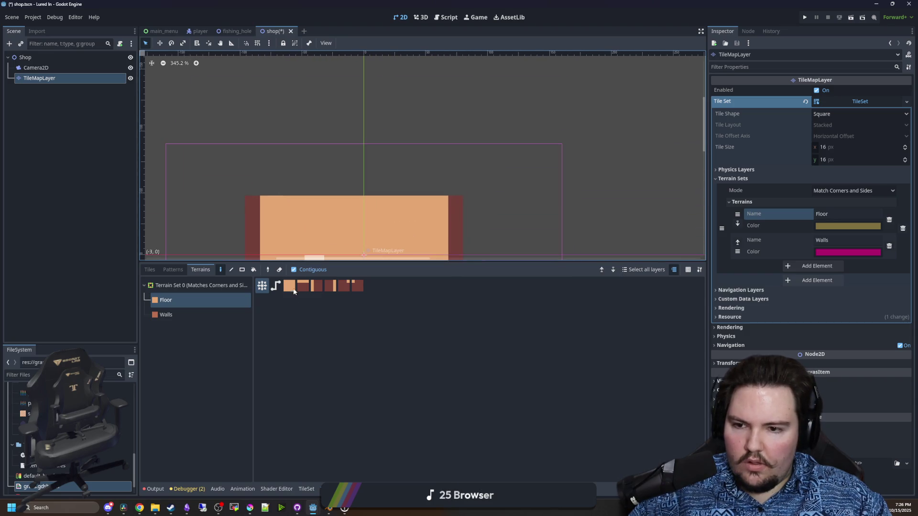
{"action": "left_click", "coordinate": [200, 314]}
{"action": "scroll", "coordinate": [270, 200], "scroll_direction": "up", "scroll_amount": 2}
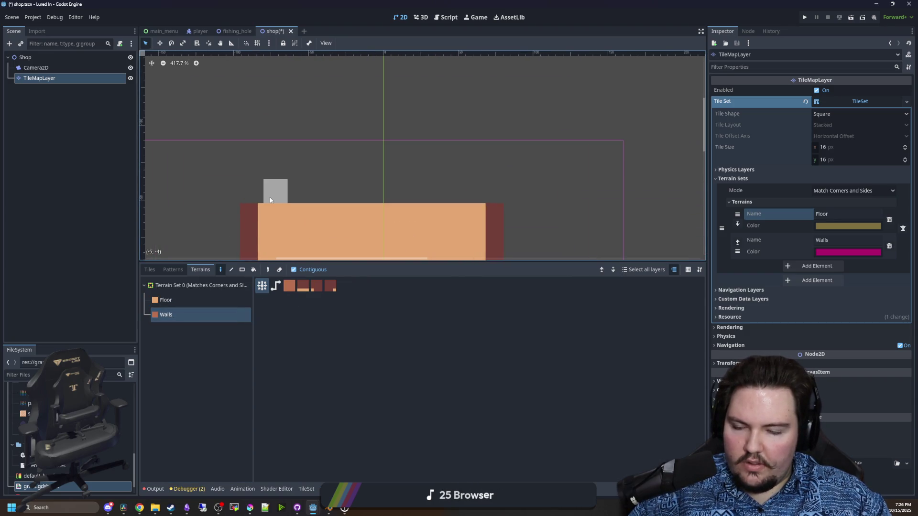
{"action": "left_click", "coordinate": [289, 285]}
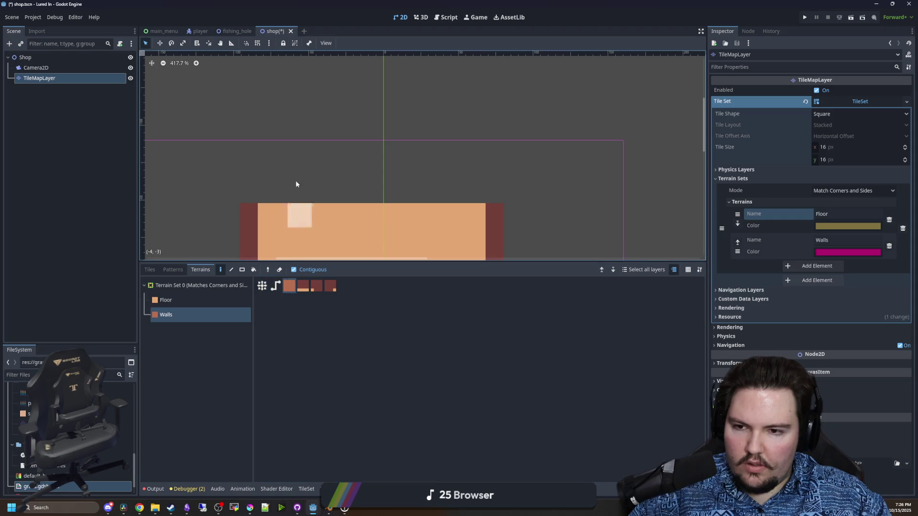
{"action": "left_click_drag", "start_coordinate": [287, 190], "coordinate": [376, 194]}
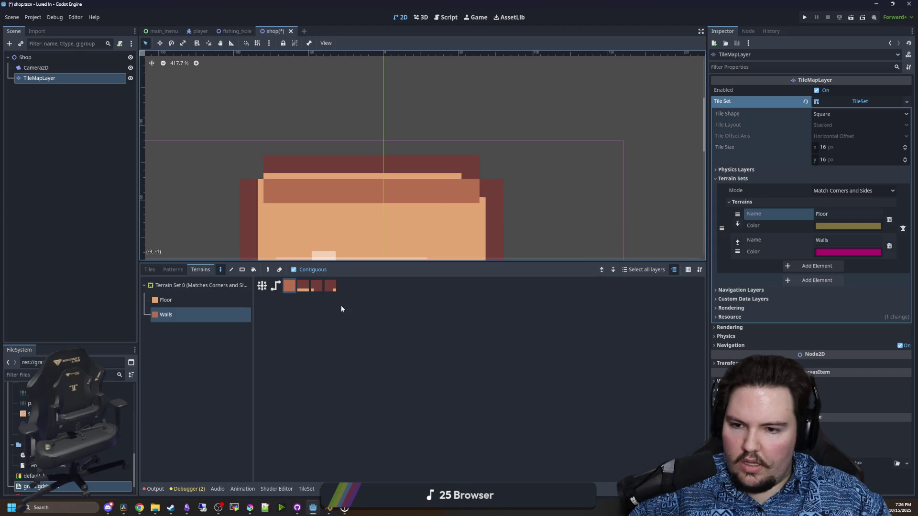
{"action": "left_click", "coordinate": [317, 287]}
{"action": "left_click", "coordinate": [480, 173]}
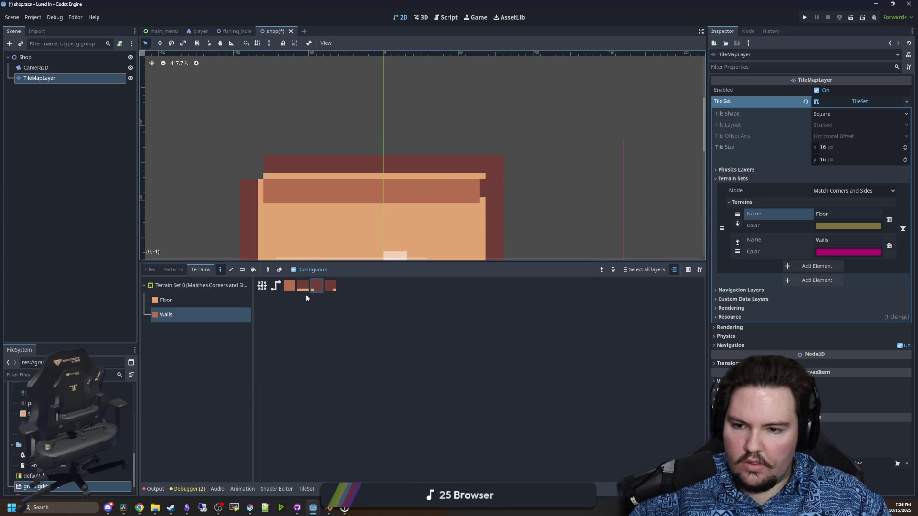
{"action": "left_click", "coordinate": [149, 270]}
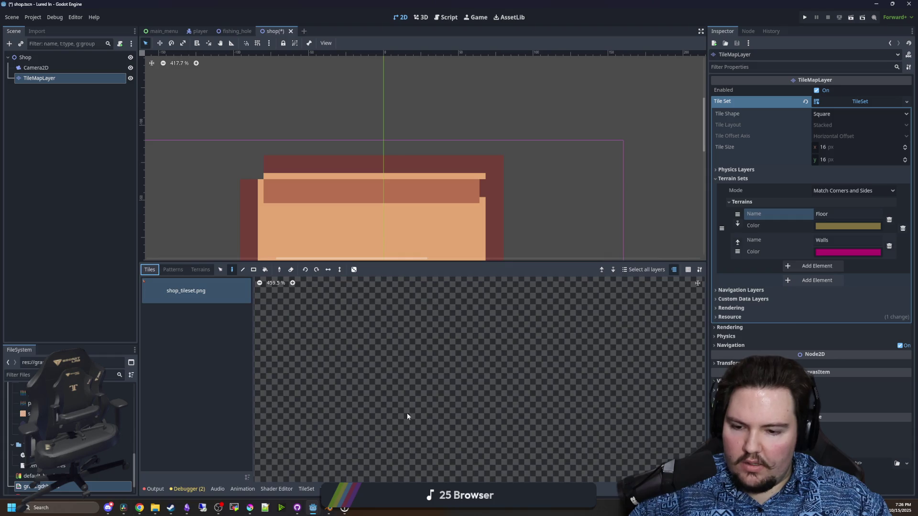
Browse wall tiles in the atlas, settling on the top-left dark wall tile
{"action": "scroll", "coordinate": [383, 392], "scroll_direction": "up", "scroll_amount": 10}
{"action": "left_click", "coordinate": [400, 403]}
{"action": "left_click", "coordinate": [402, 438]}
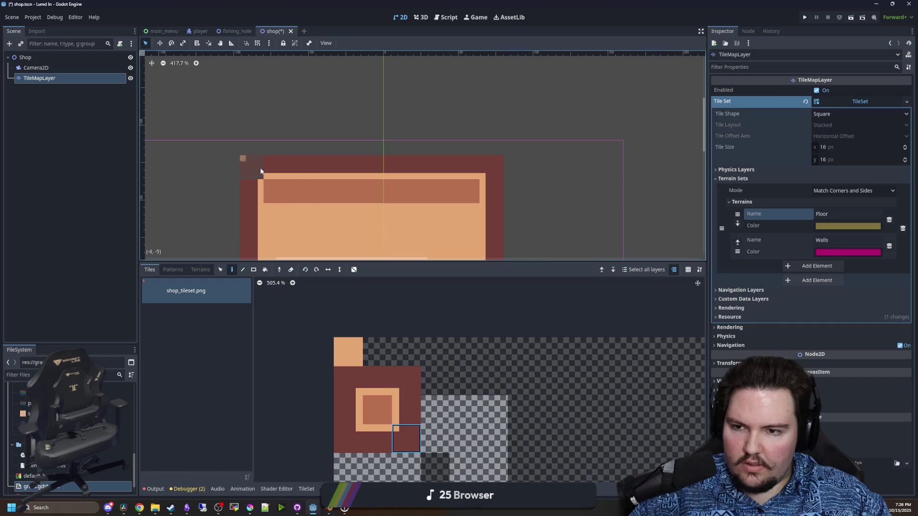
{"action": "left_click", "coordinate": [348, 381]}
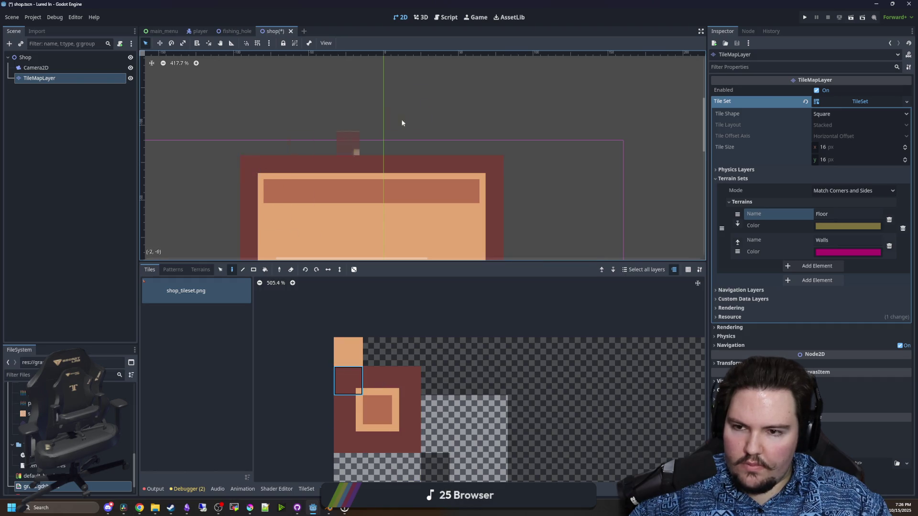
{"action": "scroll", "coordinate": [401, 123], "scroll_direction": "down", "scroll_amount": 5}
{"action": "scroll", "coordinate": [414, 159], "scroll_direction": "up", "scroll_amount": 5}
{"action": "scroll", "coordinate": [414, 160], "scroll_direction": "down", "scroll_amount": 2}
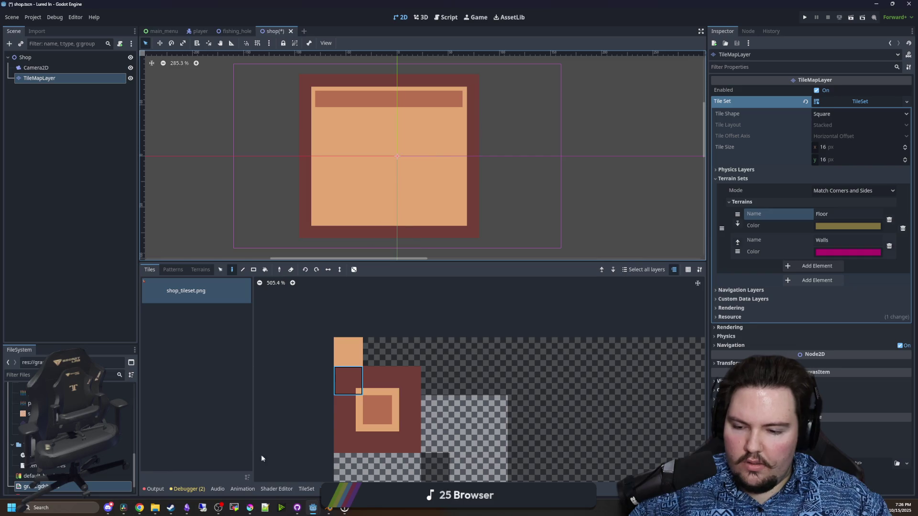
{"action": "scroll", "coordinate": [347, 161], "scroll_direction": "up", "scroll_amount": 3}
Pick the brown tile from the map and paint two rows across the room's top
{"action": "left_click", "coordinate": [347, 161], "text": "ctrl"}
{"action": "scroll", "coordinate": [282, 152], "scroll_direction": "up", "scroll_amount": 3}
{"action": "left_click_drag", "start_coordinate": [275, 154], "coordinate": [484, 155]}
{"action": "left_click", "coordinate": [254, 143]}
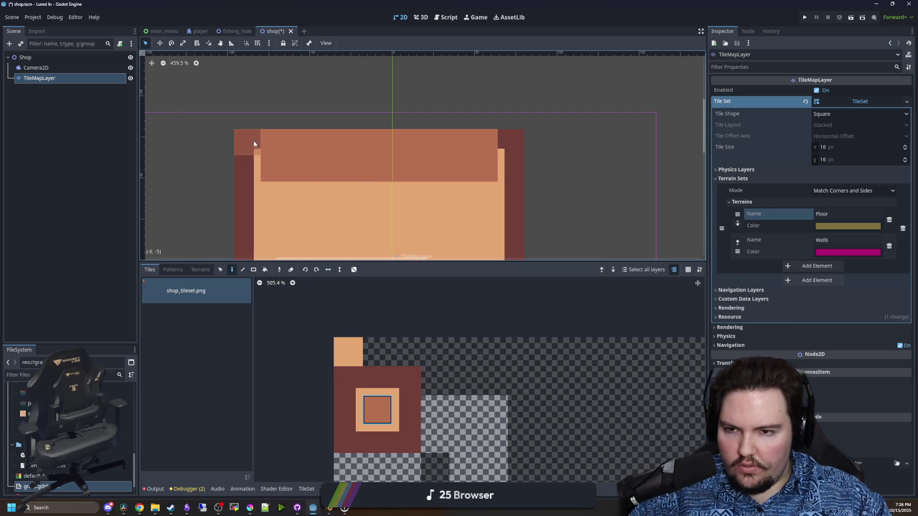
{"action": "key", "text": "ctrl+z"}
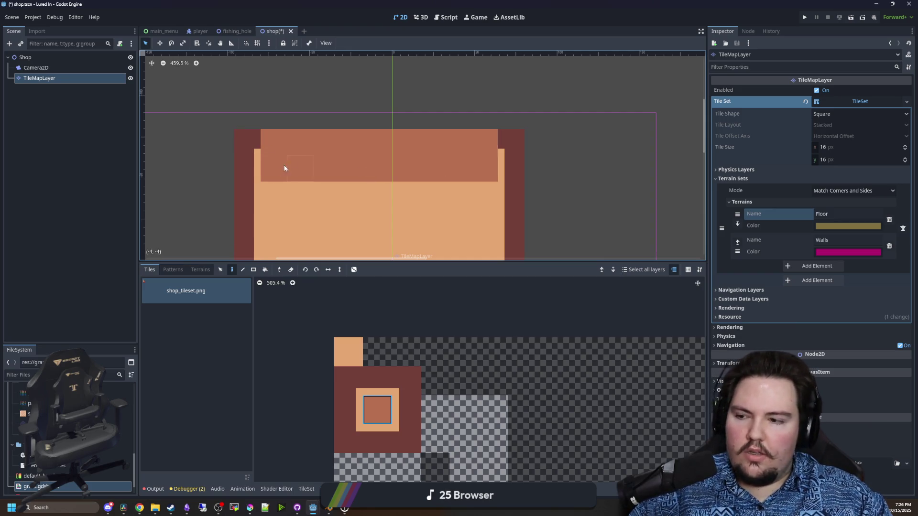
{"action": "mouse_move", "coordinate": [287, 126]}
{"action": "left_mouse_down"}
{"action": "mouse_move", "coordinate": [326, 115]}
{"action": "mouse_move", "coordinate": [483, 119]}
{"action": "mouse_move", "coordinate": [294, 101]}
{"action": "left_mouse_up"}
Paint orange floor down the right column, then rectangle-erase every tile on the map
{"action": "scroll", "coordinate": [383, 169], "scroll_direction": "down", "scroll_amount": 5}
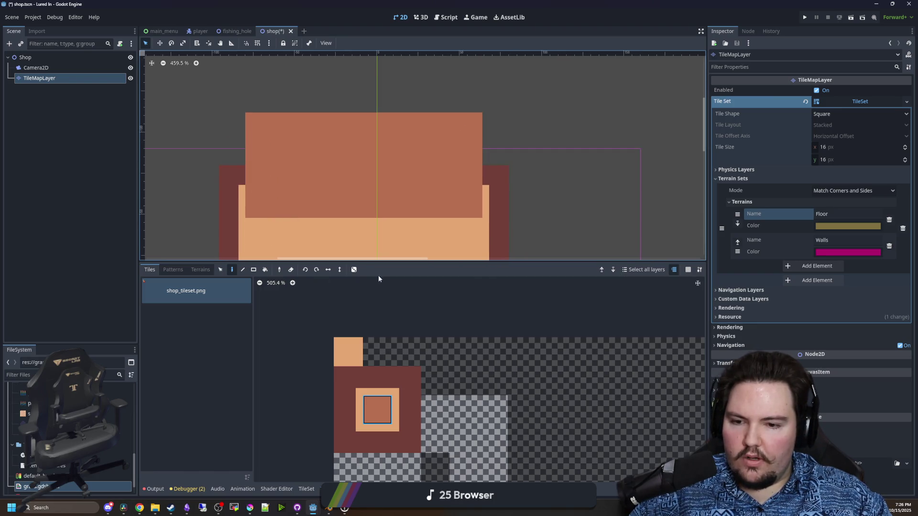
{"action": "scroll", "coordinate": [384, 172], "scroll_direction": "up", "scroll_amount": 1}
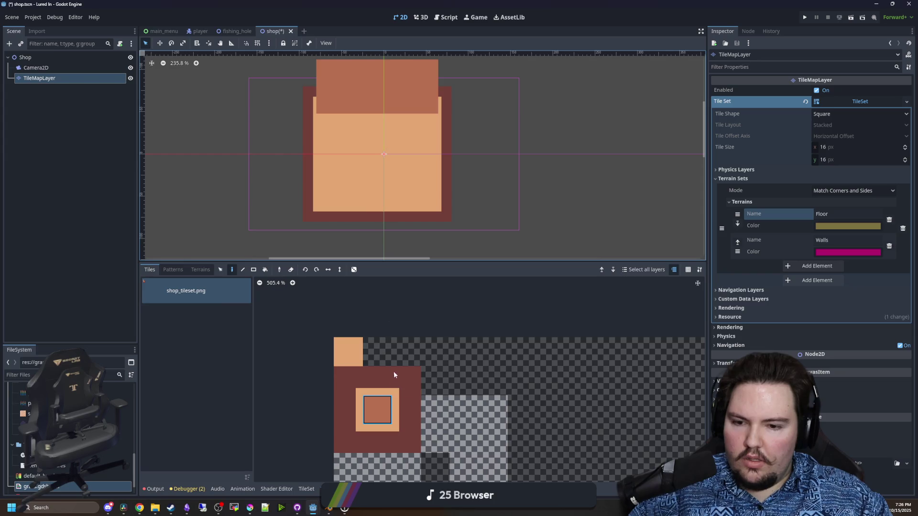
{"action": "left_click", "coordinate": [348, 352]}
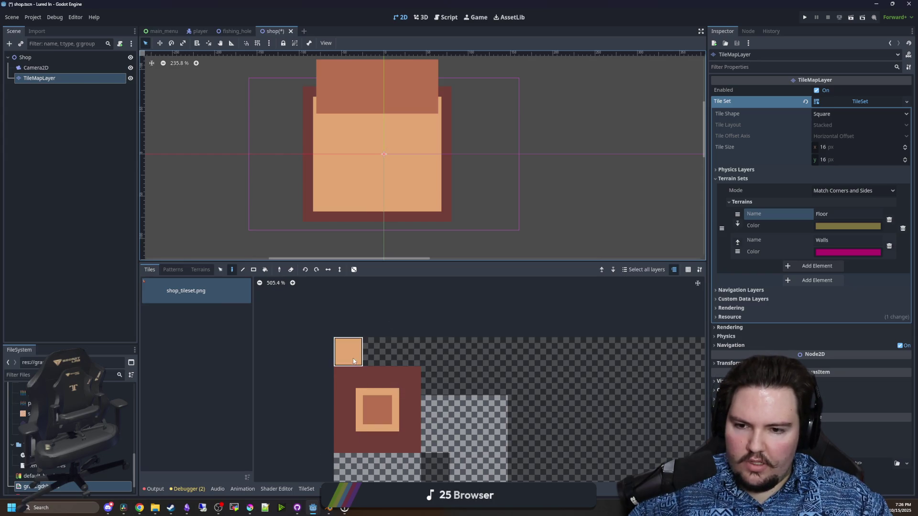
{"action": "scroll", "coordinate": [415, 133], "scroll_direction": "up", "scroll_amount": 2}
{"action": "left_click_drag", "start_coordinate": [443, 149], "coordinate": [441, 232]}
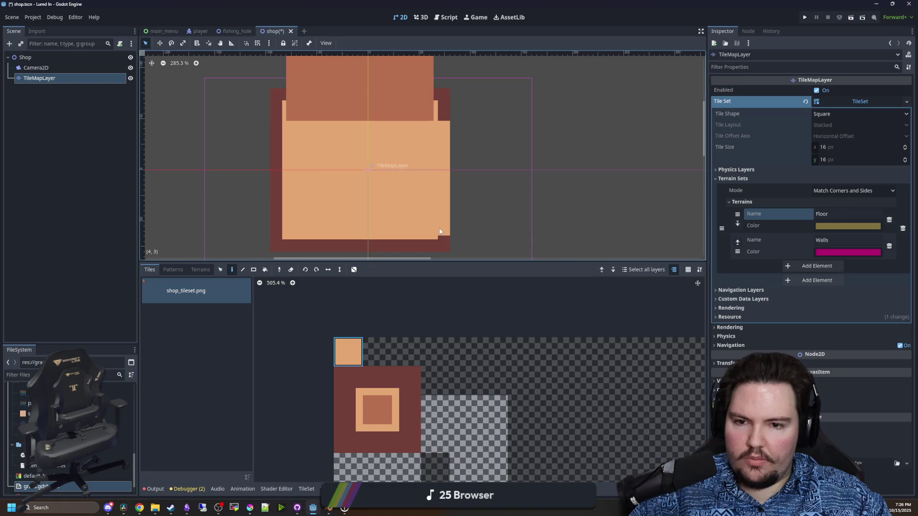
{"action": "scroll", "coordinate": [334, 206], "scroll_direction": "down", "scroll_amount": 3}
{"action": "key", "text": "r"}
{"action": "left_click_drag", "start_coordinate": [253, 233], "coordinate": [514, 57]}
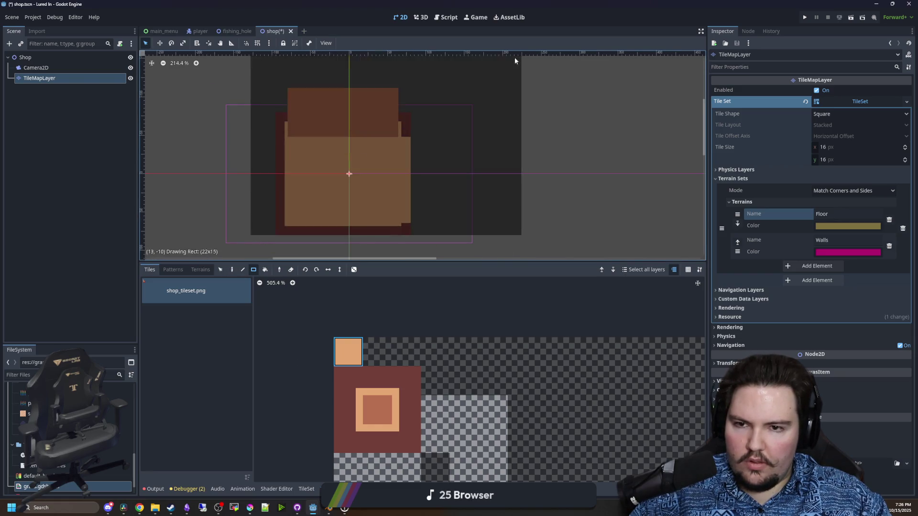
Draw an orange floor rectangle with the Rect tool and trim its edge columns and rows
{"action": "mouse_move", "coordinate": [332, 157]}
{"action": "left_mouse_down"}
{"action": "mouse_move", "coordinate": [370, 193]}
{"action": "mouse_move", "coordinate": [309, 137]}
{"action": "mouse_move", "coordinate": [381, 221]}
{"action": "mouse_move", "coordinate": [410, 234]}
{"action": "mouse_move", "coordinate": [299, 127]}
{"action": "left_mouse_up"}
{"action": "mouse_move", "coordinate": [233, 117]}
{"action": "left_mouse_down"}
{"action": "mouse_move", "coordinate": [438, 200]}
{"action": "mouse_move", "coordinate": [471, 234]}
{"action": "left_mouse_up"}
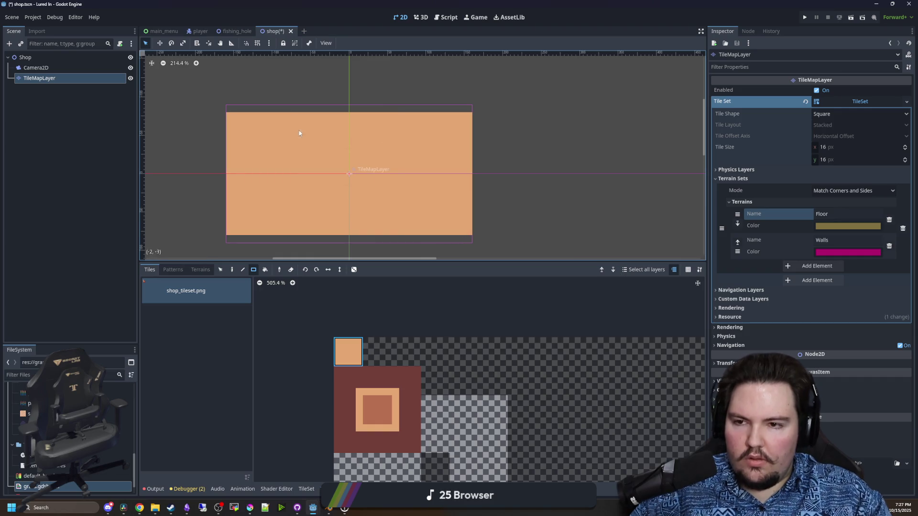
{"action": "left_click_drag", "start_coordinate": [231, 118], "coordinate": [226, 236]}
{"action": "mouse_move", "coordinate": [475, 242]}
{"action": "left_mouse_down"}
{"action": "mouse_move", "coordinate": [472, 113]}
{"action": "mouse_move", "coordinate": [216, 108]}
{"action": "left_mouse_up"}
{"action": "mouse_move", "coordinate": [229, 241]}
{"action": "left_mouse_down"}
{"action": "mouse_move", "coordinate": [473, 242]}
{"action": "mouse_move", "coordinate": [458, 100]}
{"action": "mouse_move", "coordinate": [242, 117]}
{"action": "left_mouse_up"}
Draw two rows of the inner brown wall tile along the floor's top
{"action": "left_click", "coordinate": [377, 408]}
{"action": "scroll", "coordinate": [331, 141], "scroll_direction": "up", "scroll_amount": 3}
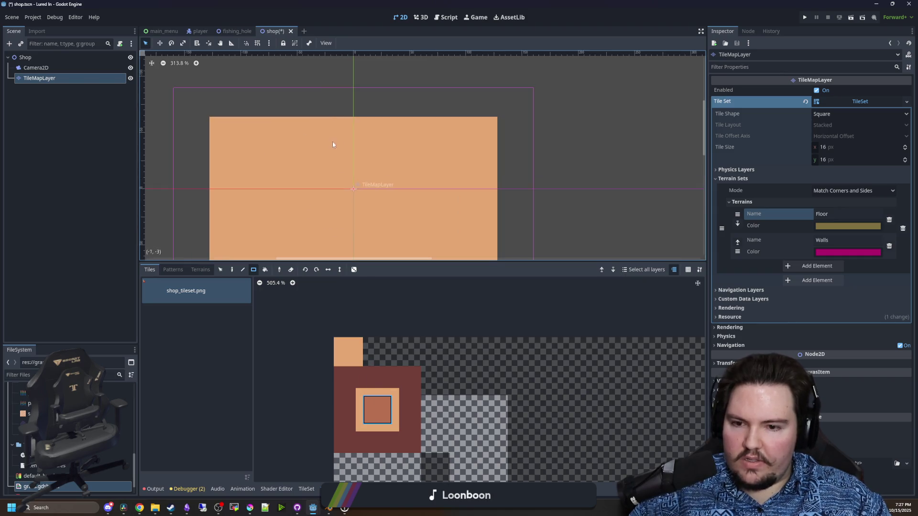
{"action": "left_click_drag", "start_coordinate": [224, 158], "coordinate": [509, 134]}
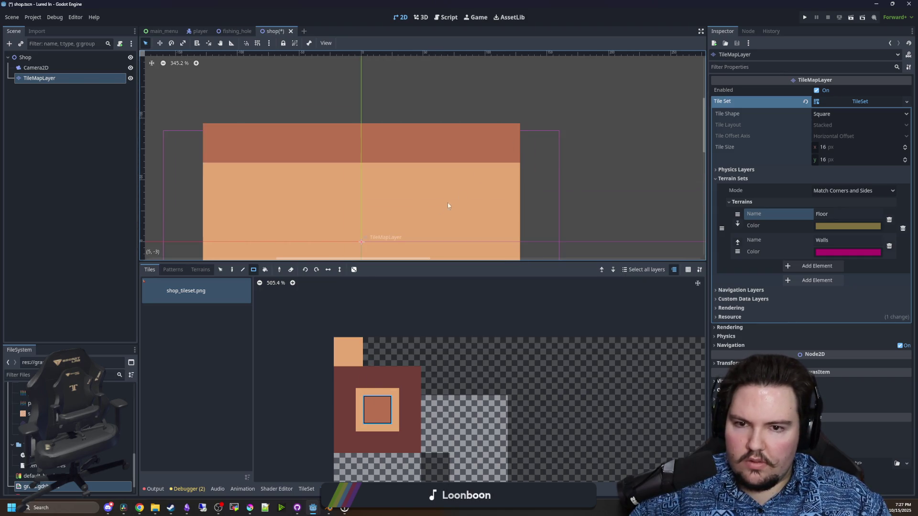
{"action": "scroll", "coordinate": [307, 163], "scroll_direction": "down", "scroll_amount": 1}
{"action": "mouse_move", "coordinate": [226, 145]}
{"action": "left_mouse_down"}
{"action": "mouse_move", "coordinate": [323, 122]}
{"action": "mouse_move", "coordinate": [477, 108]}
{"action": "left_mouse_up"}
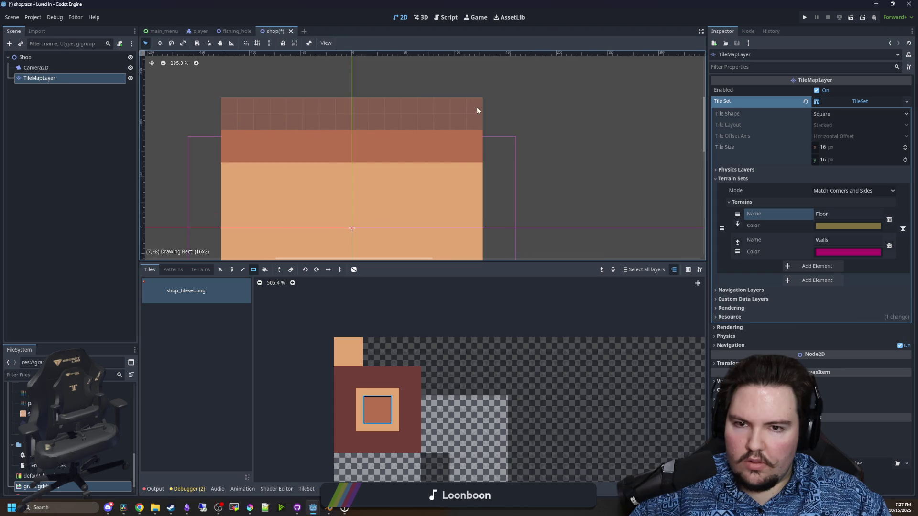
Paint dark-brown wall tiles down the left edge and along the bottom
{"action": "scroll", "coordinate": [430, 143], "scroll_direction": "down", "scroll_amount": 1}
{"action": "left_click", "coordinate": [348, 410]}
{"action": "left_click_drag", "start_coordinate": [253, 209], "coordinate": [252, 64]}
{"action": "scroll", "coordinate": [251, 67], "scroll_direction": "down", "scroll_amount": 1}
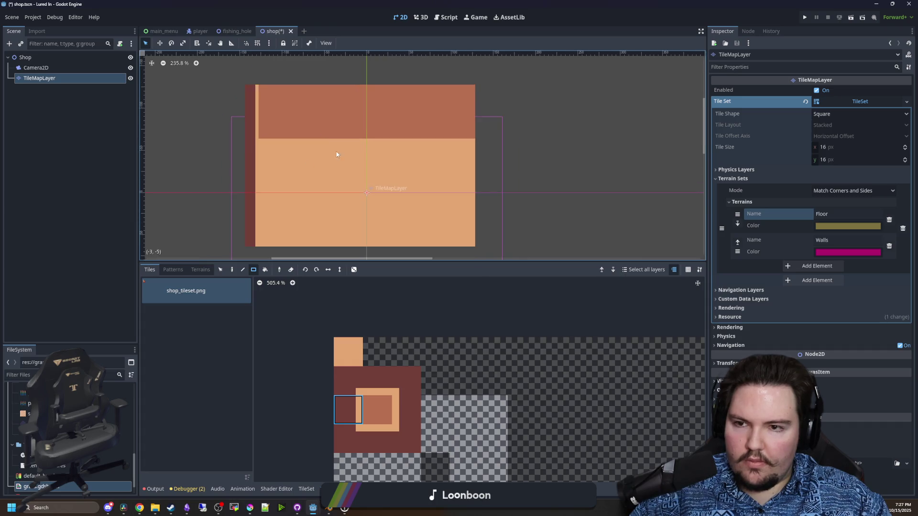
{"action": "scroll", "coordinate": [336, 155], "scroll_direction": "down", "scroll_amount": 1}
{"action": "left_click_drag", "start_coordinate": [264, 221], "coordinate": [483, 218]}
Draw a wall column up the right edge and pick the corner wall tiles
{"action": "left_click", "coordinate": [402, 405]}
{"action": "scroll", "coordinate": [483, 249], "scroll_direction": "up", "scroll_amount": 1}
{"action": "mouse_move", "coordinate": [484, 253]}
{"action": "left_mouse_down"}
{"action": "mouse_move", "coordinate": [491, 104]}
{"action": "mouse_move", "coordinate": [264, 120]}
{"action": "left_mouse_up"}
{"action": "scroll", "coordinate": [406, 201], "scroll_direction": "up", "scroll_amount": 1}
{"action": "left_click", "coordinate": [401, 447]}
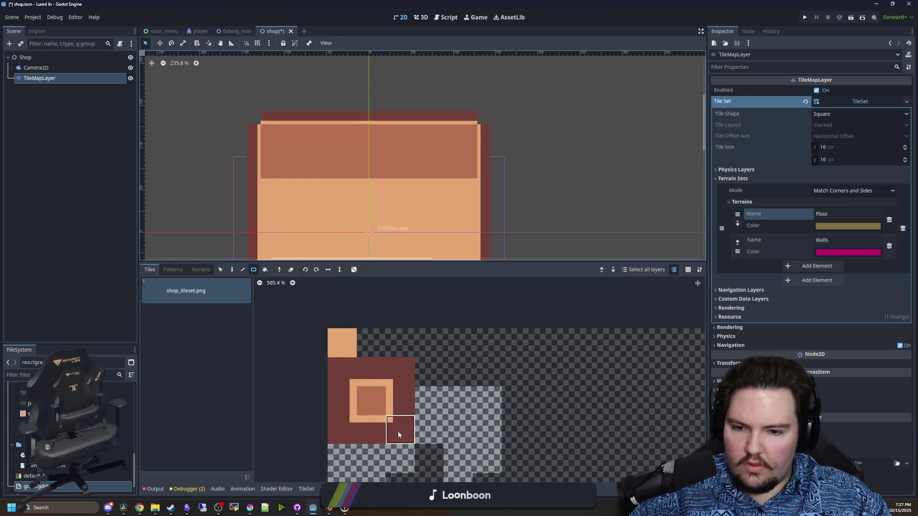
{"action": "scroll", "coordinate": [464, 156], "scroll_direction": "down", "scroll_amount": 3}
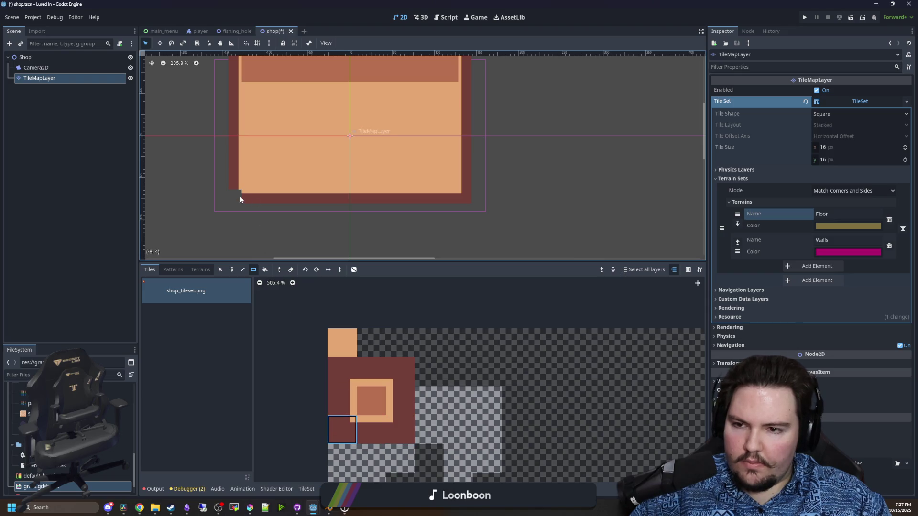
{"action": "scroll", "coordinate": [303, 214], "scroll_direction": "up", "scroll_amount": 3}
{"action": "left_click", "coordinate": [349, 372]}
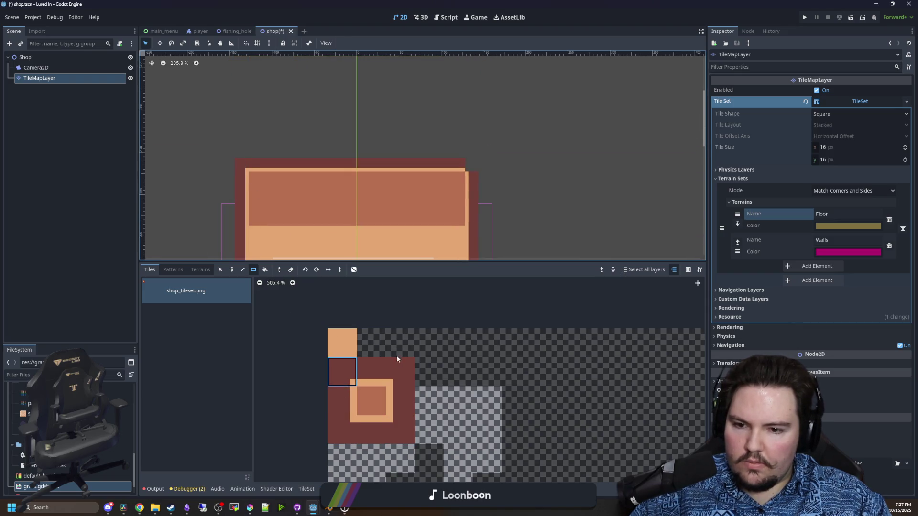
Set the Camera2D node's Zoom to 3.0 in the Inspector
{"action": "scroll", "coordinate": [368, 149], "scroll_direction": "down", "scroll_amount": 5}
{"action": "left_click", "coordinate": [35, 67]}
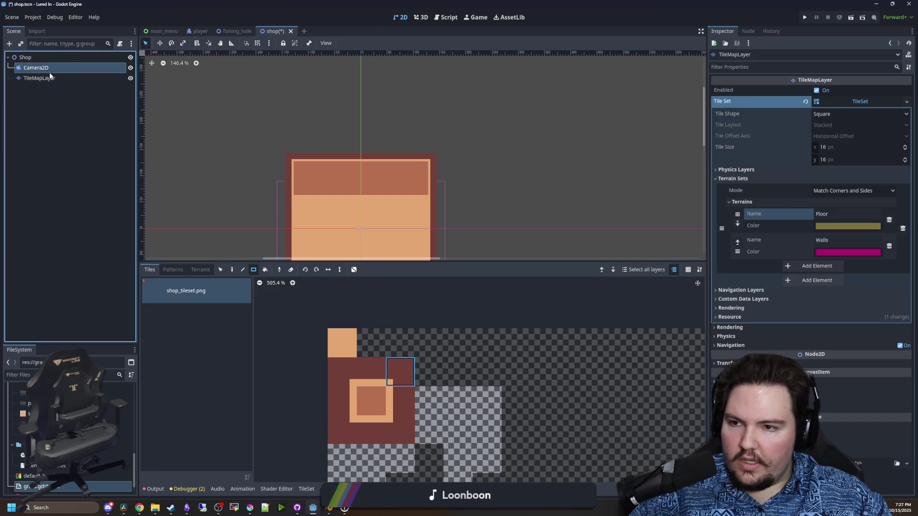
{"action": "scroll", "coordinate": [404, 210], "scroll_direction": "up", "scroll_amount": 5}
{"action": "scroll", "coordinate": [404, 209], "scroll_direction": "up", "scroll_amount": 2}
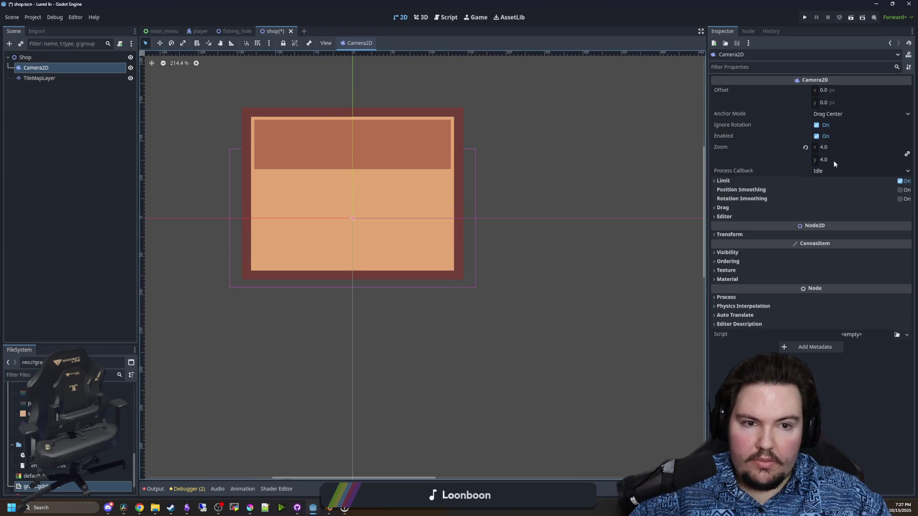
{"action": "left_click", "coordinate": [831, 148]}
{"action": "type", "text": "3"}
{"action": "key", "text": "Return"}
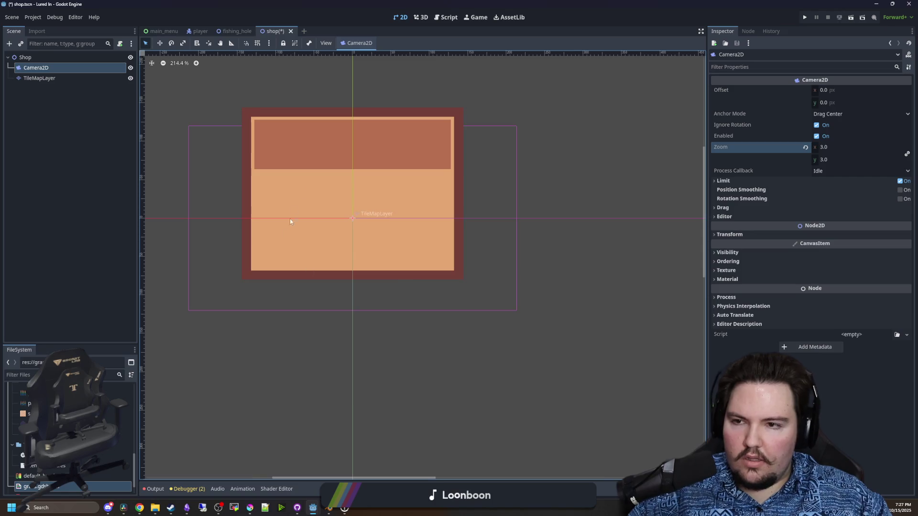
Save the shop scene and enlarge the FileSystem panel
{"action": "scroll", "coordinate": [305, 217], "scroll_direction": "up", "scroll_amount": 2}
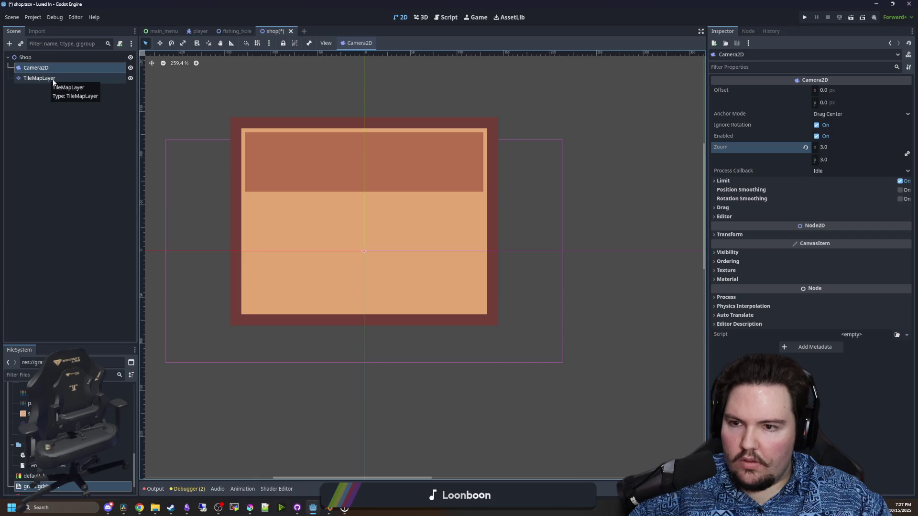
{"action": "key", "text": "ctrl+s"}
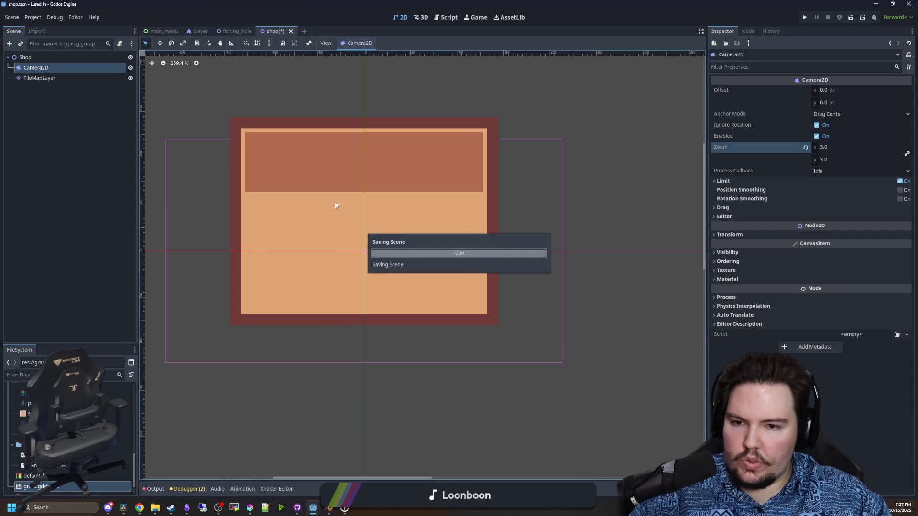
{"action": "scroll", "coordinate": [69, 435], "scroll_direction": "up", "scroll_amount": 3}
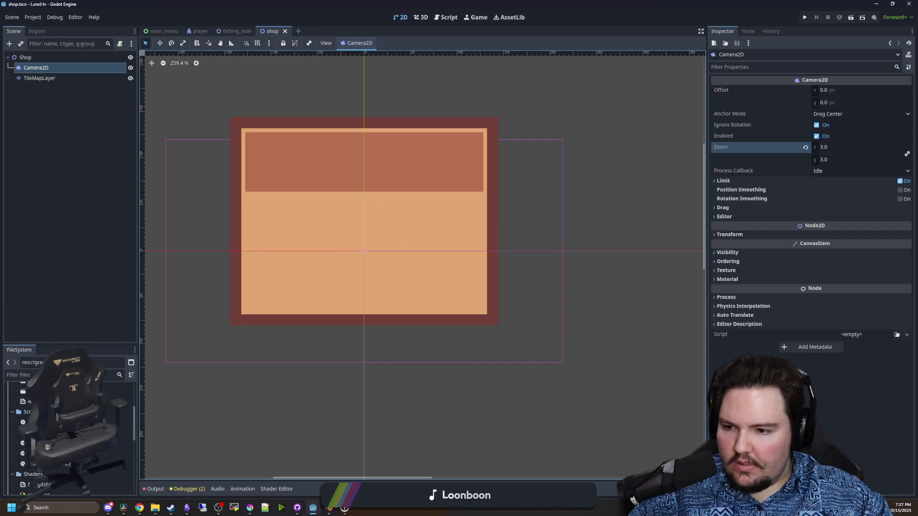
{"action": "left_click_drag", "start_coordinate": [75, 346], "coordinate": [75, 259]}
In main_menu.gd, change _on_play_pressed's path from fishing_hole to res://Scenes/shop.tscn and save
{"action": "left_click", "coordinate": [38, 357]}
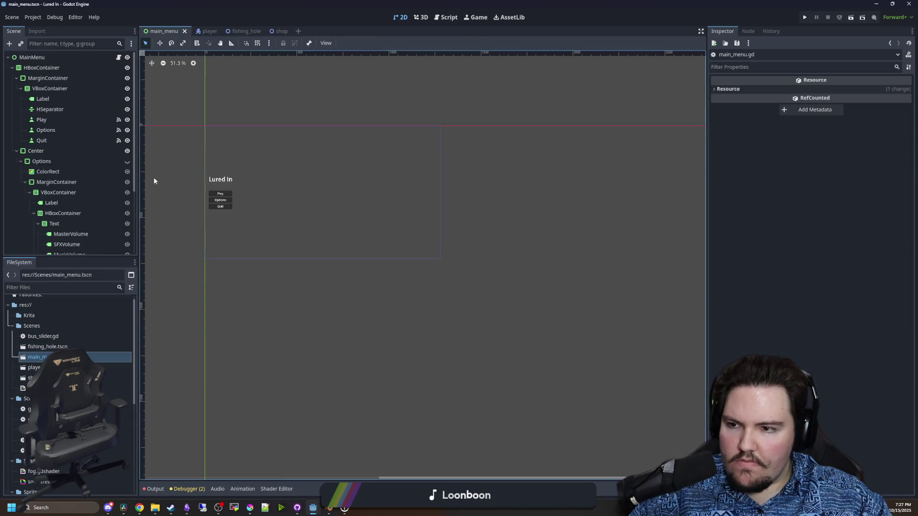
{"action": "scroll", "coordinate": [78, 193], "scroll_direction": "up", "scroll_amount": 5}
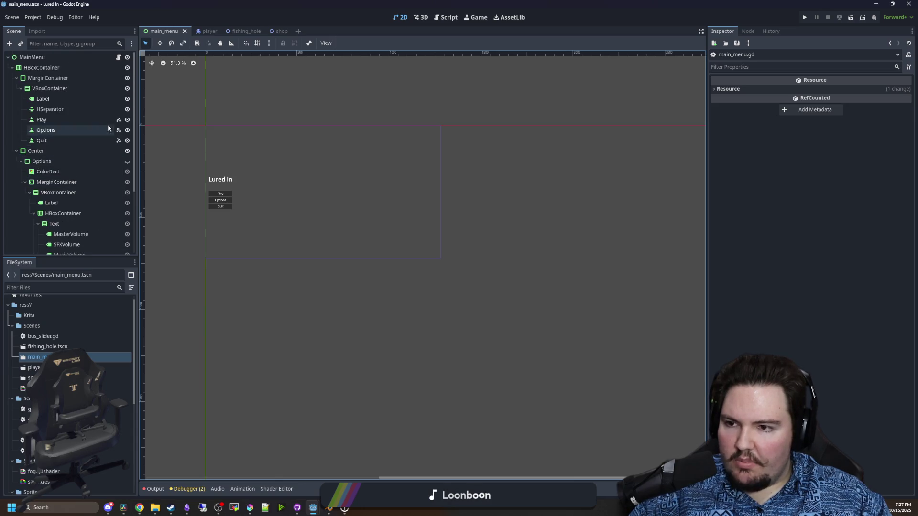
{"action": "left_click", "coordinate": [118, 57]}
{"action": "left_click", "coordinate": [422, 209]}
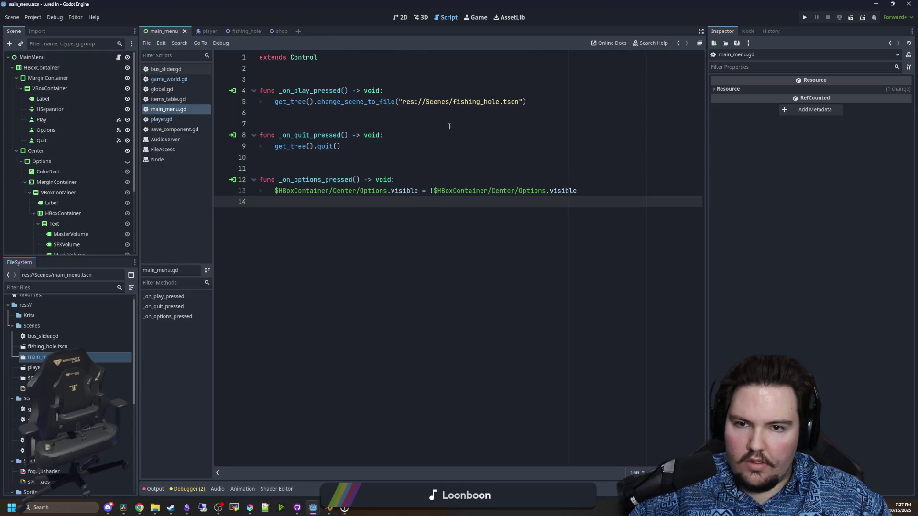
{"action": "left_click", "coordinate": [481, 103]}
{"action": "double_click", "coordinate": [481, 103]}
{"action": "type", "text": "sh"}
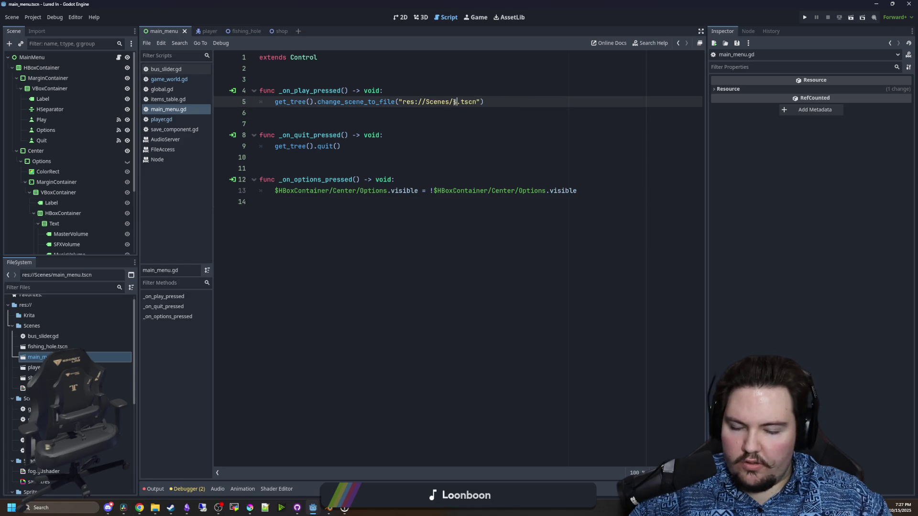
{"action": "type", "text": "op"}
{"action": "left_click", "coordinate": [335, 79]}
{"action": "key", "text": "ctrl+s"}
Run the game, press Play in the main menu to test, then stop it
{"action": "left_click", "coordinate": [805, 17]}
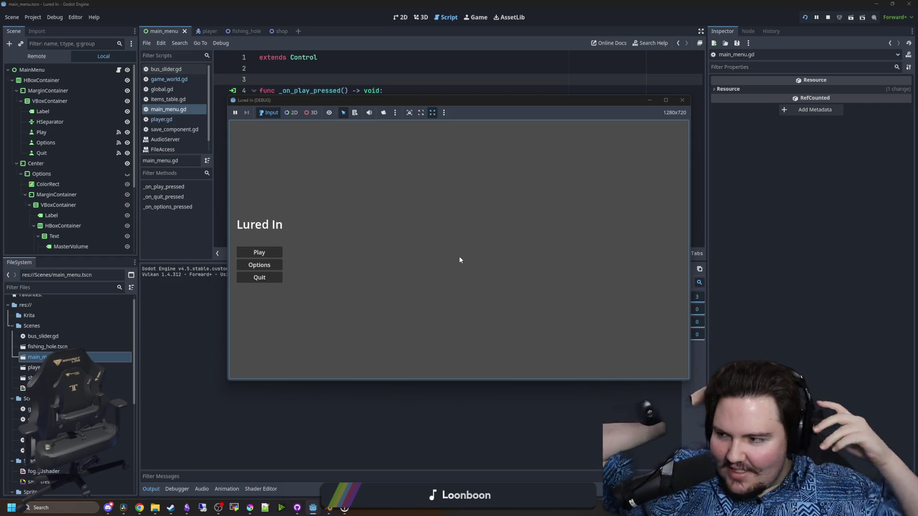
{"action": "left_click", "coordinate": [259, 253]}
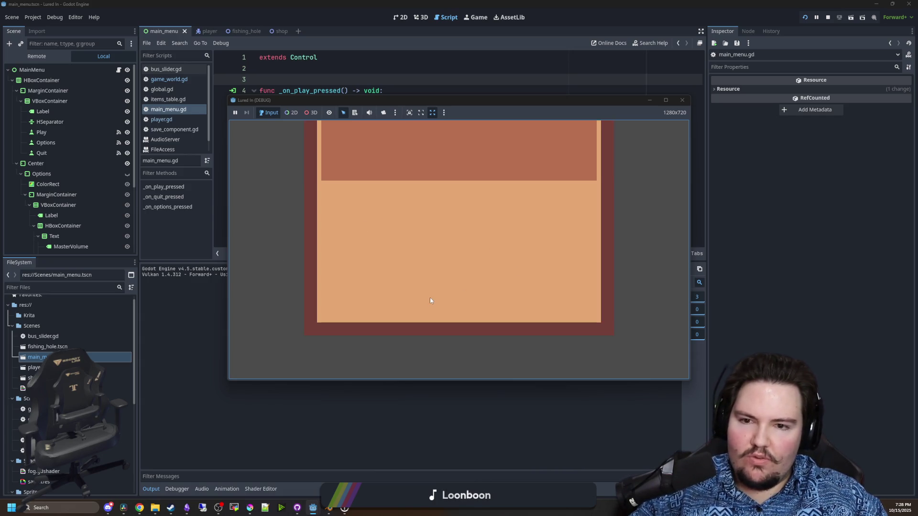
{"action": "left_click", "coordinate": [828, 18]}
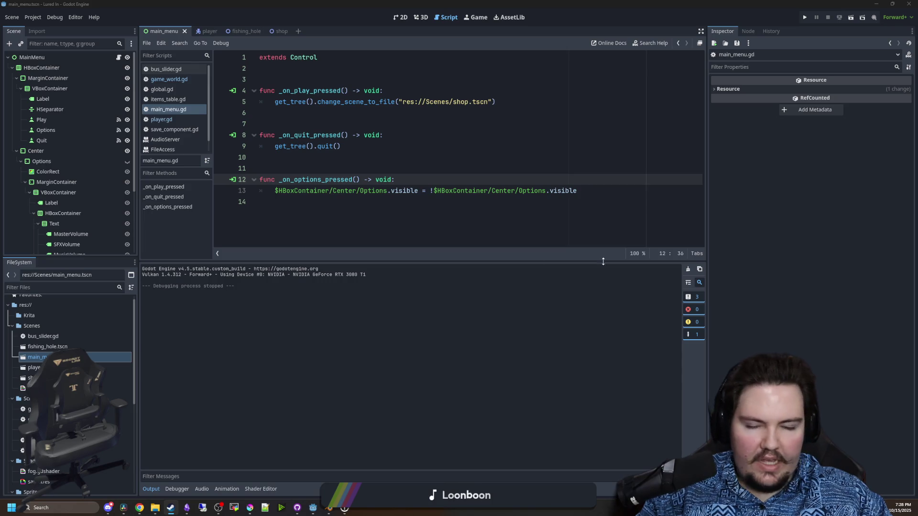
{"action": "left_click", "coordinate": [344, 218]}
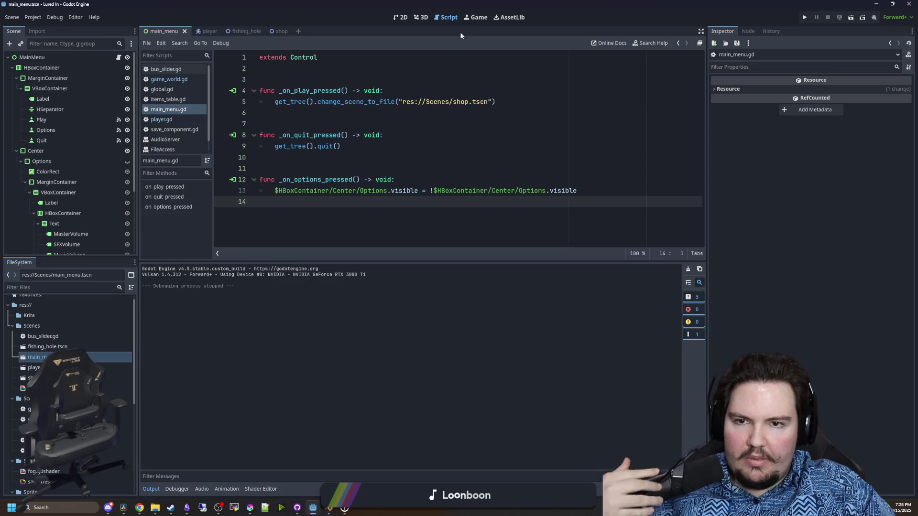
Return to the shop scene in 2D and add a CanvasLayer child under Shop
{"action": "left_click", "coordinate": [467, 21]}
{"action": "left_click", "coordinate": [395, 18]}
{"action": "left_click", "coordinate": [278, 31]}
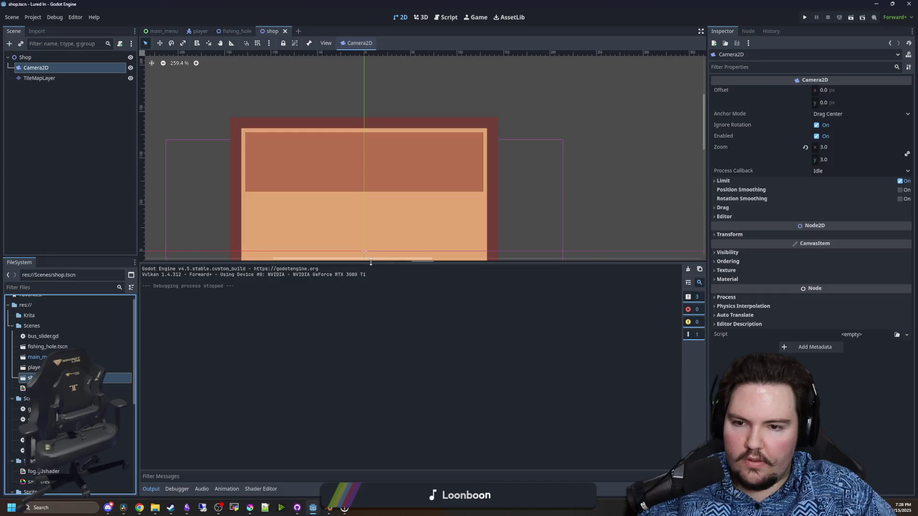
{"action": "left_click", "coordinate": [37, 57]}
{"action": "right_click", "coordinate": [37, 57]}
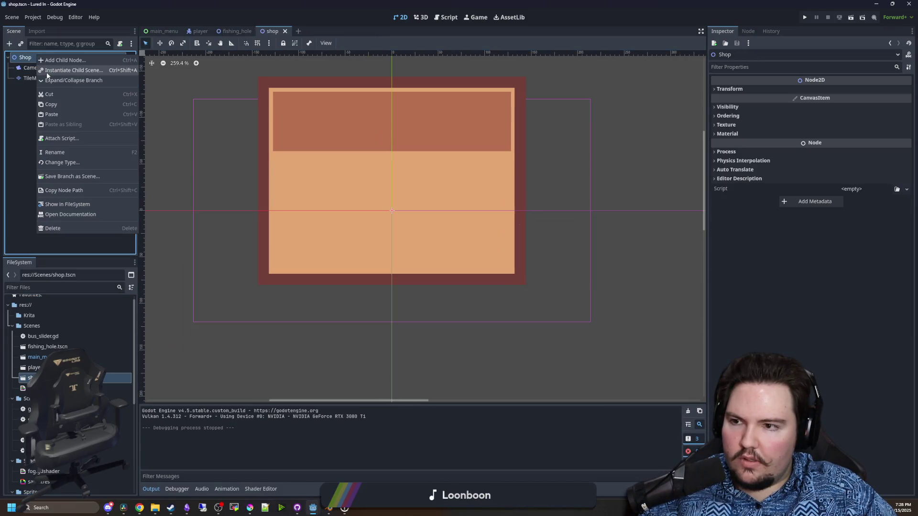
{"action": "left_click", "coordinate": [63, 61]}
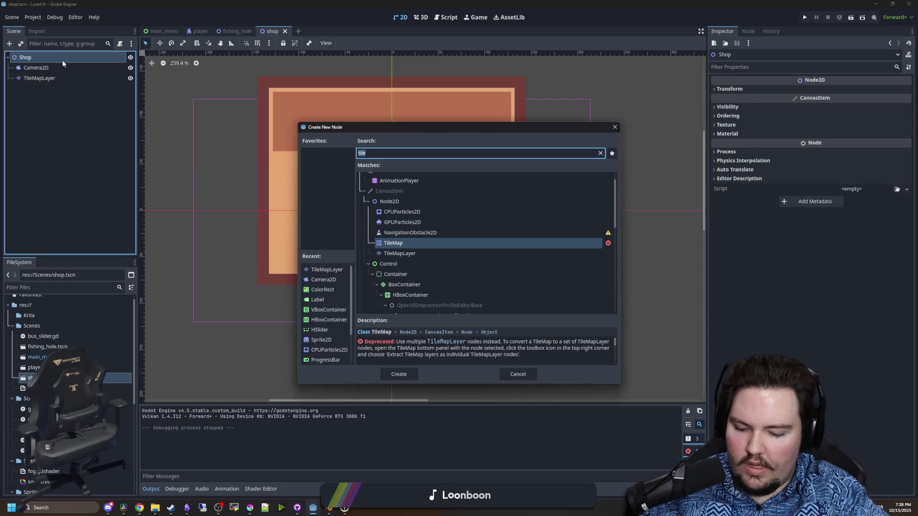
{"action": "type", "text": "canvas"}
{"action": "key", "text": "Down"}
{"action": "key", "text": "Down"}
{"action": "key", "text": "Return"}
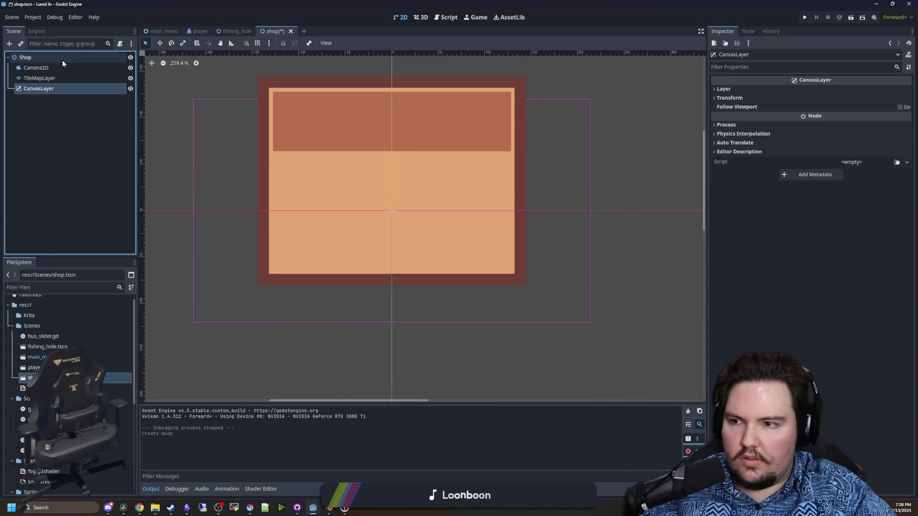
Add a MarginContainer under CanvasLayer with its Anchors Preset set to Bottom Wide
{"action": "right_click", "coordinate": [59, 89]}
{"action": "left_click", "coordinate": [73, 95]}
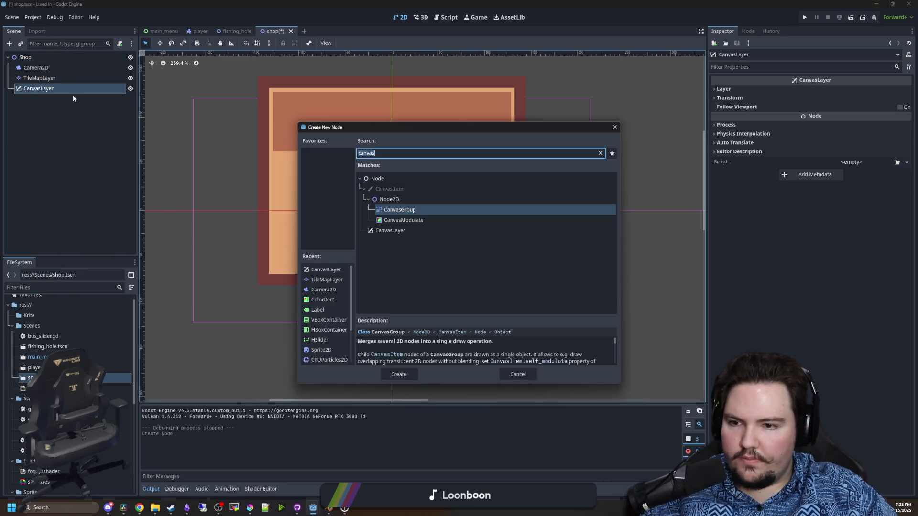
{"action": "type", "text": "margin"}
{"action": "key", "text": "Return"}
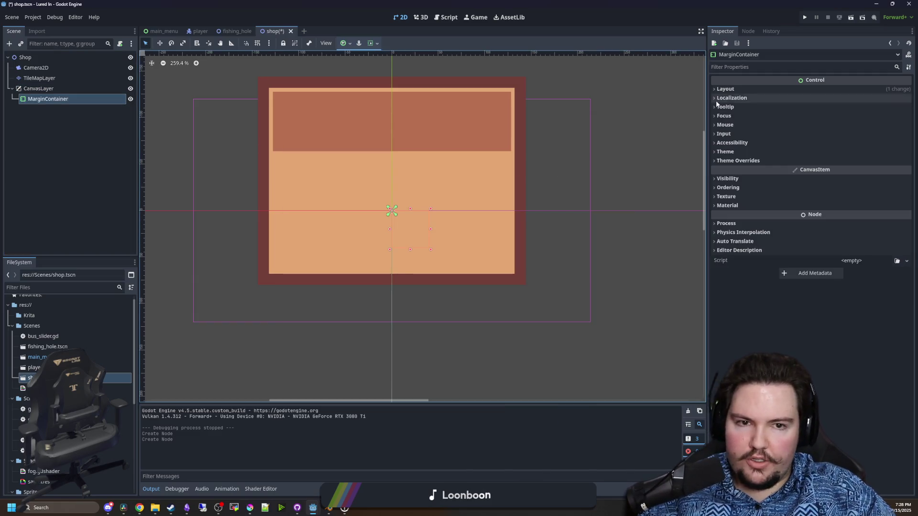
{"action": "left_click", "coordinate": [725, 90]}
{"action": "left_click", "coordinate": [841, 177]}
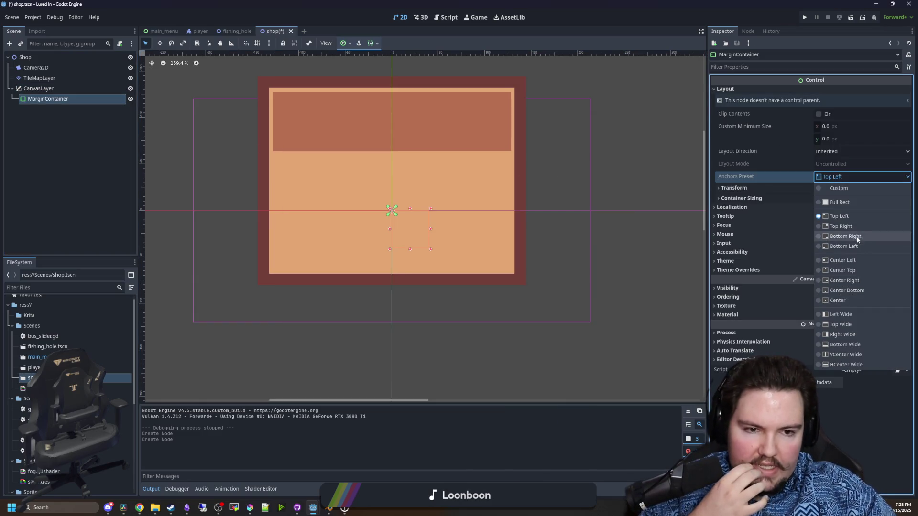
{"action": "left_click", "coordinate": [844, 344]}
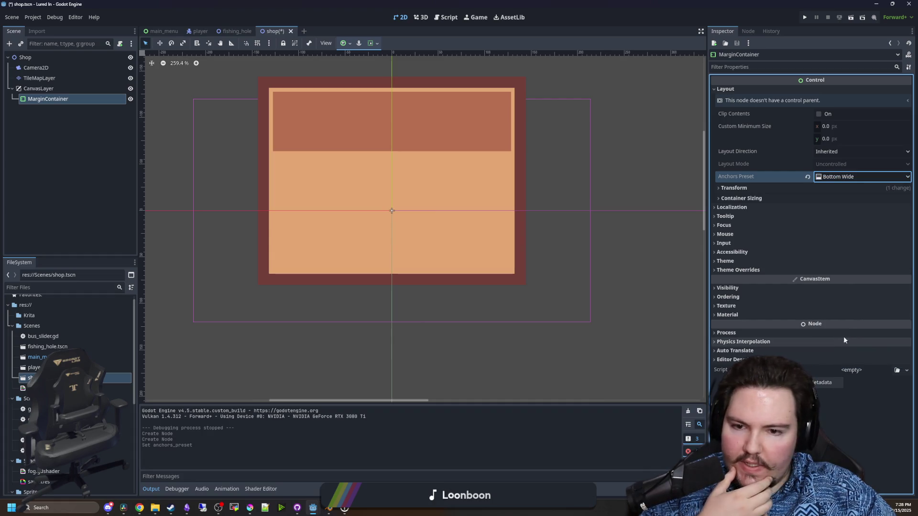
Add a Button under the MarginContainer and type 'dw' into its Text field
{"action": "right_click", "coordinate": [59, 100]}
{"action": "left_click", "coordinate": [58, 104]}
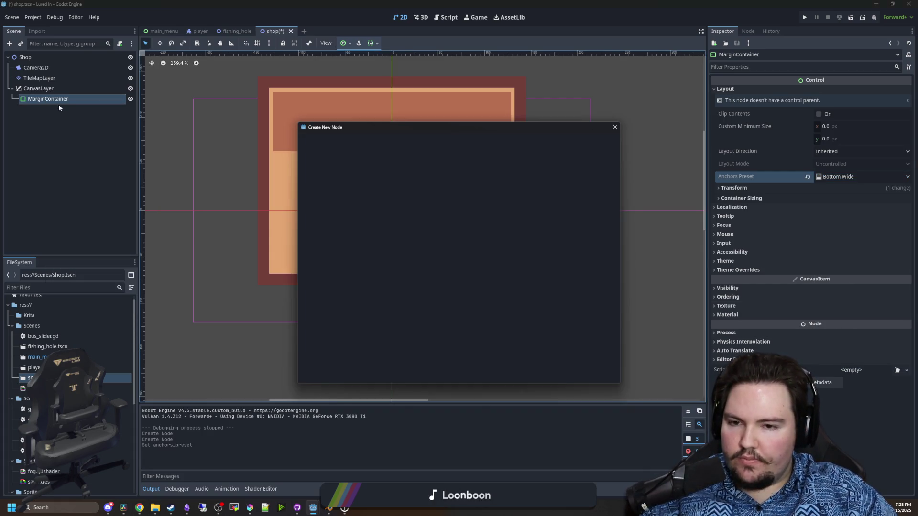
{"action": "type", "text": "button"}
{"action": "key", "text": "Return"}
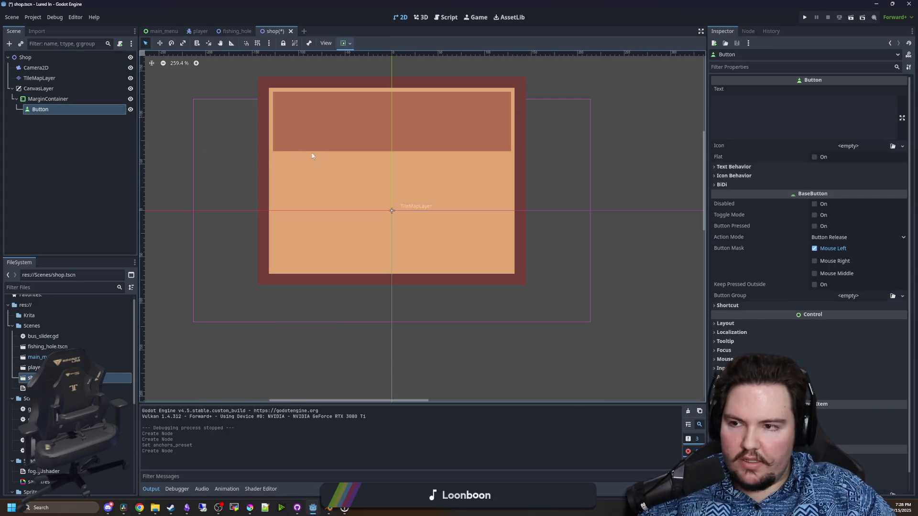
{"action": "left_click", "coordinate": [782, 114]}
{"action": "type", "text": "dwadswasdwa"}
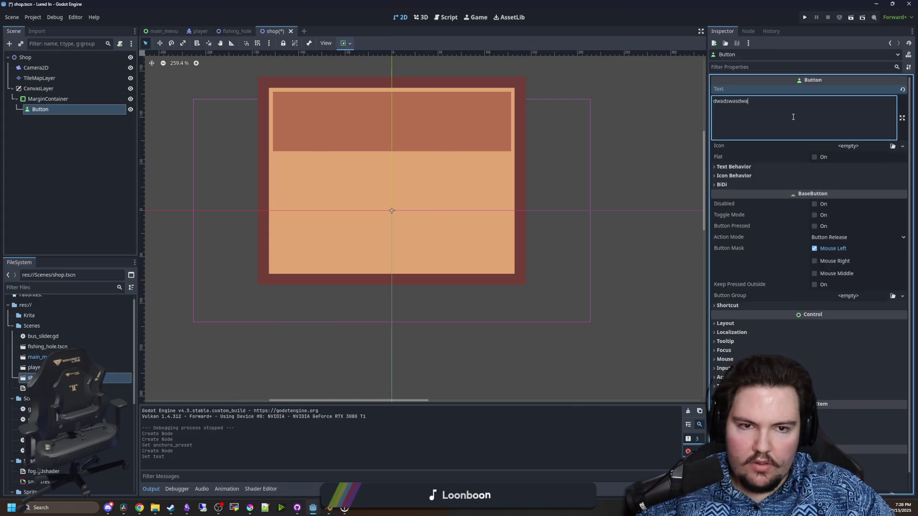
{"action": "left_click", "coordinate": [47, 99]}
Locate the bottom Button node and replace its placeholder Inspector text with Fish
{"action": "scroll", "coordinate": [342, 264], "scroll_direction": "down", "scroll_amount": 5}
{"action": "scroll", "coordinate": [342, 265], "scroll_direction": "down", "scroll_amount": 10}
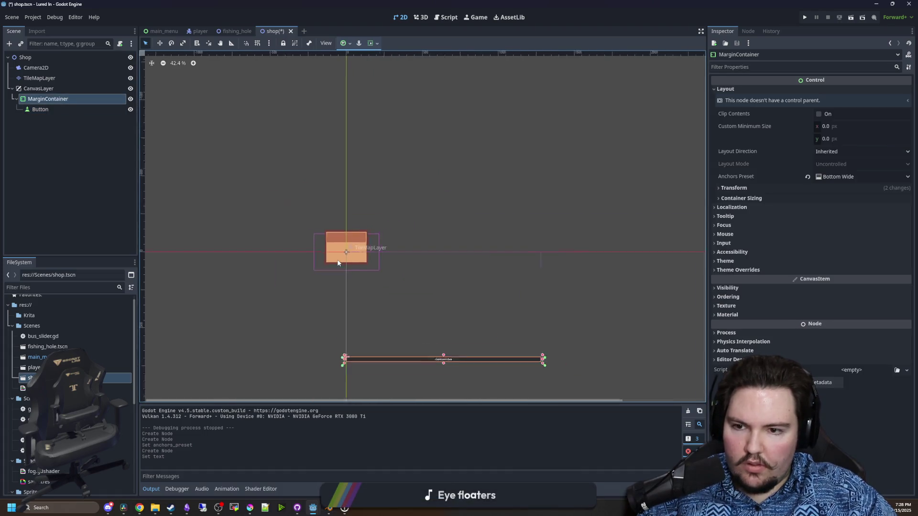
{"action": "scroll", "coordinate": [422, 343], "scroll_direction": "up", "scroll_amount": 5}
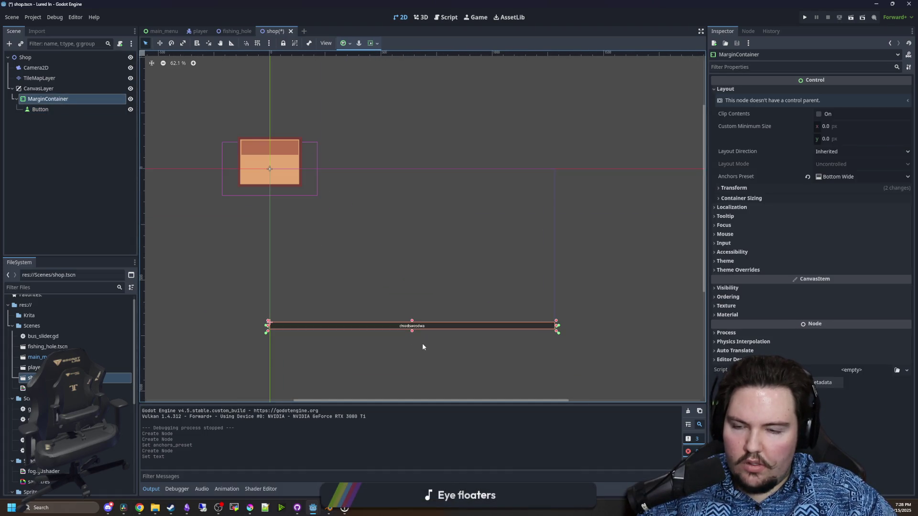
{"action": "scroll", "coordinate": [384, 310], "scroll_direction": "up", "scroll_amount": 3}
{"action": "scroll", "coordinate": [383, 309], "scroll_direction": "down", "scroll_amount": 2}
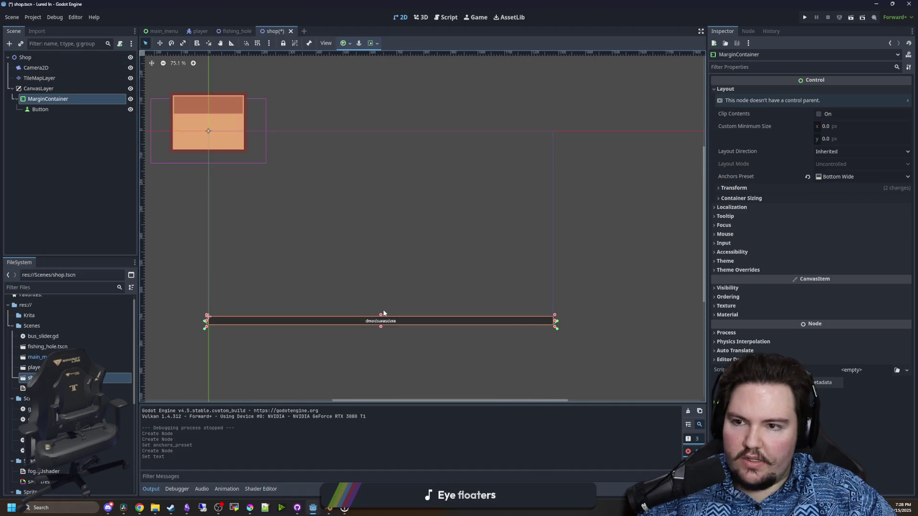
{"action": "scroll", "coordinate": [376, 293], "scroll_direction": "up", "scroll_amount": 1}
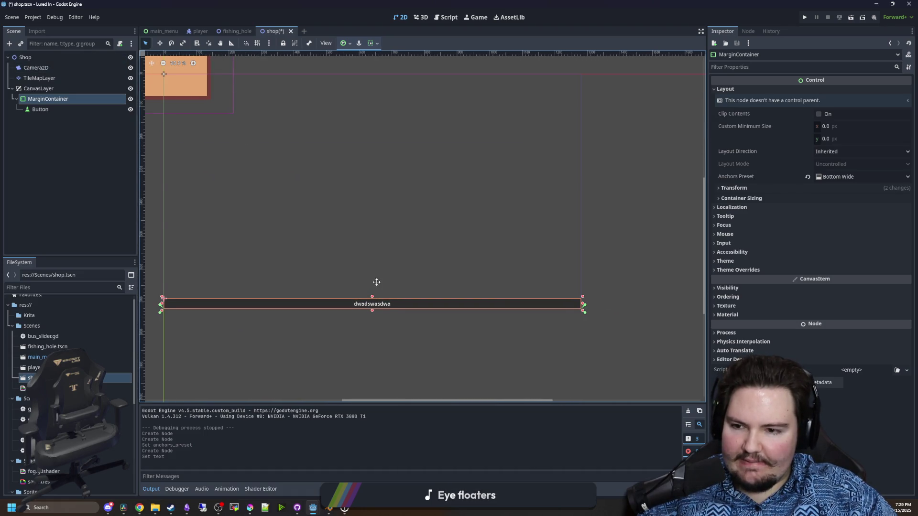
{"action": "left_click", "coordinate": [52, 108]}
{"action": "left_click", "coordinate": [782, 112]}
{"action": "key", "text": "ctrl+a"}
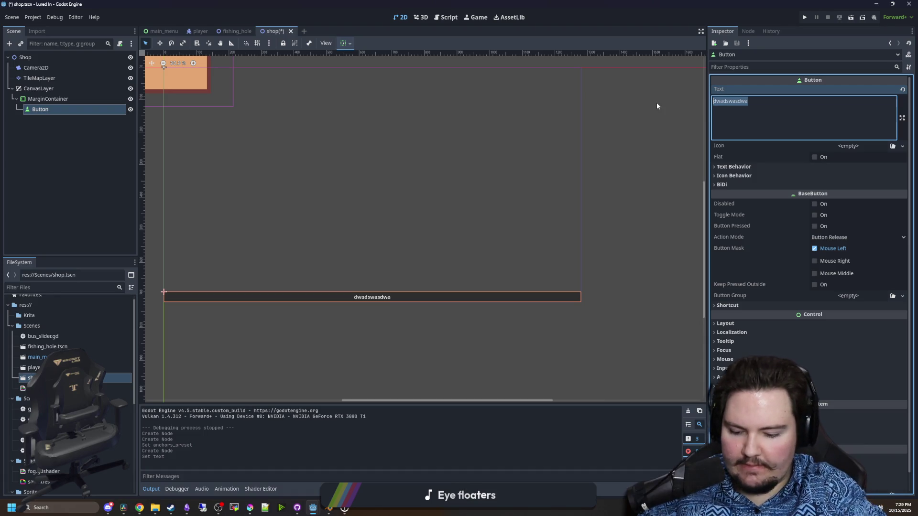
{"action": "type", "text": "Fish"}
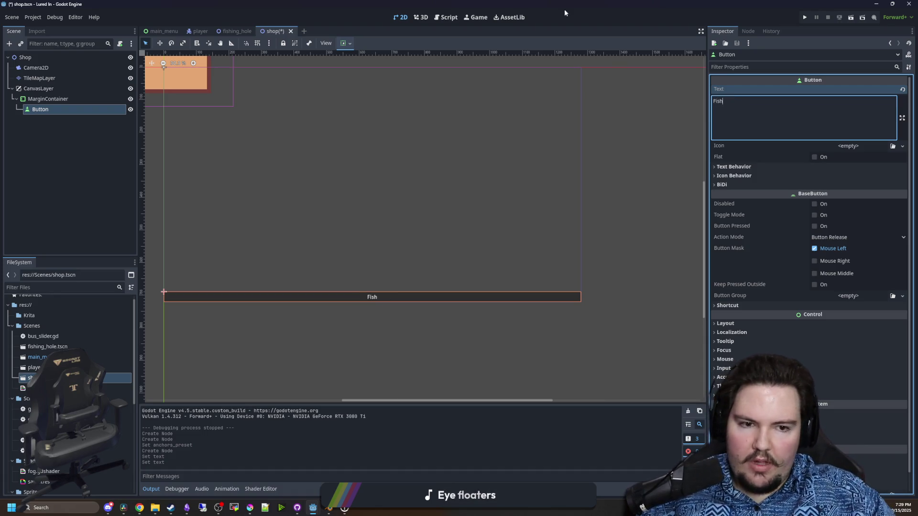
{"action": "left_click", "coordinate": [55, 98]}
{"action": "right_click", "coordinate": [47, 109]}
Copy the Fish Button and paste a duplicate as a sibling
{"action": "key", "text": "Escape"}
{"action": "right_click", "coordinate": [59, 99]}
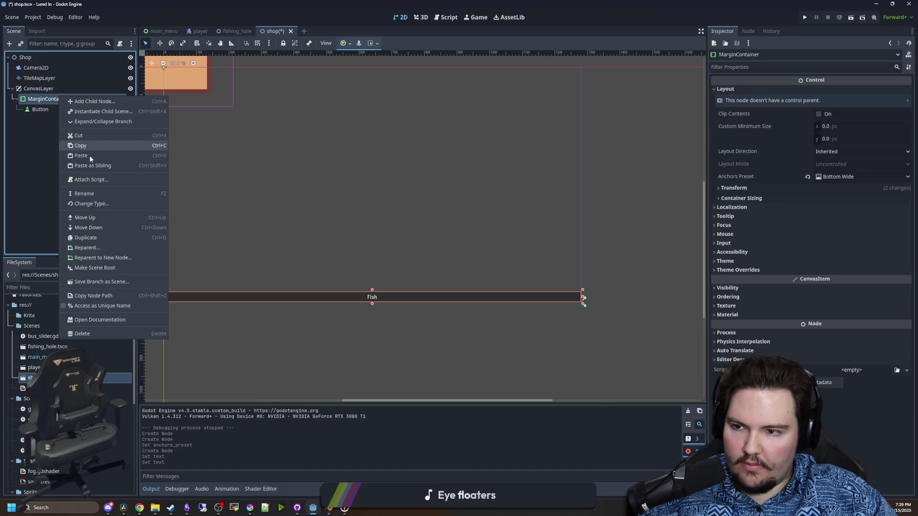
{"action": "left_click", "coordinate": [91, 165]}
Add an HBoxContainer as a child of MarginContainer
{"action": "right_click", "coordinate": [40, 101]}
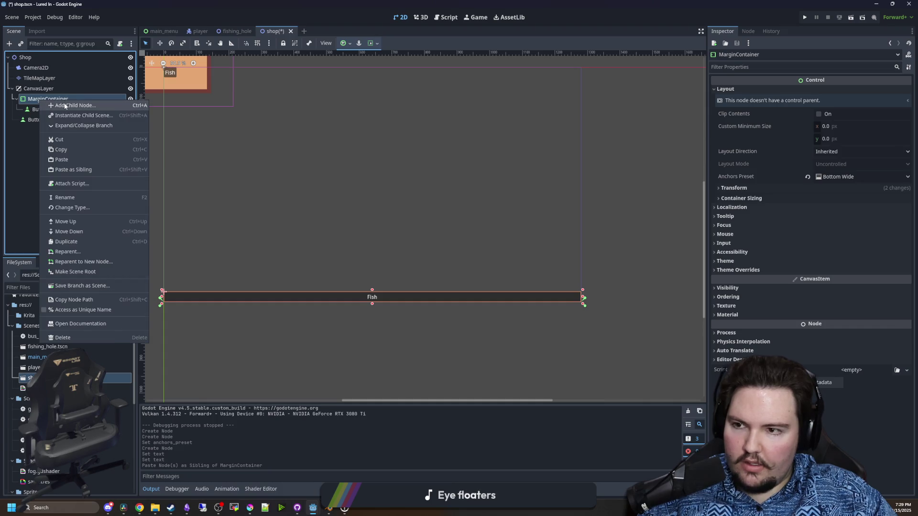
{"action": "left_click", "coordinate": [64, 102]}
{"action": "type", "text": "hbox"}
{"action": "key", "text": "Return"}
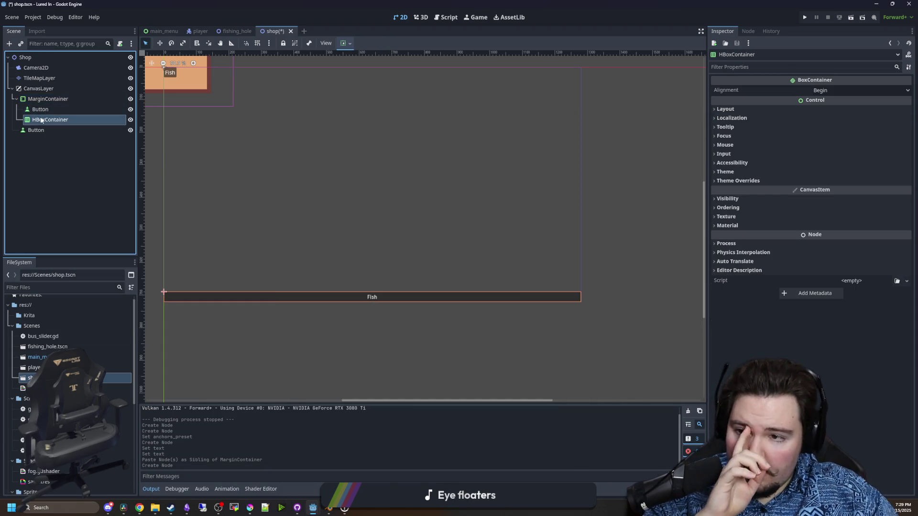
Move both Fish buttons into the HBoxContainer
{"action": "left_click", "coordinate": [46, 112]}
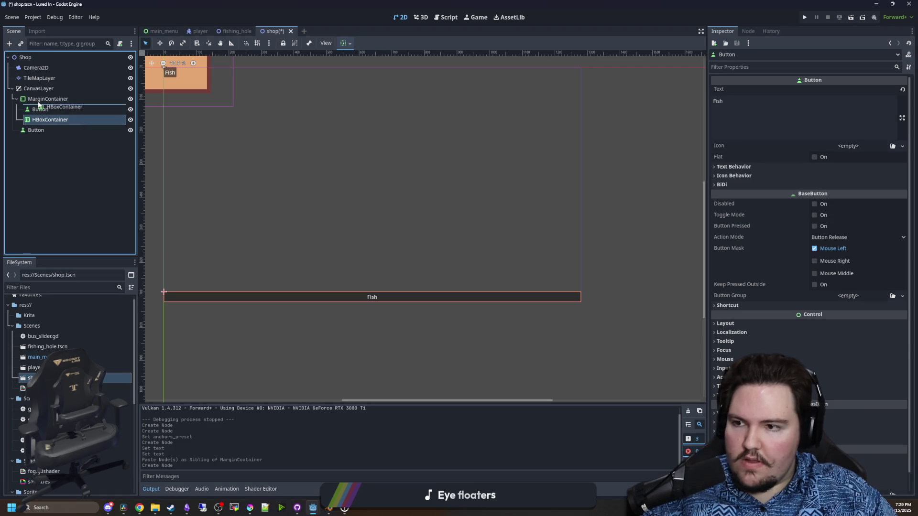
{"action": "left_click", "coordinate": [46, 120]}
{"action": "left_click", "coordinate": [39, 132]}
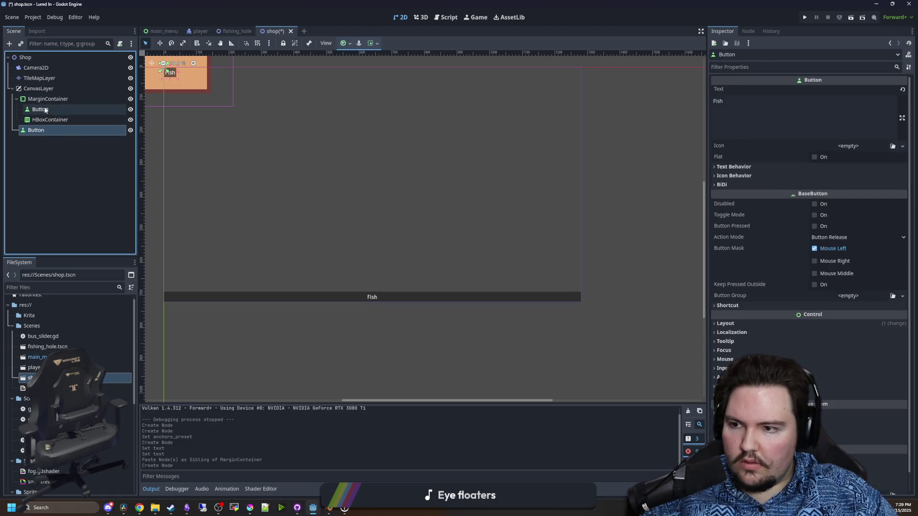
{"action": "left_click", "coordinate": [48, 109], "text": "ctrl"}
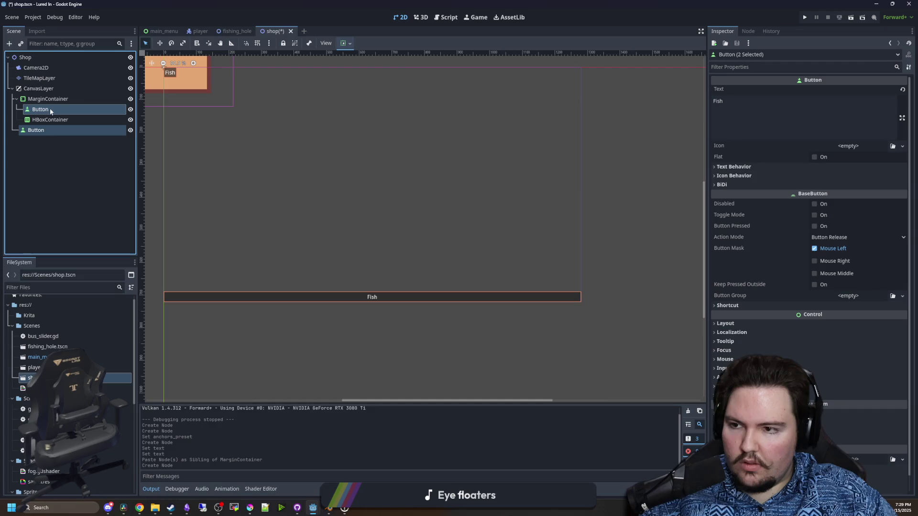
{"action": "left_click_drag", "start_coordinate": [48, 109], "coordinate": [48, 119]}
{"action": "left_click", "coordinate": [48, 130]}
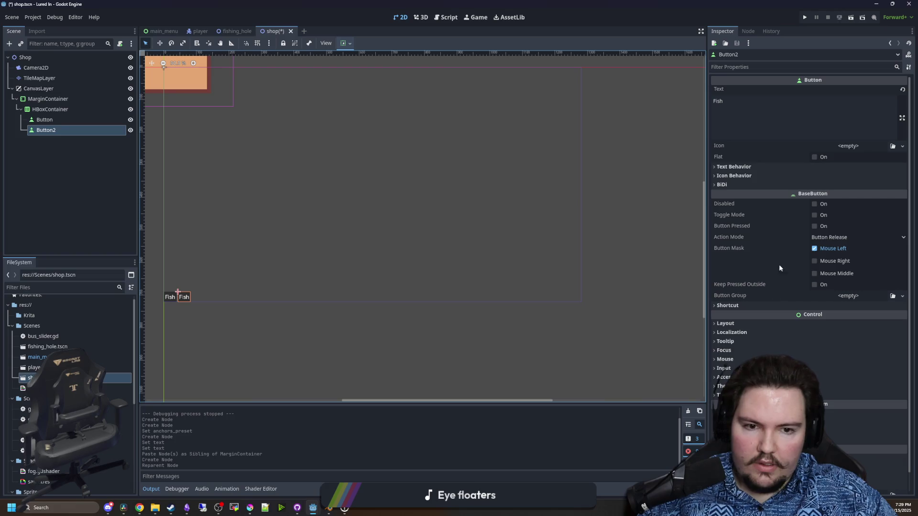
{"action": "left_click", "coordinate": [53, 120], "text": "ctrl"}
Enable Horizontal Expand under Container Sizing for both buttons so they share the width
{"action": "left_click", "coordinate": [746, 324]}
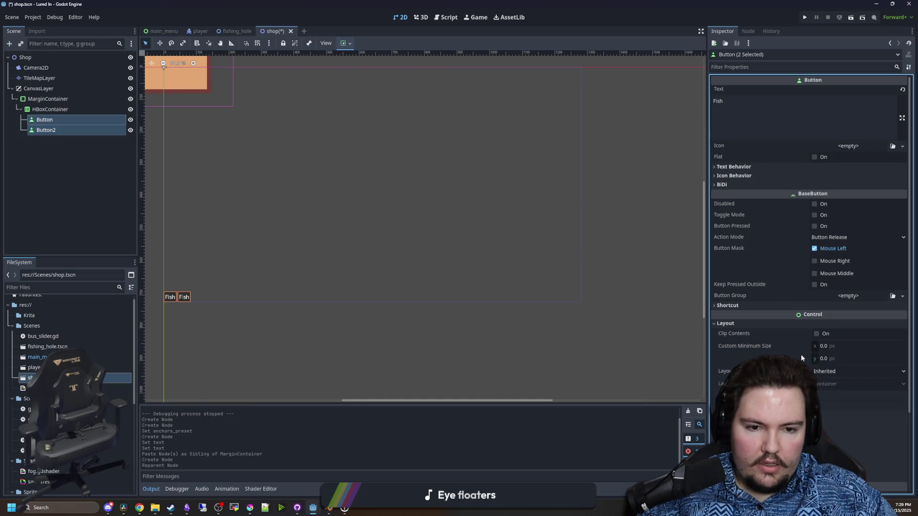
{"action": "left_click", "coordinate": [741, 405]}
{"action": "left_click", "coordinate": [818, 428]}
{"action": "scroll", "coordinate": [818, 428], "scroll_direction": "down", "scroll_amount": 3}
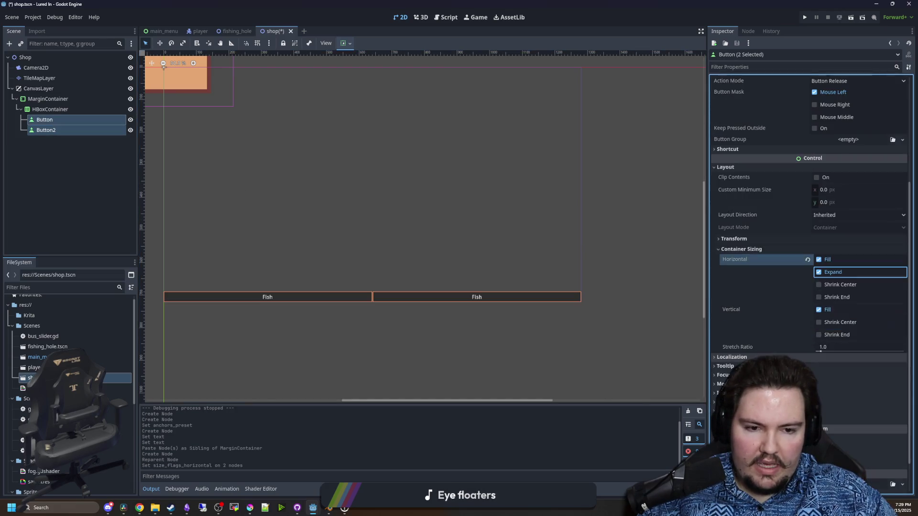
Start renaming the two buttons, then begin editing the first button's label text
{"action": "left_click", "coordinate": [54, 120]}
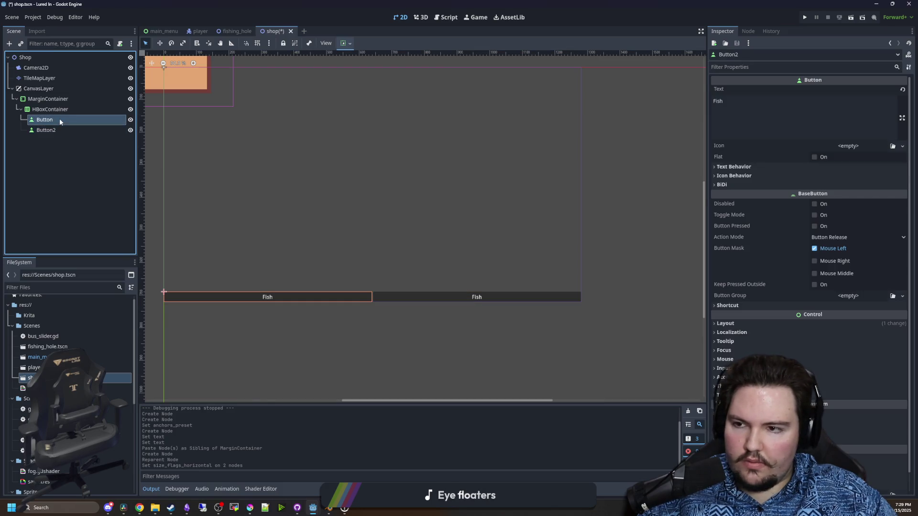
{"action": "left_click", "coordinate": [59, 119]}
{"action": "left_click", "coordinate": [56, 131]}
{"action": "left_click", "coordinate": [58, 130]}
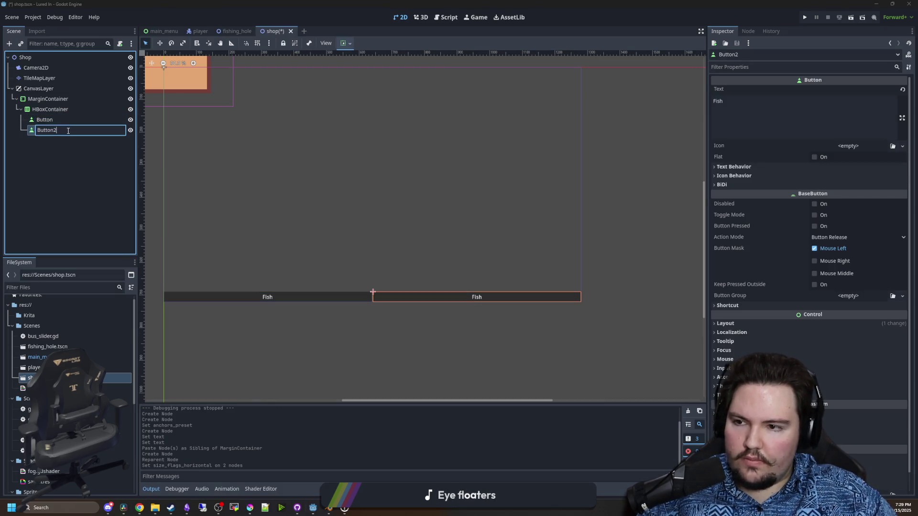
{"action": "left_click", "coordinate": [57, 118]}
{"action": "left_click", "coordinate": [731, 109]}
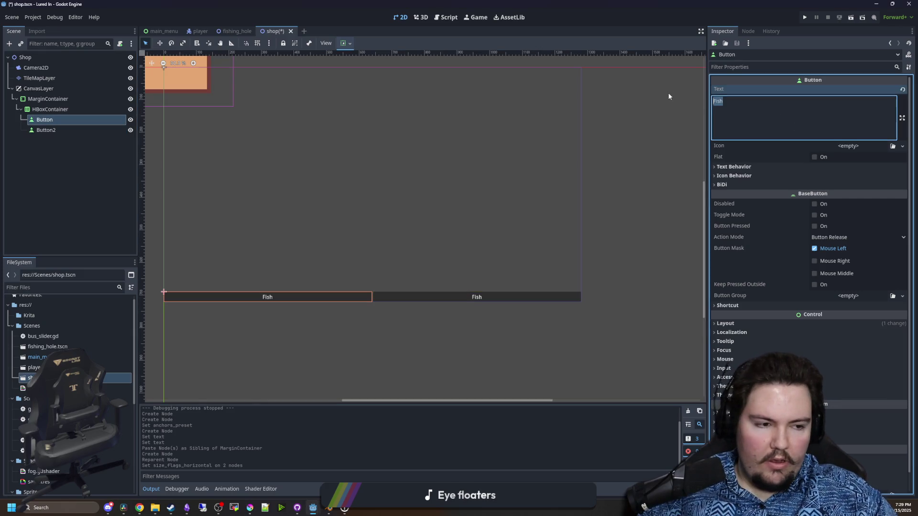
{"action": "type", "text": "Shop"}
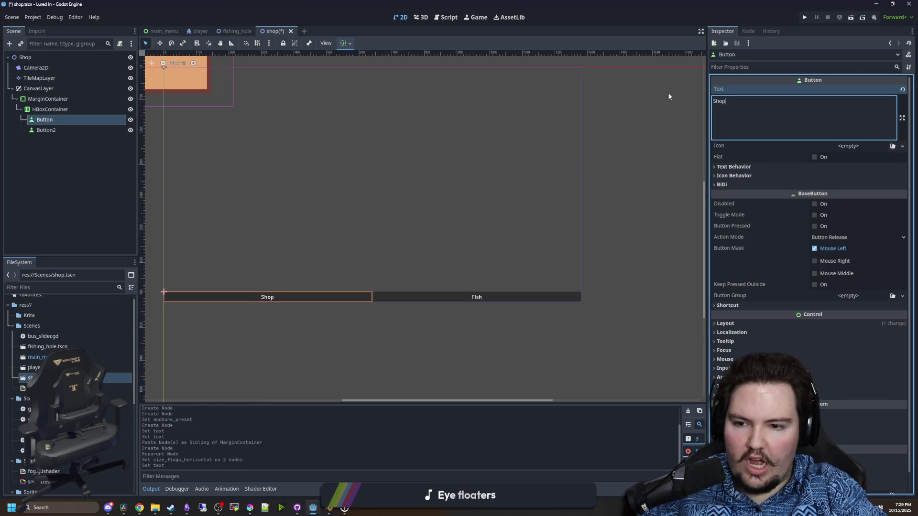
{"action": "right_click", "coordinate": [48, 120]}
{"action": "left_click", "coordinate": [67, 170]}
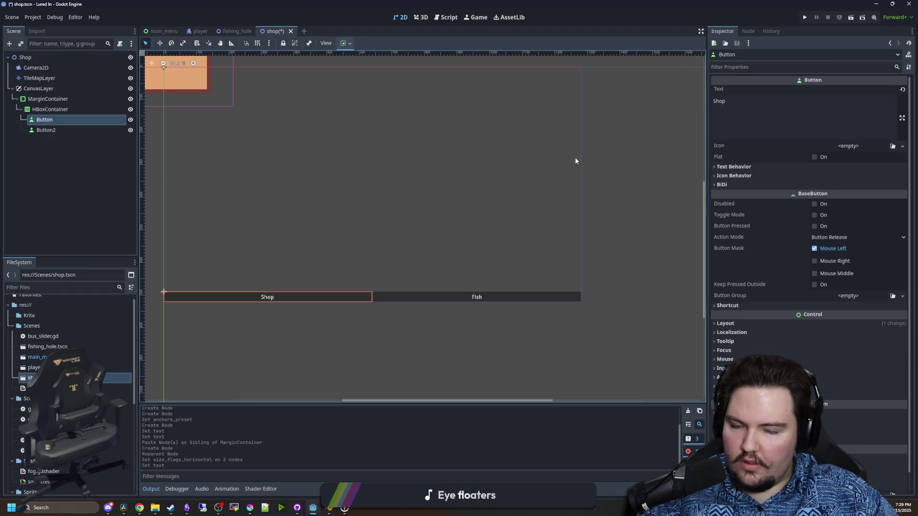
{"action": "type", "text": "sTORE"}
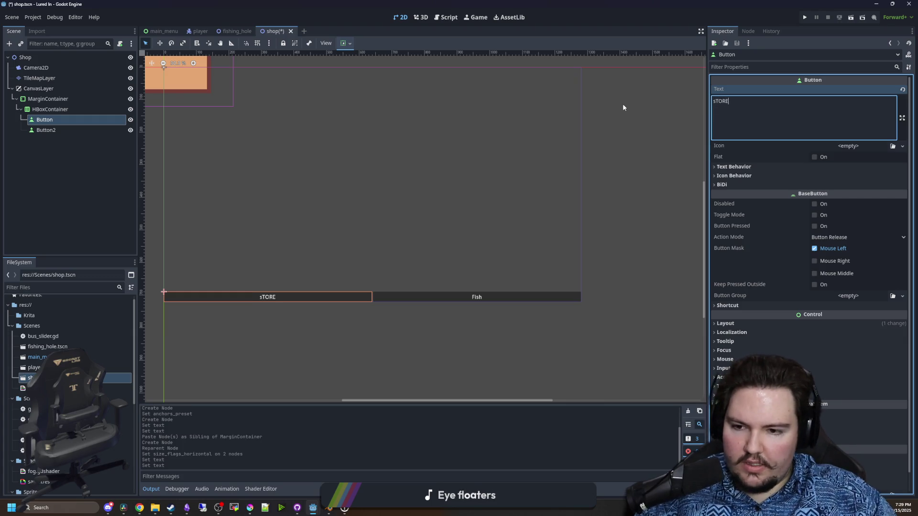
{"action": "key", "text": "BackSpace"}
{"action": "key", "text": "BackSpace"}
{"action": "key", "text": "BackSpace"}
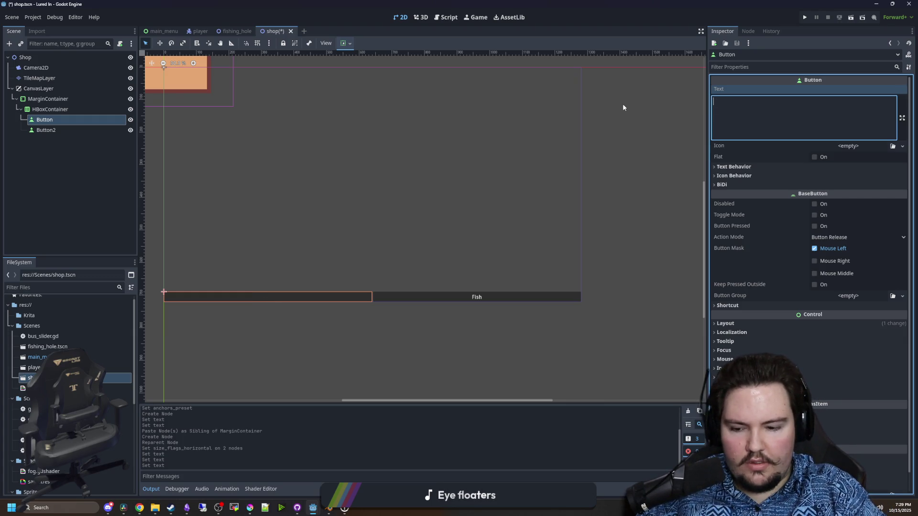
{"action": "type", "text": "Shop"}
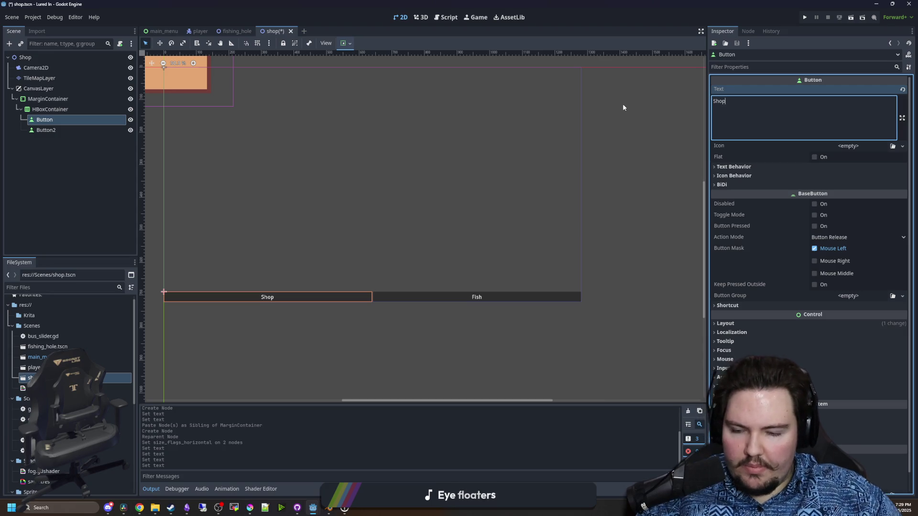
{"action": "left_click", "coordinate": [108, 185]}
{"action": "scroll", "coordinate": [342, 252], "scroll_direction": "up", "scroll_amount": 3}
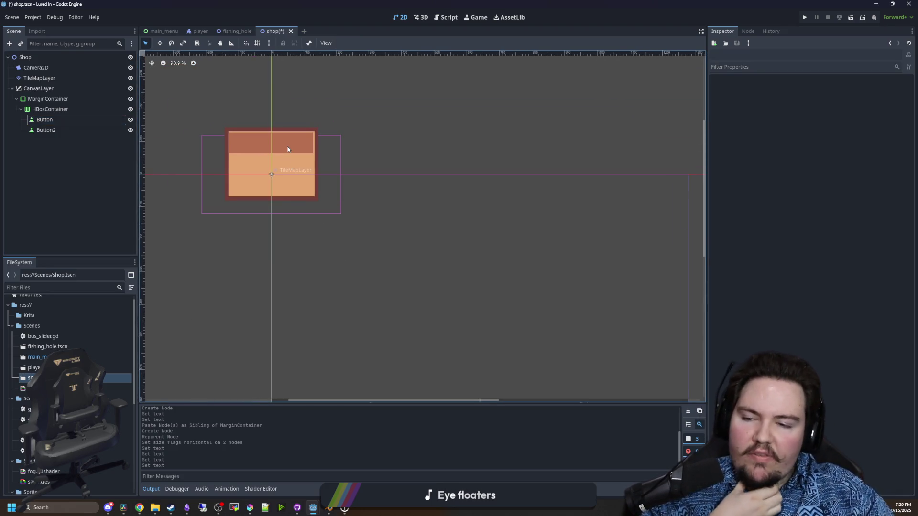
{"action": "scroll", "coordinate": [287, 149], "scroll_direction": "up", "scroll_amount": 3}
{"action": "scroll", "coordinate": [424, 268], "scroll_direction": "down", "scroll_amount": 5}
{"action": "mouse_move", "coordinate": [336, 233]}
{"action": "left_mouse_down"}
{"action": "mouse_move", "coordinate": [328, 205]}
{"action": "mouse_move", "coordinate": [346, 236]}
{"action": "left_mouse_up"}
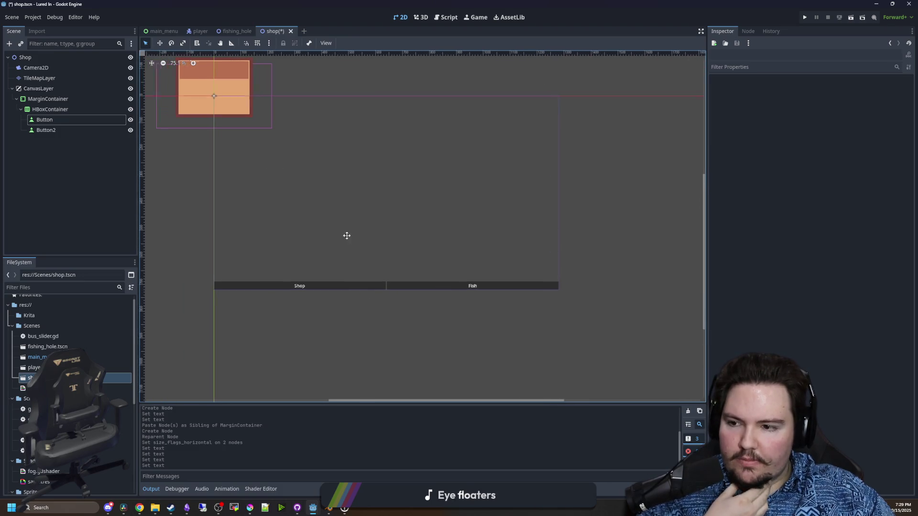
{"action": "right_click", "coordinate": [51, 121]}
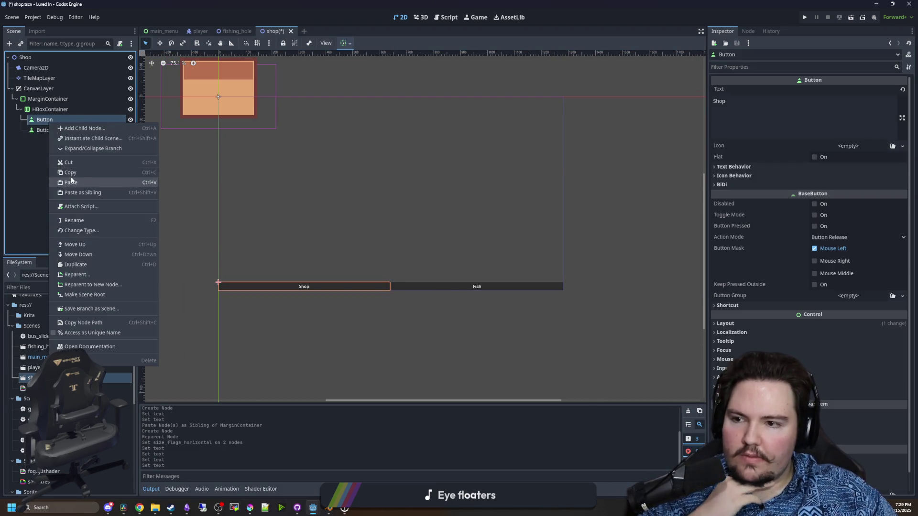
{"action": "left_click", "coordinate": [50, 109]}
{"action": "right_click", "coordinate": [49, 110]}
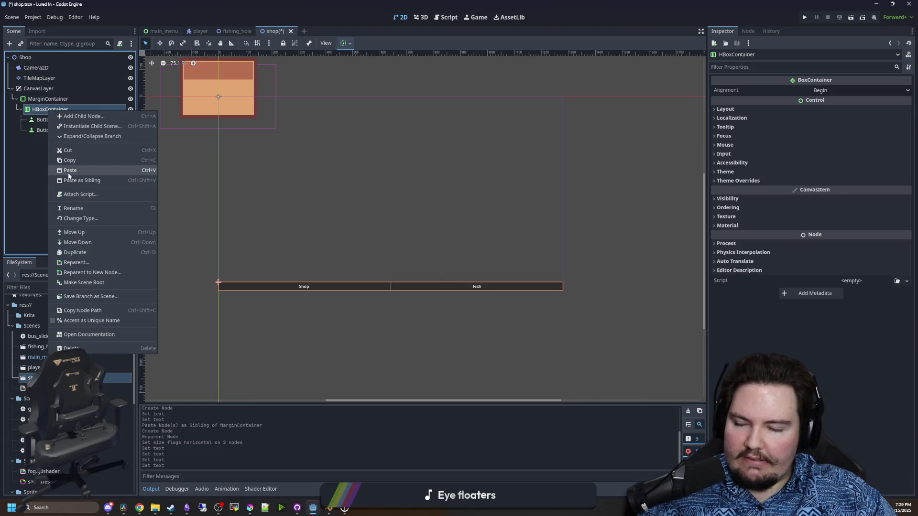
{"action": "left_click", "coordinate": [70, 171]}
{"action": "left_click_drag", "start_coordinate": [52, 118], "coordinate": [54, 118]}
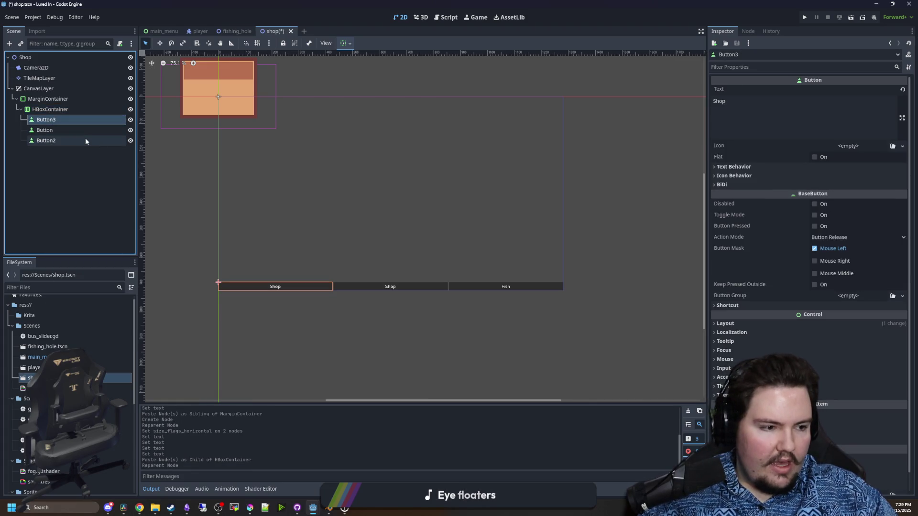
{"action": "right_click", "coordinate": [42, 119]}
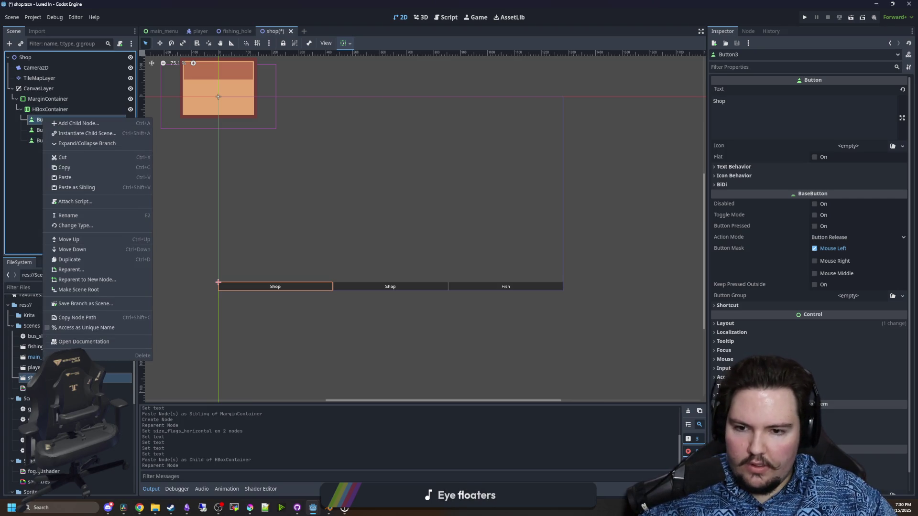
{"action": "left_click", "coordinate": [86, 356]}
{"action": "left_click", "coordinate": [435, 265]}
{"action": "right_click", "coordinate": [73, 109]}
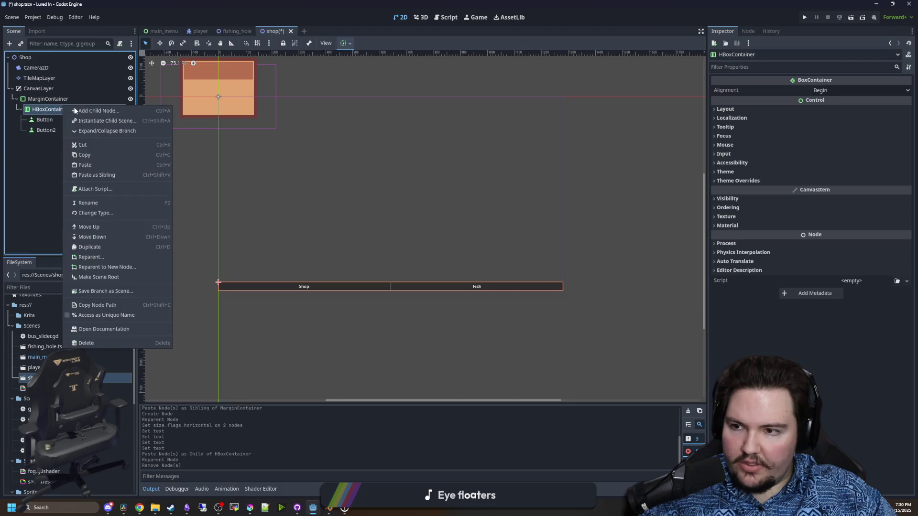
Add a Label as the first child of HBoxContainer and set its text to 1000 G
{"action": "left_click", "coordinate": [75, 111]}
{"action": "key", "text": "Return"}
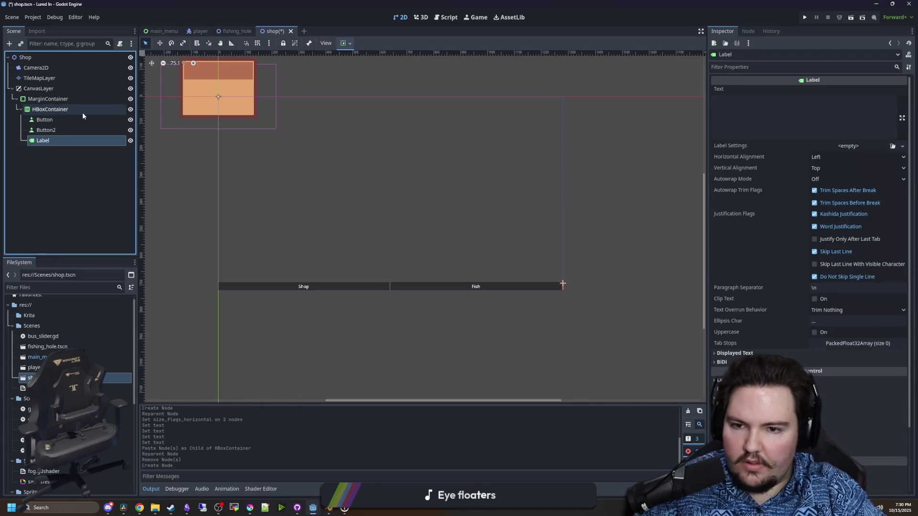
{"action": "left_click_drag", "start_coordinate": [63, 116], "coordinate": [62, 116]}
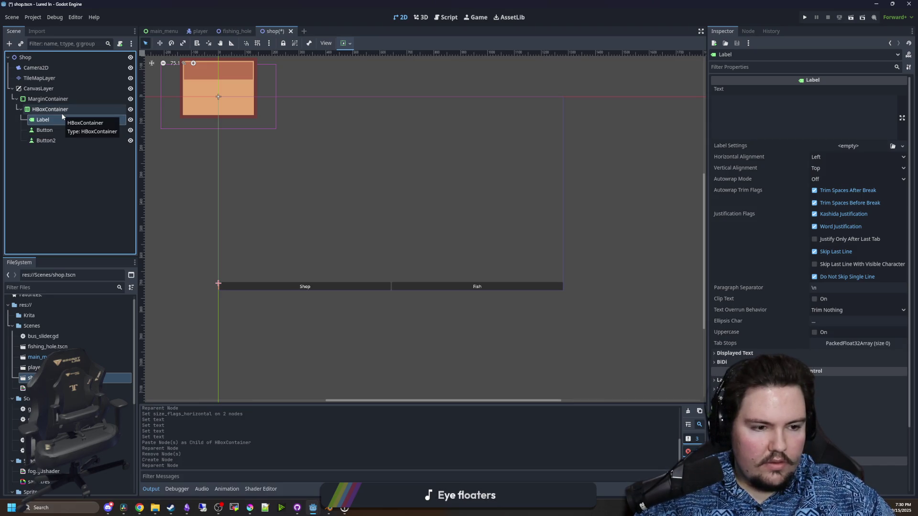
{"action": "left_click", "coordinate": [48, 123]}
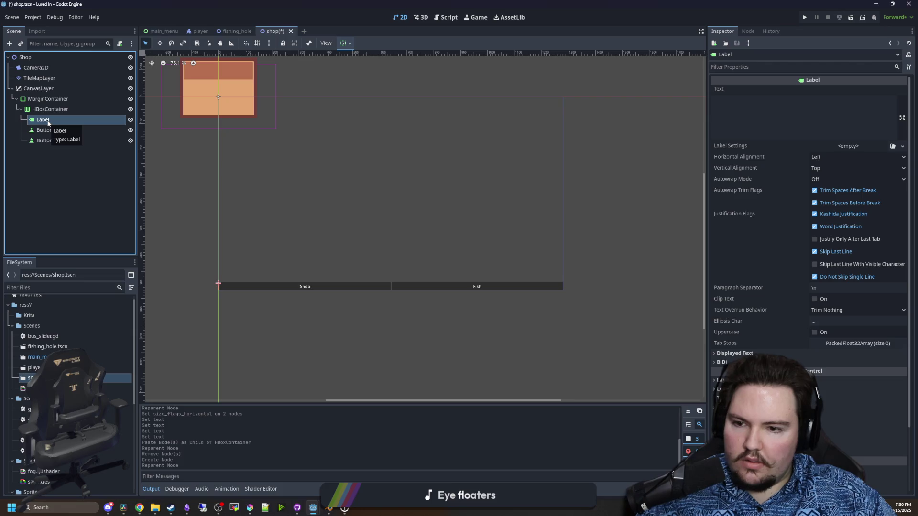
{"action": "left_click", "coordinate": [780, 115]}
{"action": "type", "text": "DWASD"}
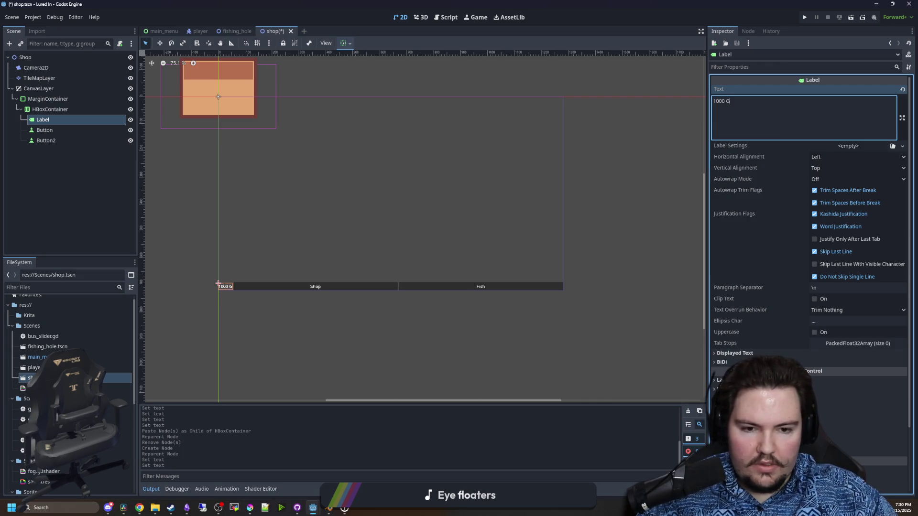
Make the 1000 G label expand to fill the width with centred horizontal alignment
{"action": "left_click", "coordinate": [722, 379]}
{"action": "scroll", "coordinate": [808, 239], "scroll_direction": "down", "scroll_amount": 2}
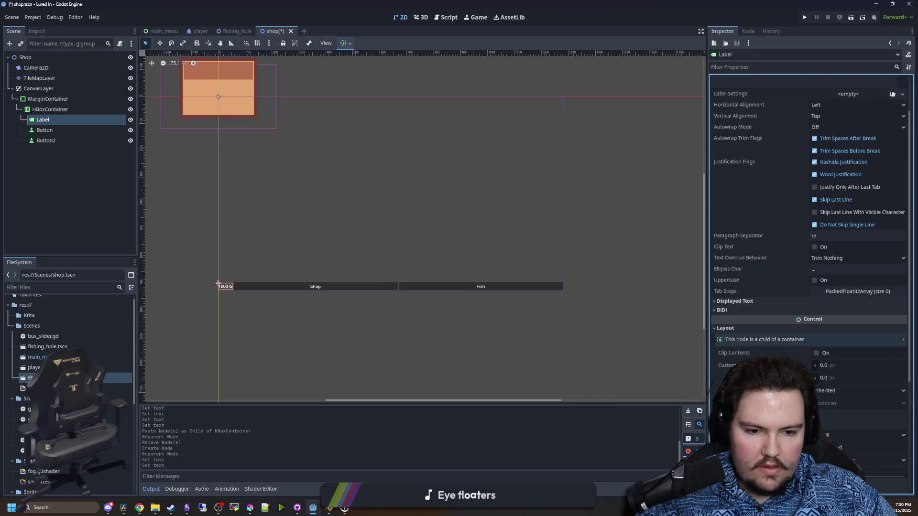
{"action": "left_click", "coordinate": [817, 448]}
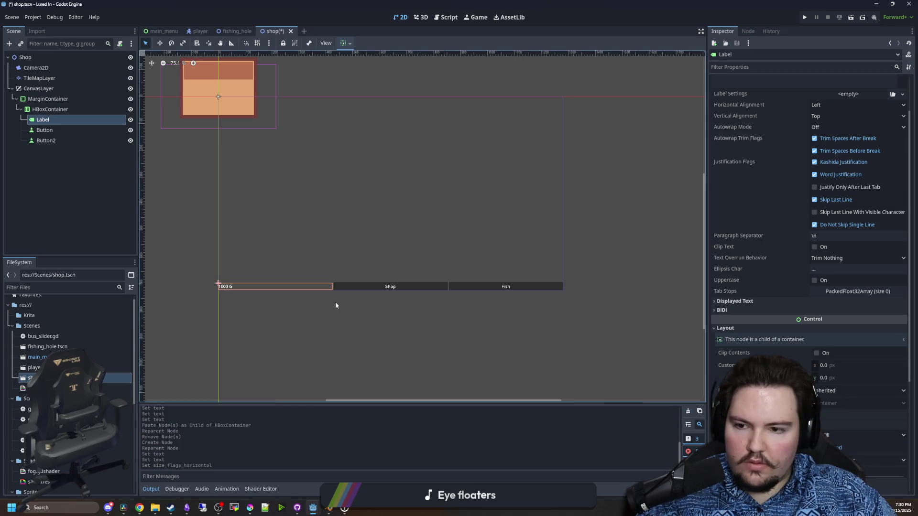
{"action": "scroll", "coordinate": [778, 229], "scroll_direction": "up", "scroll_amount": 2}
{"action": "left_click", "coordinate": [829, 158]}
{"action": "left_click", "coordinate": [834, 180]}
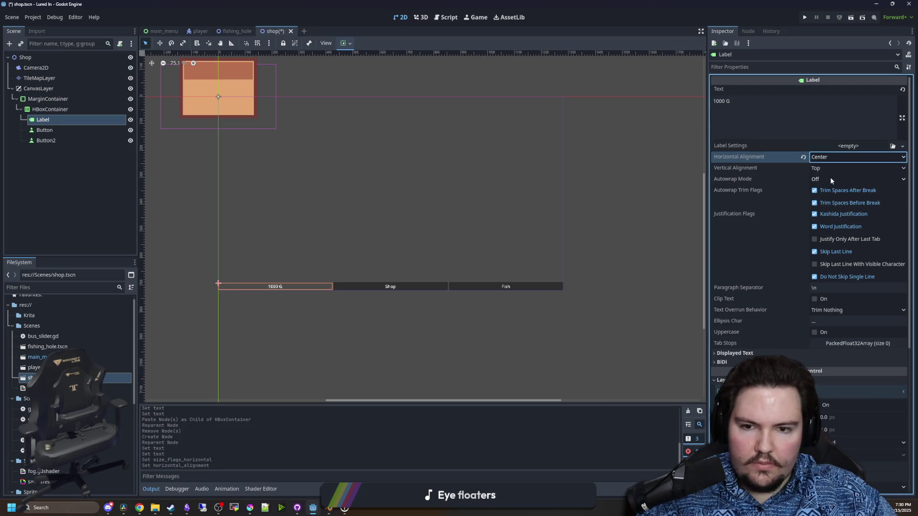
Save the shop scene
{"action": "left_click", "coordinate": [46, 170]}
{"action": "scroll", "coordinate": [340, 239], "scroll_direction": "down", "scroll_amount": 2}
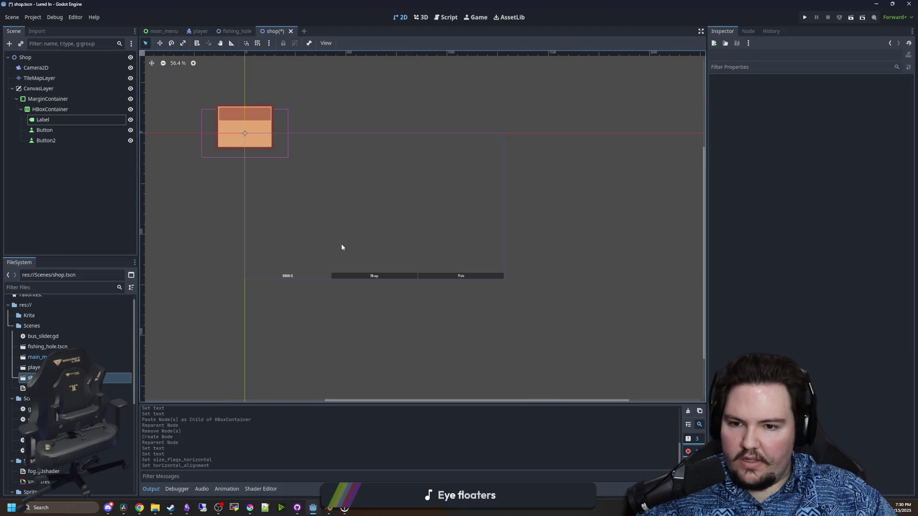
{"action": "scroll", "coordinate": [340, 242], "scroll_direction": "up", "scroll_amount": 2}
{"action": "key", "text": "ctrl+s"}
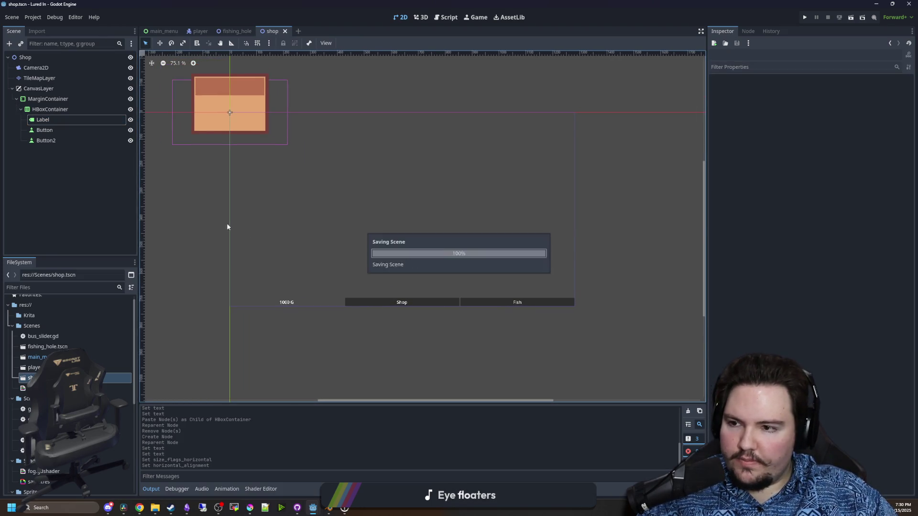
Rename Button2 to FishButton and Button to ShopButton
{"action": "double_click", "coordinate": [53, 141]}
{"action": "type", "text": "FishBu"}
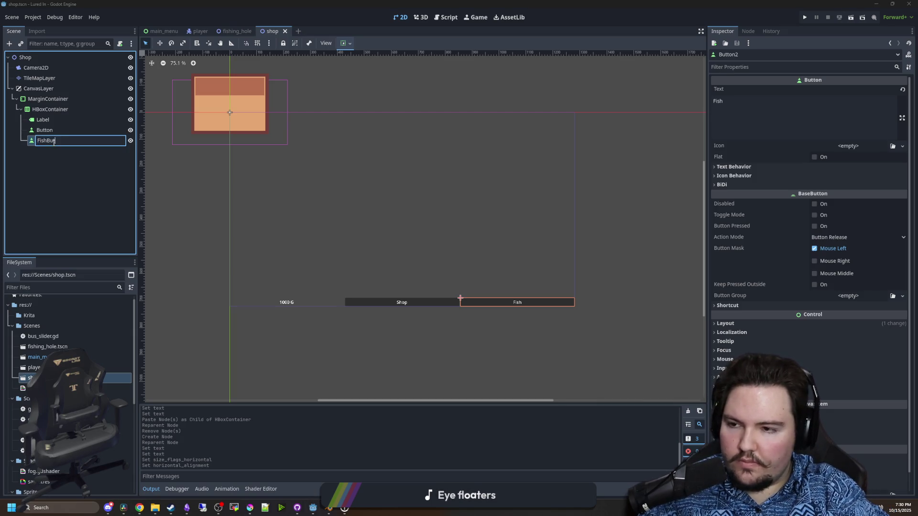
{"action": "type", "text": "ton"}
{"action": "key", "text": "Return"}
{"action": "double_click", "coordinate": [66, 130]}
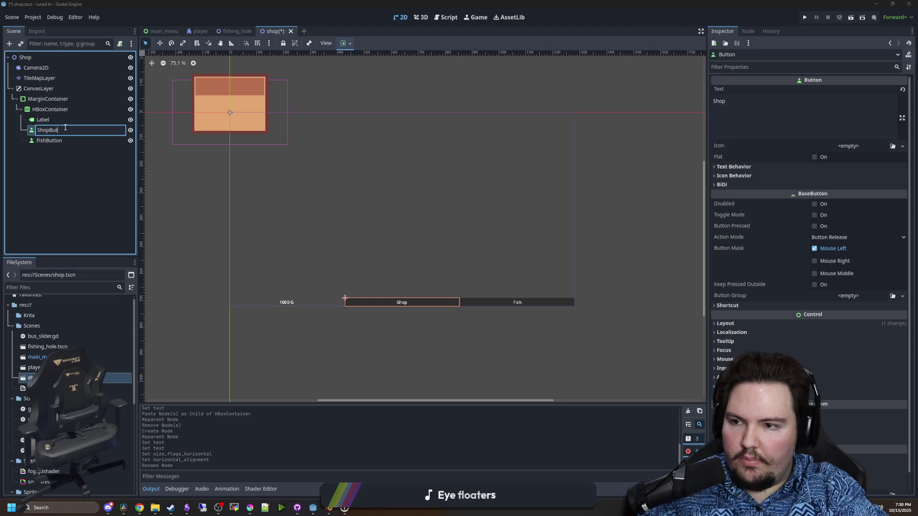
{"action": "type", "text": "ton"}
{"action": "key", "text": "Return"}
Rename the HBoxContainer to TaskBar
{"action": "left_click", "coordinate": [24, 109]}
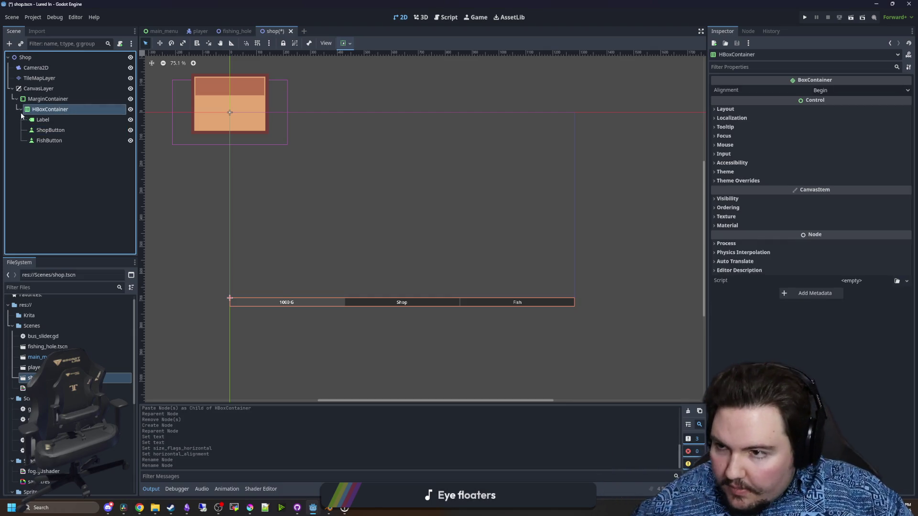
{"action": "double_click", "coordinate": [24, 109]}
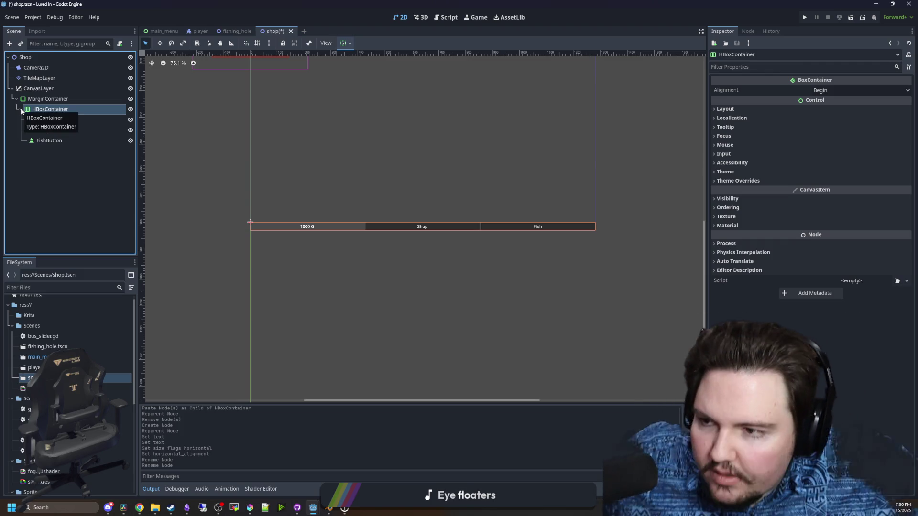
{"action": "double_click", "coordinate": [49, 109]}
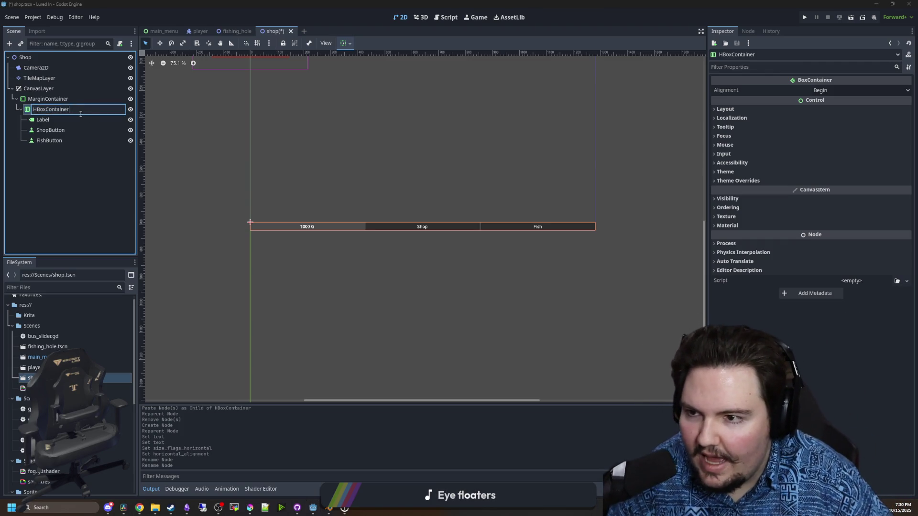
{"action": "type", "text": "TaskBar"}
{"action": "key", "text": "Return"}
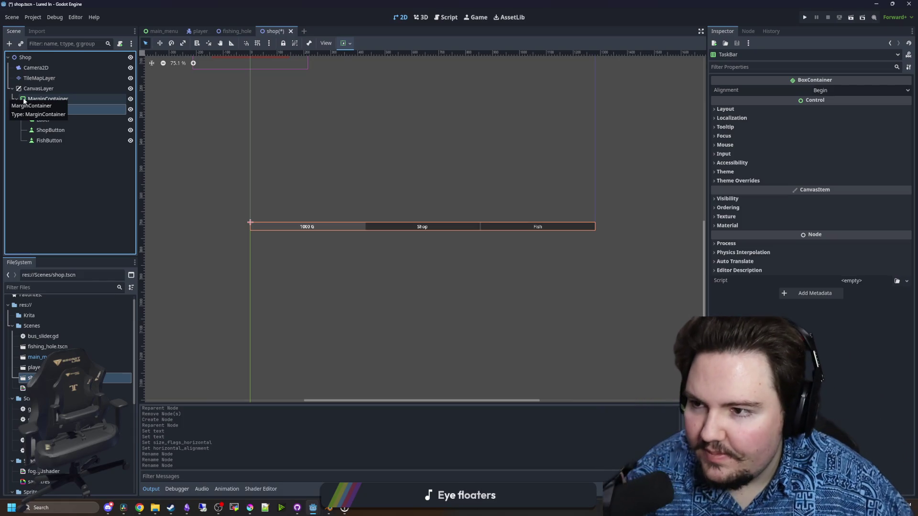
{"action": "double_click", "coordinate": [62, 105]}
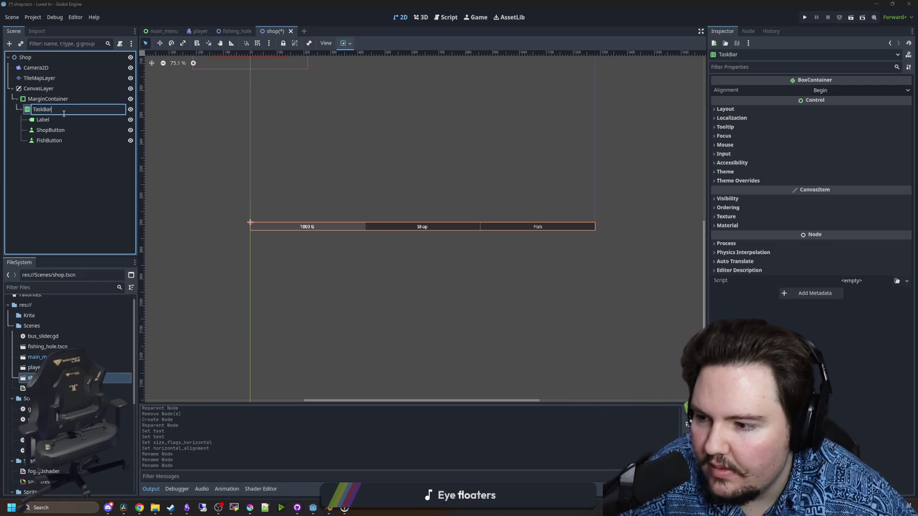
{"action": "left_click", "coordinate": [62, 98]}
{"action": "right_click", "coordinate": [62, 98]}
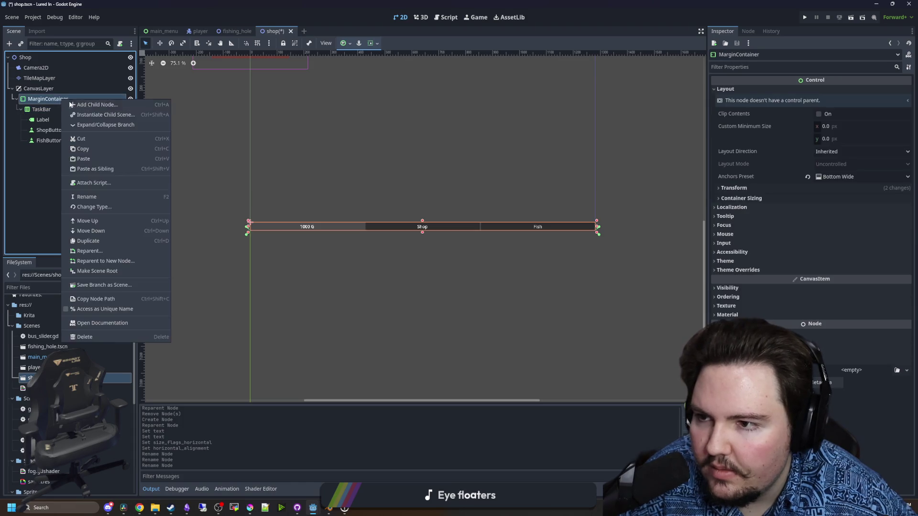
Add a new MarginContainer directly under CanvasLayer and name it TravelMenu
{"action": "left_click", "coordinate": [74, 104]}
{"action": "type", "text": "marg"}
{"action": "key", "text": "Return"}
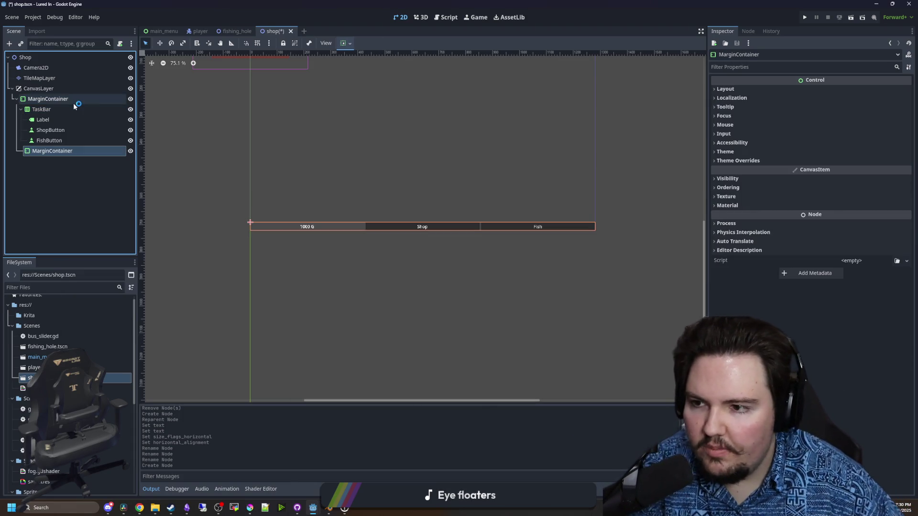
{"action": "scroll", "coordinate": [398, 205], "scroll_direction": "up", "scroll_amount": 3}
{"action": "left_click", "coordinate": [723, 89]}
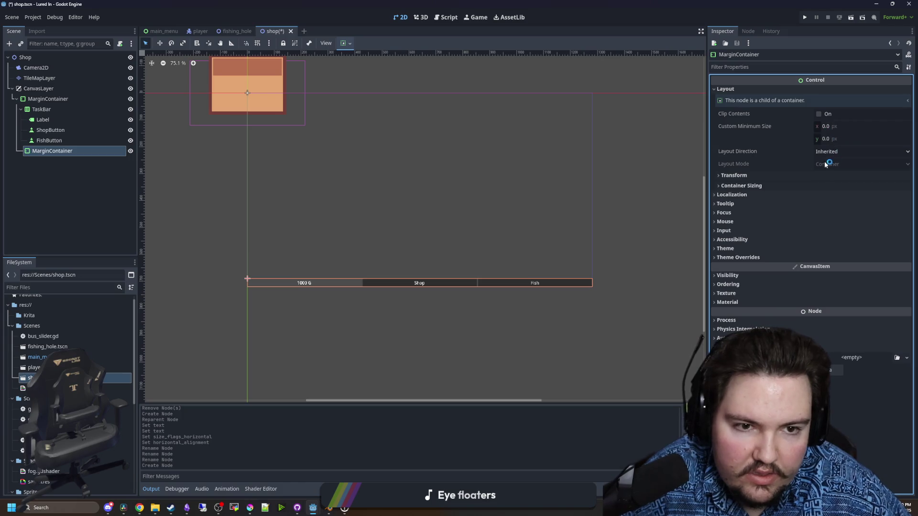
{"action": "left_click_drag", "start_coordinate": [52, 151], "coordinate": [48, 126]}
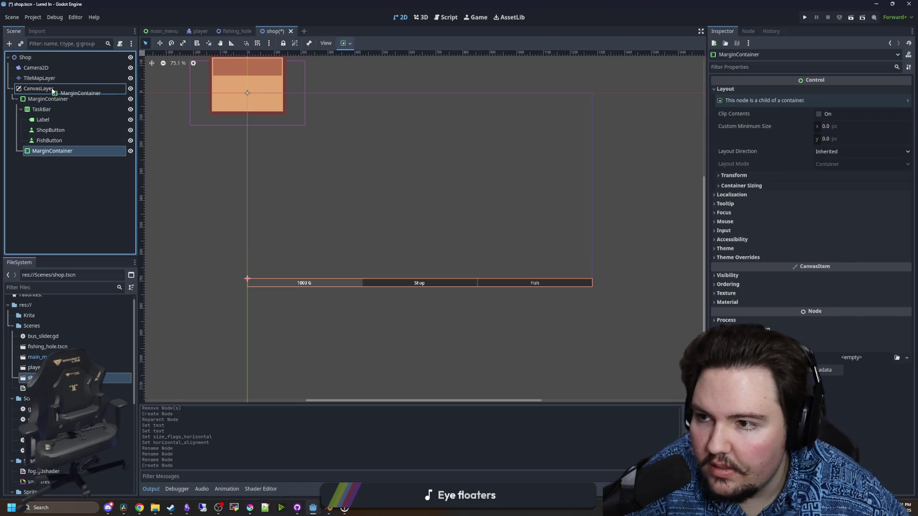
{"action": "left_click_drag", "start_coordinate": [52, 92], "coordinate": [52, 91]}
{"action": "double_click", "coordinate": [53, 151]}
{"action": "type", "text": "TravelM"}
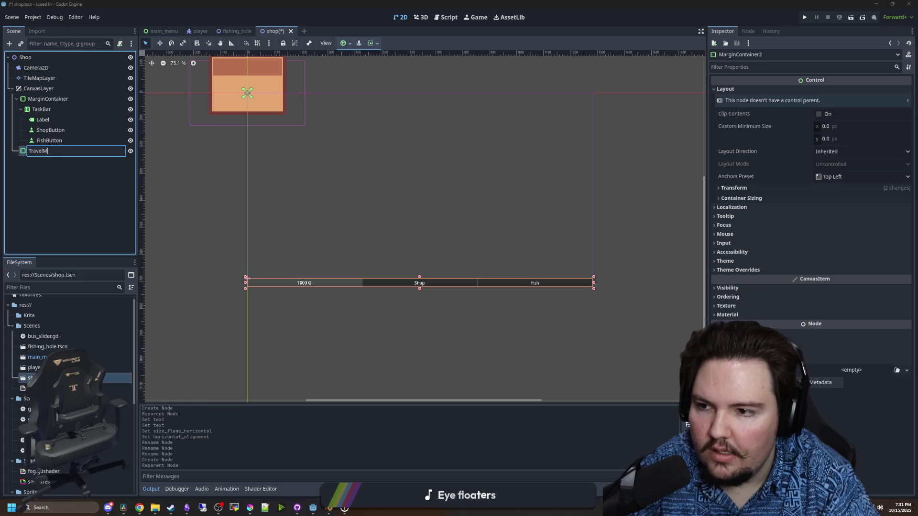
{"action": "type", "text": "enu"}
{"action": "key", "text": "Return"}
Change FishButton's text to Travel
{"action": "left_click", "coordinate": [76, 141]}
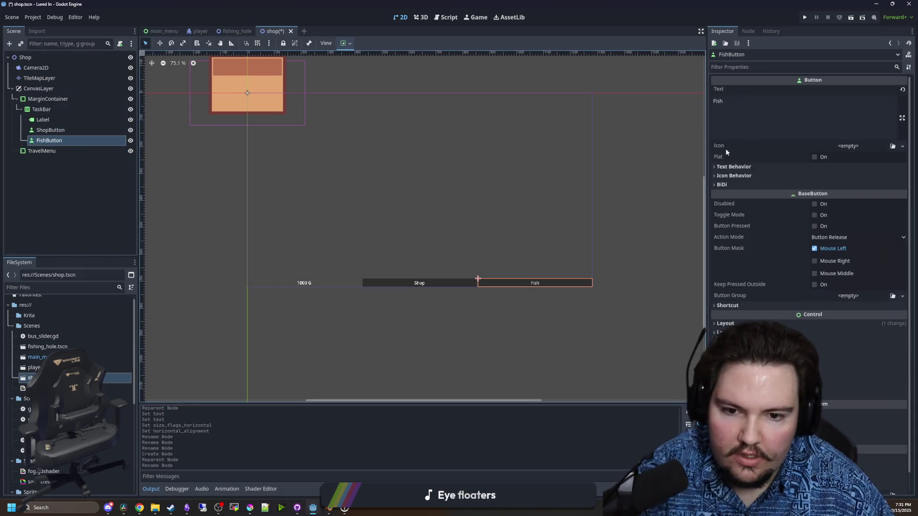
{"action": "double_click", "coordinate": [726, 134]}
{"action": "type", "text": "Travel"}
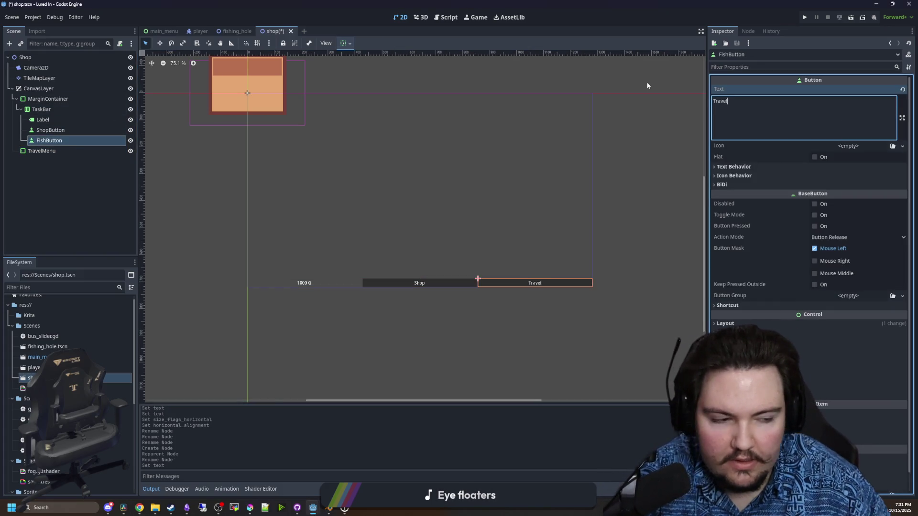
Anchor TravelMenu to the Center preset and set its size to 0 x 0
{"action": "left_click", "coordinate": [118, 151]}
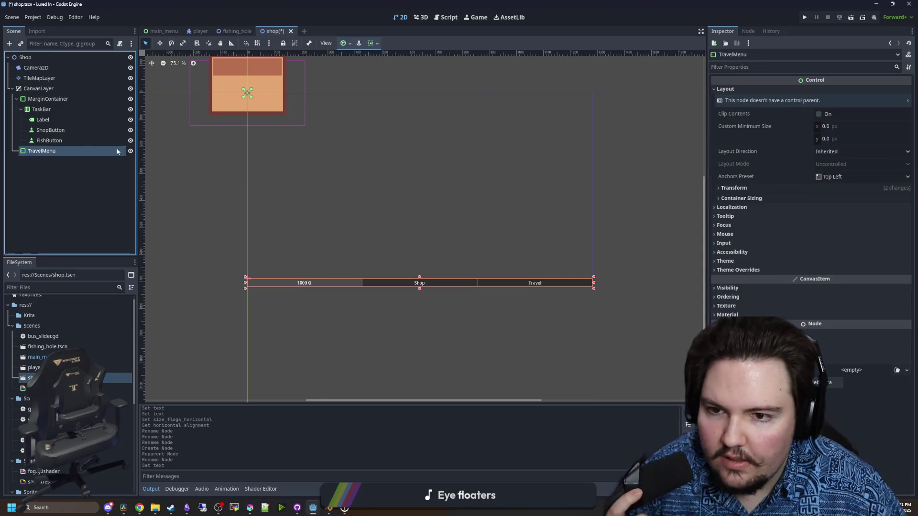
{"action": "left_click", "coordinate": [844, 176]}
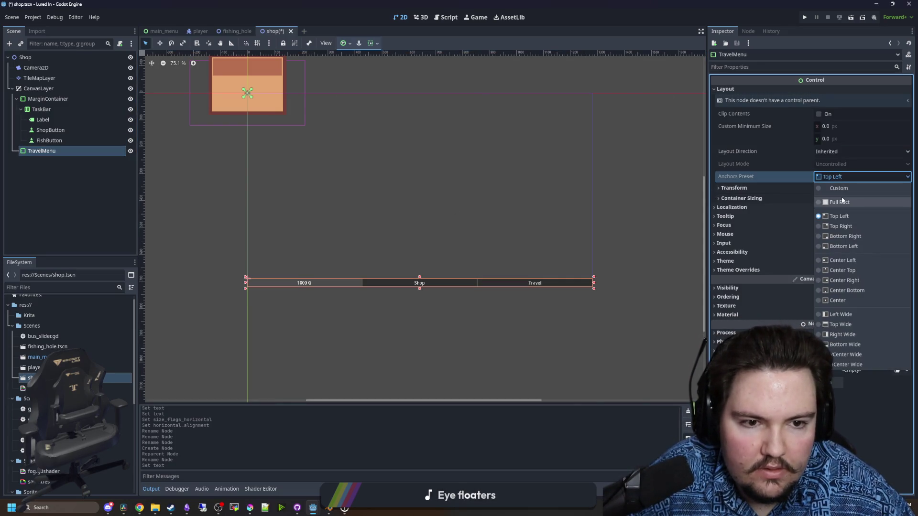
{"action": "left_click", "coordinate": [837, 298]}
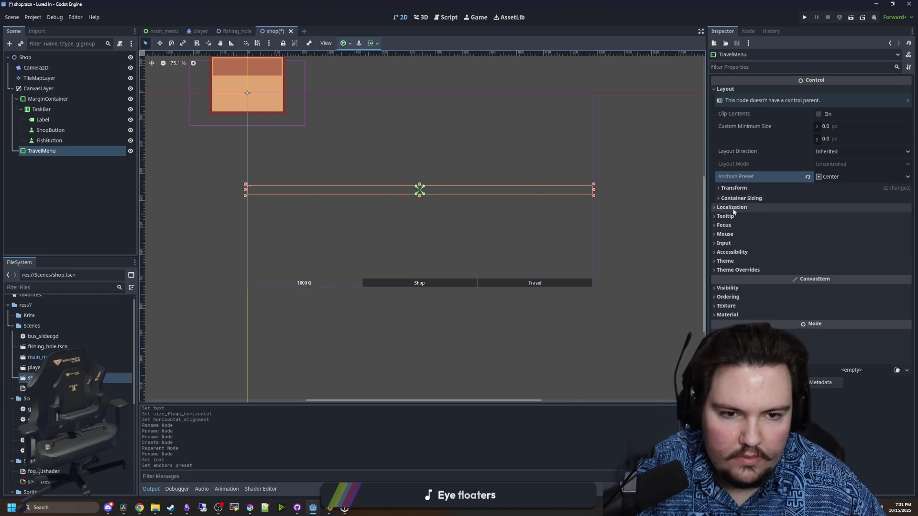
{"action": "left_click", "coordinate": [746, 188]}
{"action": "left_click", "coordinate": [822, 198]}
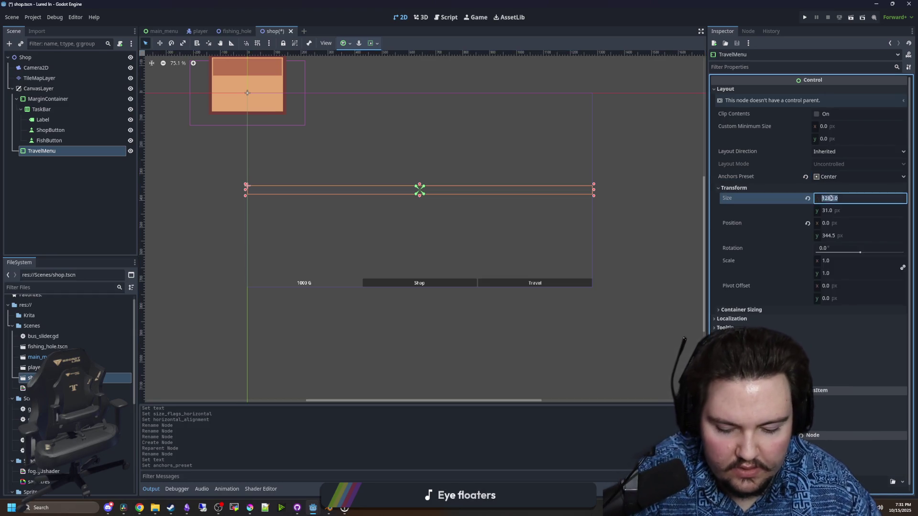
{"action": "type", "text": "0"}
{"action": "key", "text": "Tab"}
{"action": "type", "text": "0"}
{"action": "key", "text": "Return"}
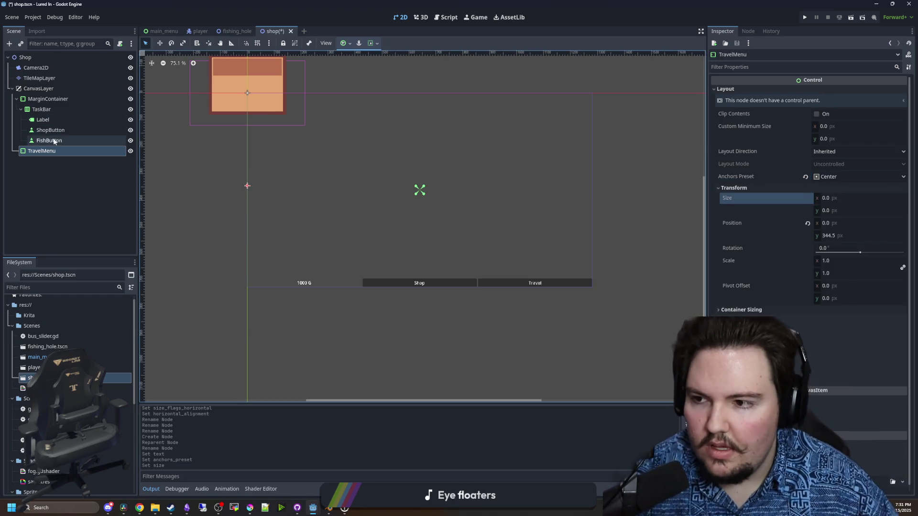
Change TravelMenu's node type to PanelContainer
{"action": "right_click", "coordinate": [56, 150]}
{"action": "left_click", "coordinate": [93, 258]}
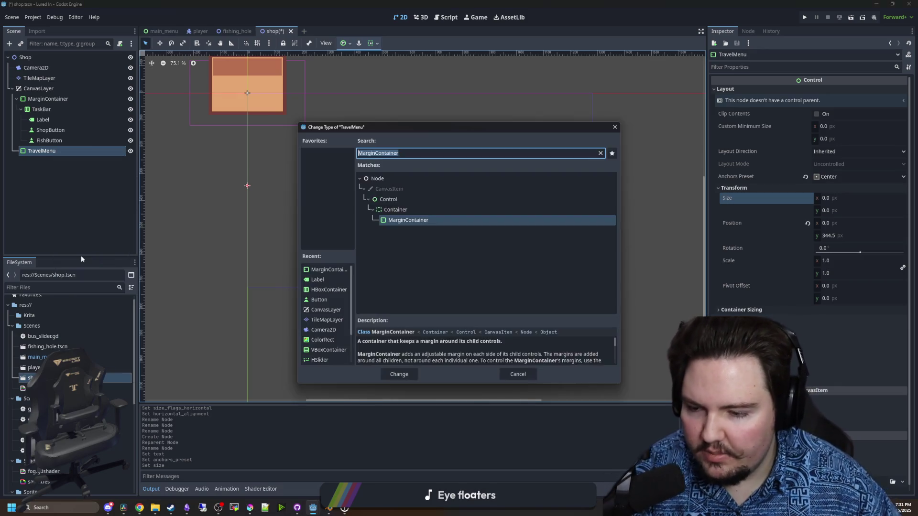
{"action": "type", "text": "panel"}
{"action": "key", "text": "Down"}
{"action": "key", "text": "Down"}
{"action": "key", "text": "Return"}
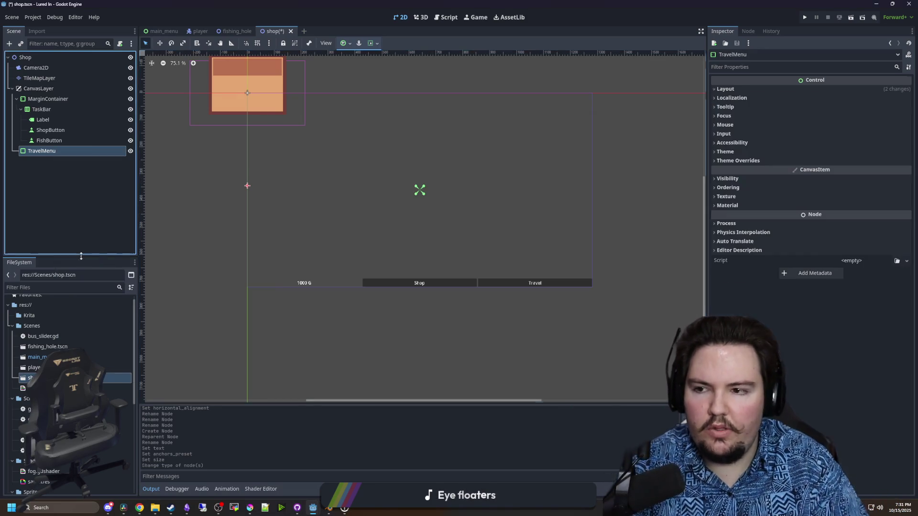
Reapply the Center anchor preset to the TravelMenu PanelContainer and review its theme overrides
{"action": "scroll", "coordinate": [441, 171], "scroll_direction": "up", "scroll_amount": 2}
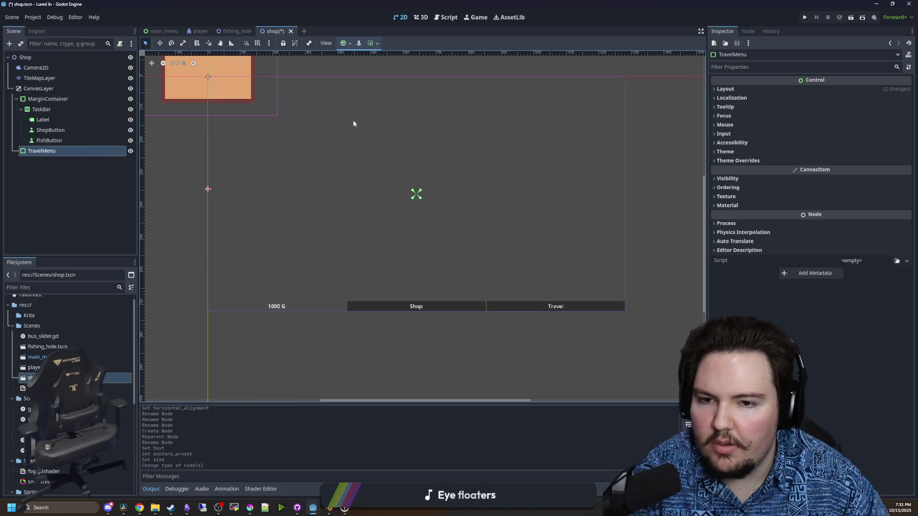
{"action": "left_click", "coordinate": [725, 89]}
{"action": "left_click", "coordinate": [829, 177]}
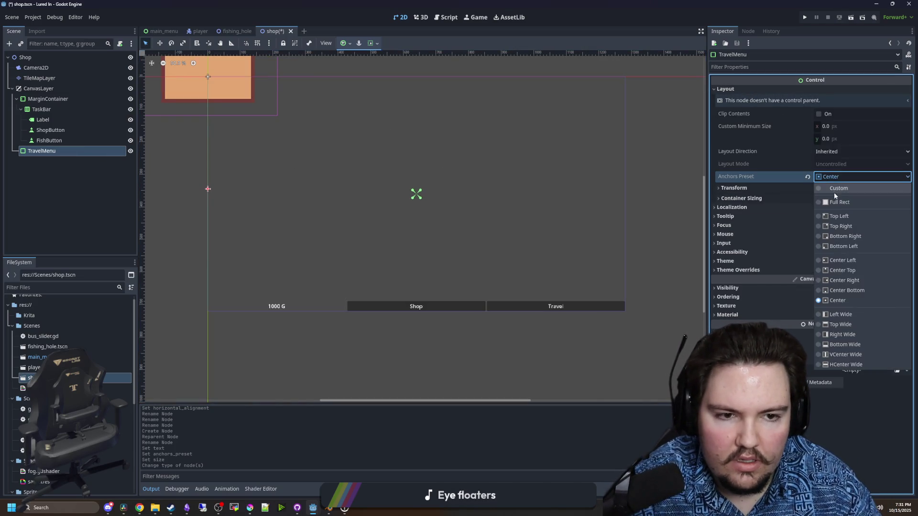
{"action": "left_click", "coordinate": [839, 202]}
{"action": "left_click", "coordinate": [837, 177]}
{"action": "left_click", "coordinate": [837, 301]}
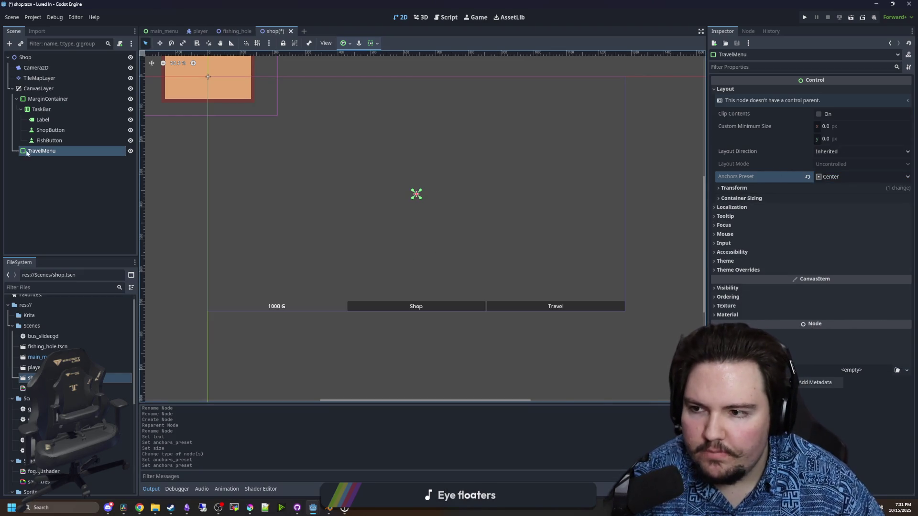
{"action": "left_click", "coordinate": [727, 270]}
{"action": "left_click", "coordinate": [732, 279]}
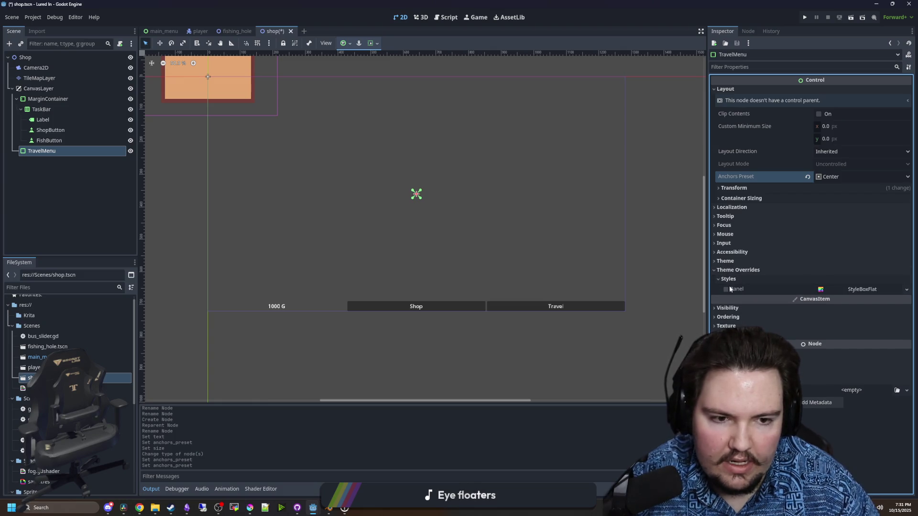
{"action": "left_click", "coordinate": [742, 271]}
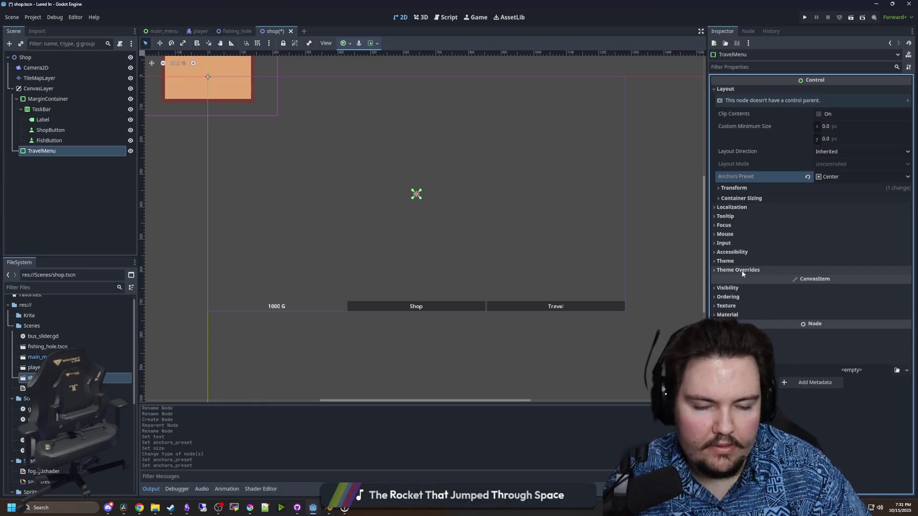
{"action": "right_click", "coordinate": [37, 151]}
{"action": "left_click", "coordinate": [54, 158]}
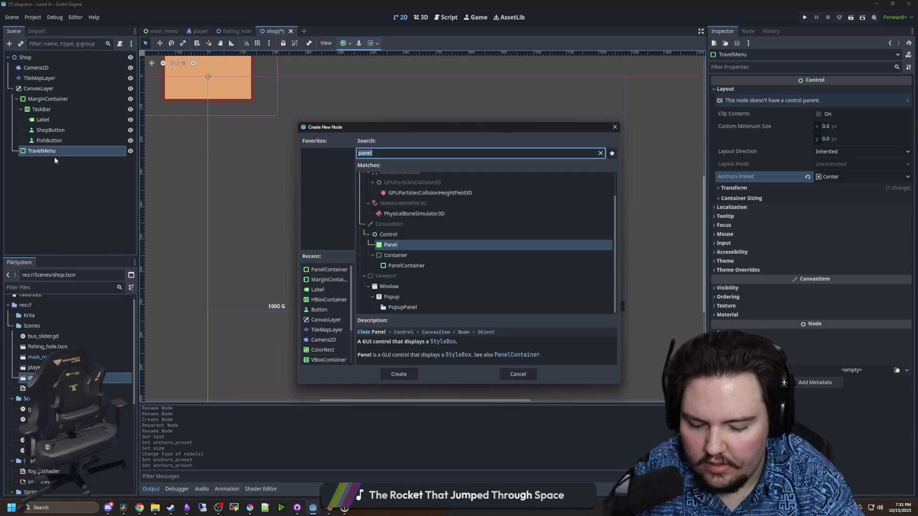
Add a VBoxContainer under TravelMenu with a Label child inside it
{"action": "type", "text": "vbox"}
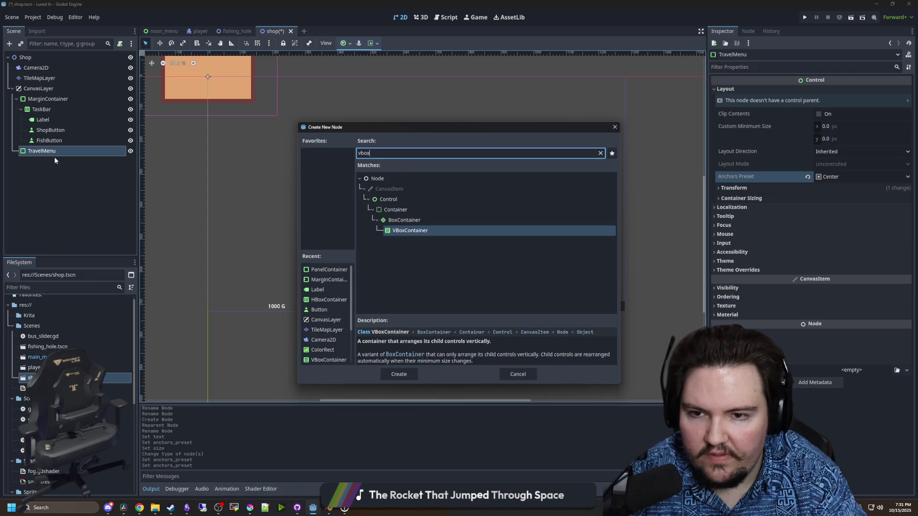
{"action": "key", "text": "Return"}
{"action": "right_click", "coordinate": [62, 162]}
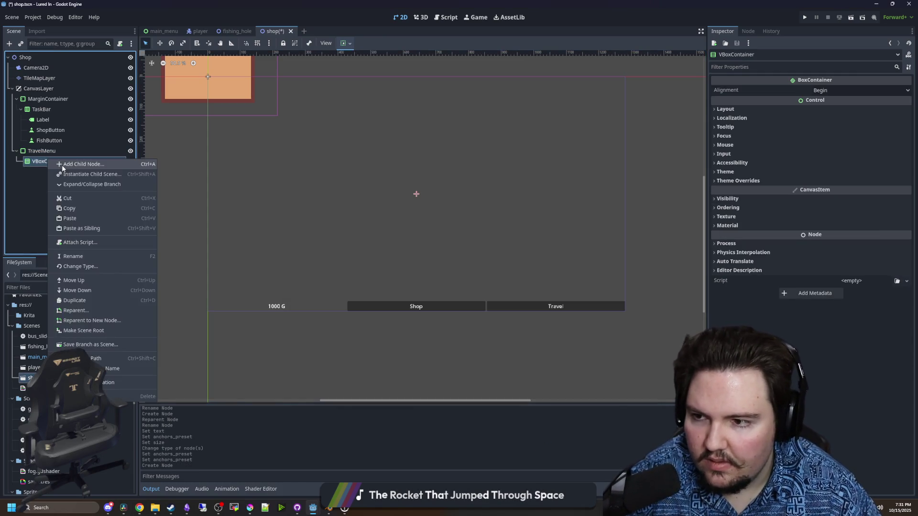
{"action": "left_click", "coordinate": [62, 165]}
{"action": "type", "text": "label"}
{"action": "key", "text": "Return"}
Set the new Label's text to Travel
{"action": "left_click", "coordinate": [742, 108]}
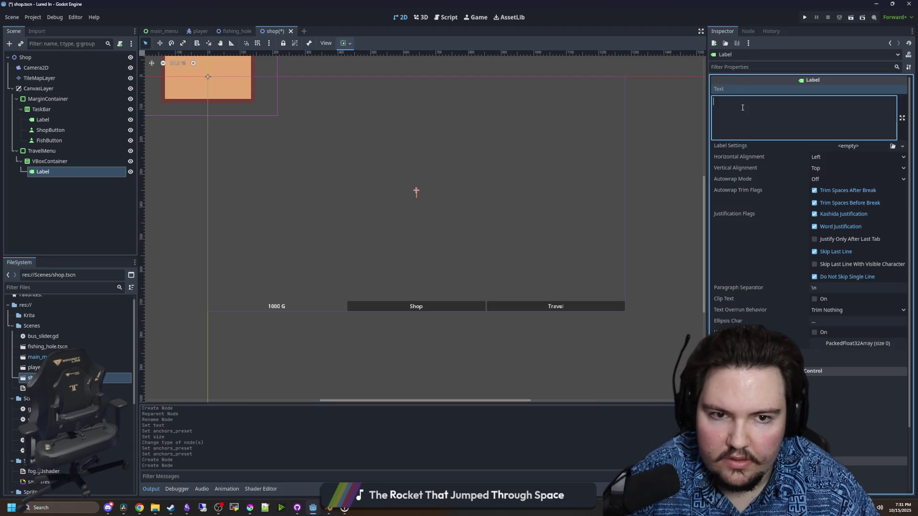
{"action": "type", "text": "dwasd"}
{"action": "key", "text": "BackSpace"}
{"action": "key", "text": "BackSpace"}
{"action": "key", "text": "BackSpace"}
{"action": "type", "text": "Travel"}
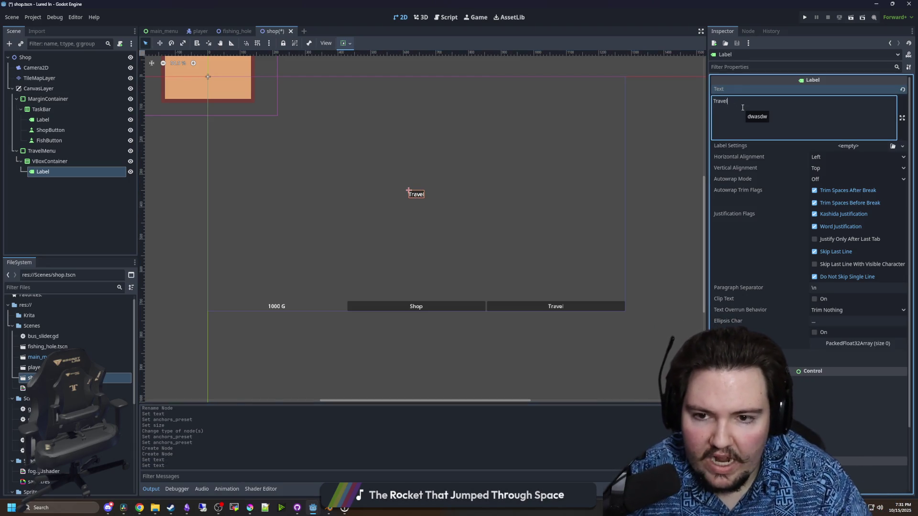
Inspect TravelMenu's container sizing and theme override settings without changing them
{"action": "scroll", "coordinate": [437, 205], "scroll_direction": "up", "scroll_amount": 7}
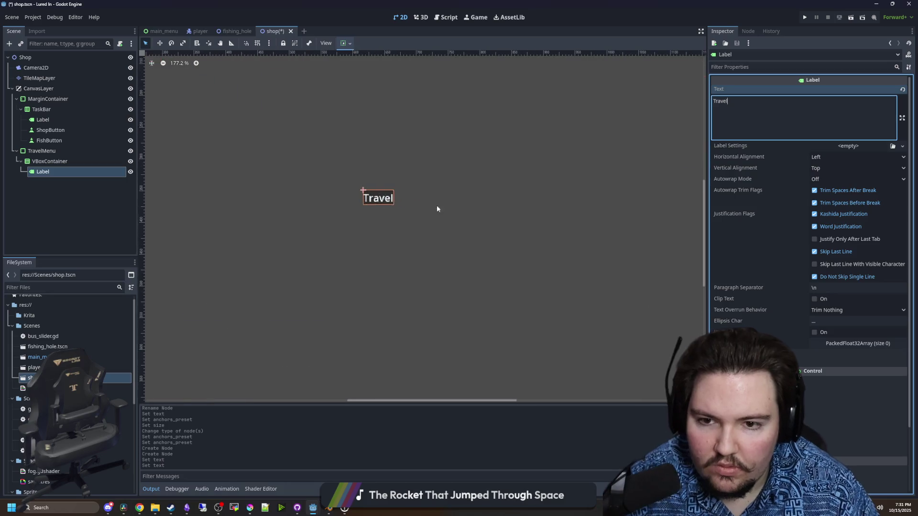
{"action": "left_click", "coordinate": [52, 163]}
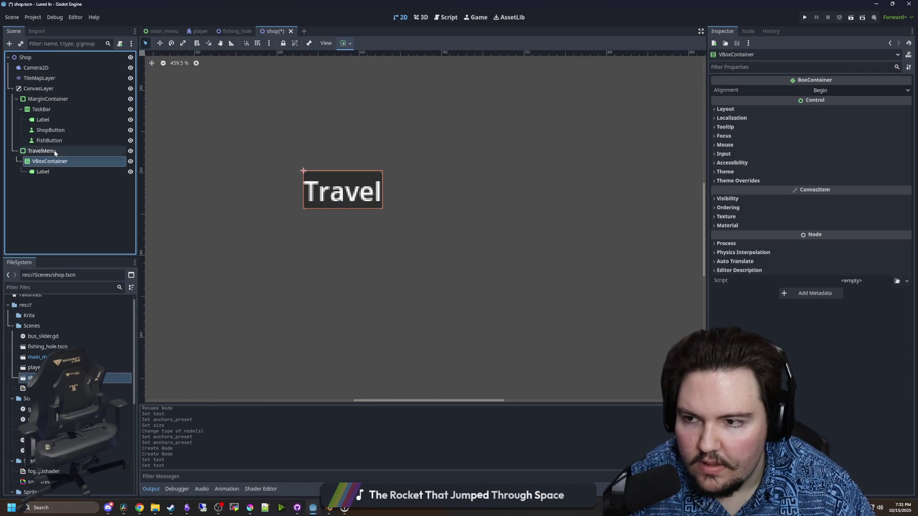
{"action": "left_click", "coordinate": [54, 150]}
{"action": "left_click", "coordinate": [775, 201]}
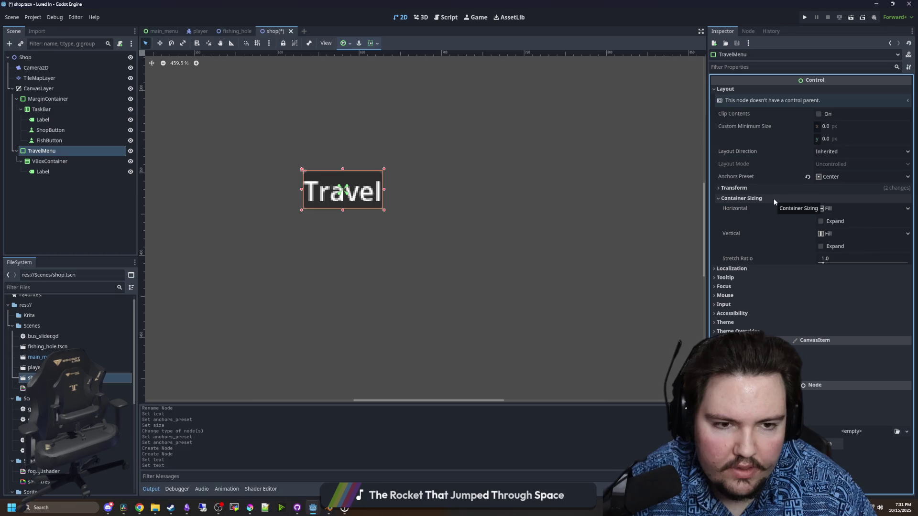
{"action": "left_click", "coordinate": [773, 199]}
{"action": "left_click", "coordinate": [748, 271]}
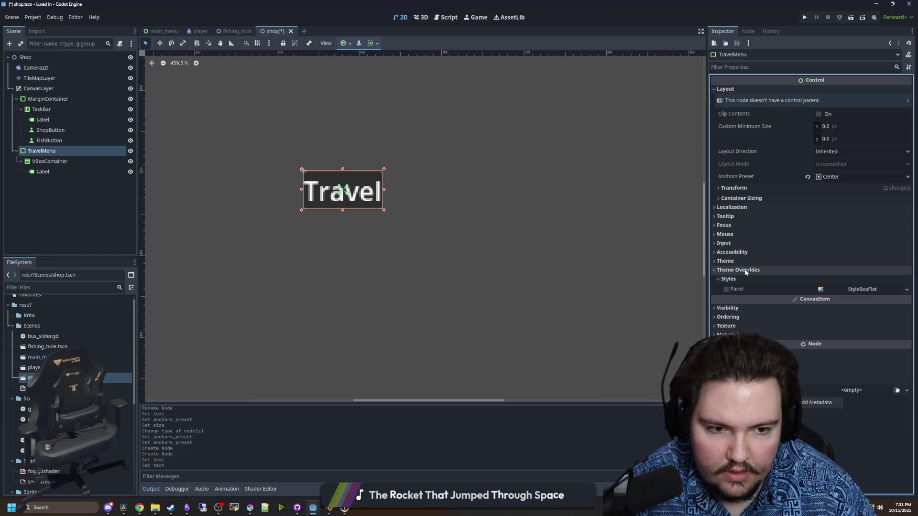
{"action": "left_click", "coordinate": [745, 270]}
{"action": "left_click", "coordinate": [744, 270]}
{"action": "left_click", "coordinate": [746, 270]}
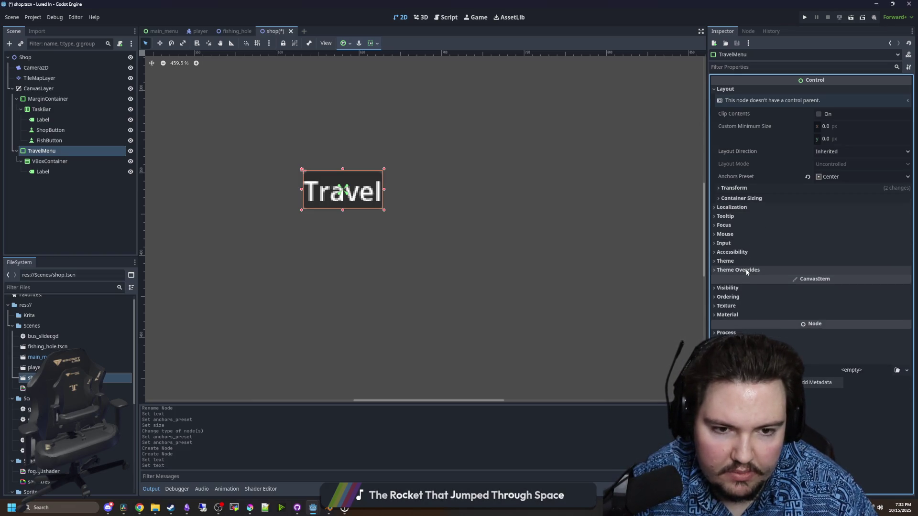
{"action": "scroll", "coordinate": [86, 373], "scroll_direction": "down", "scroll_amount": 5}
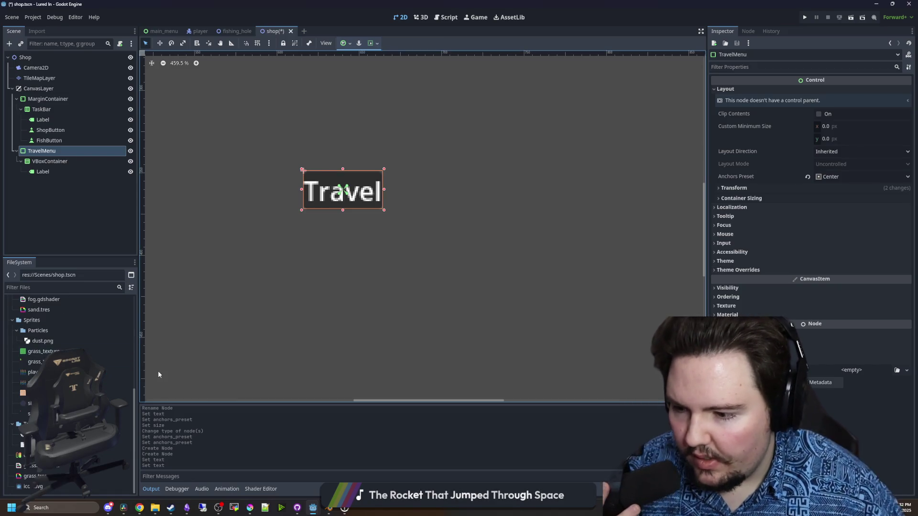
{"action": "scroll", "coordinate": [29, 313], "scroll_direction": "up", "scroll_amount": 5}
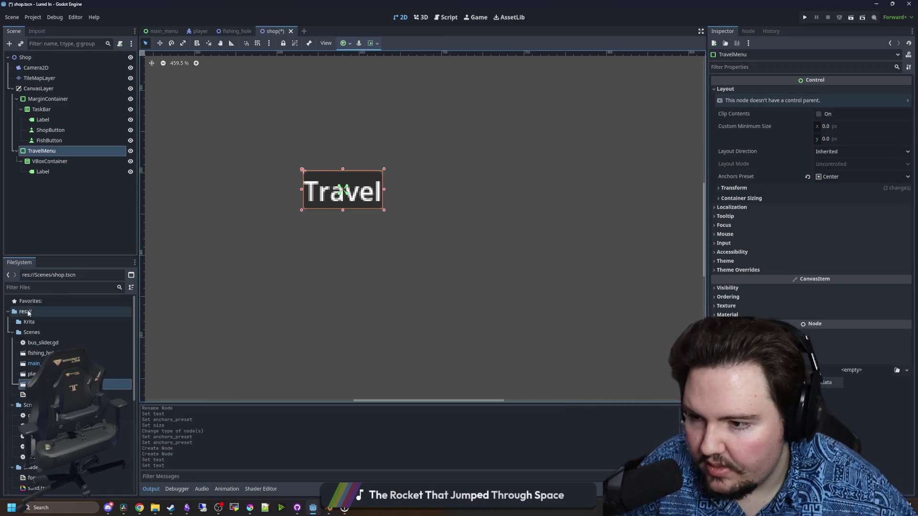
Create a new Theme resource in res:// and save it as main_theme.tres
{"action": "left_click", "coordinate": [28, 313]}
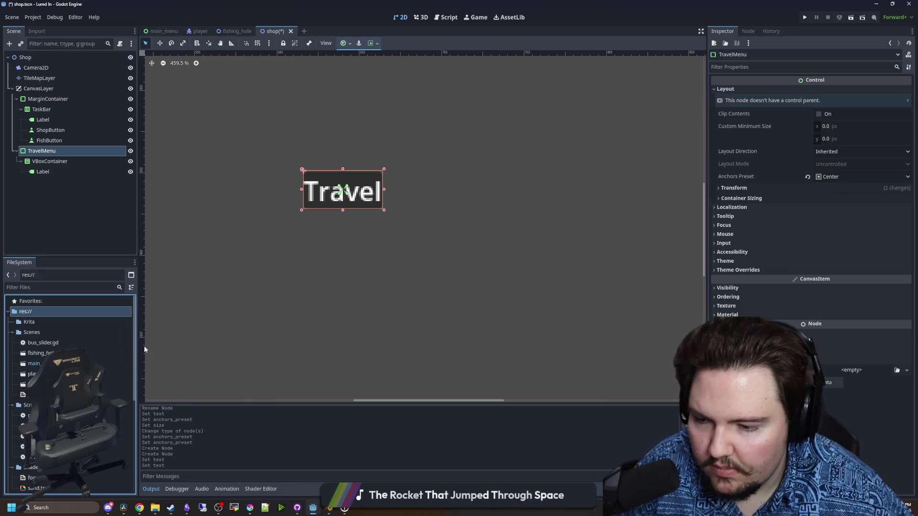
{"action": "key", "text": "ctrl+n"}
{"action": "type", "text": "theme"}
{"action": "key", "text": "Return"}
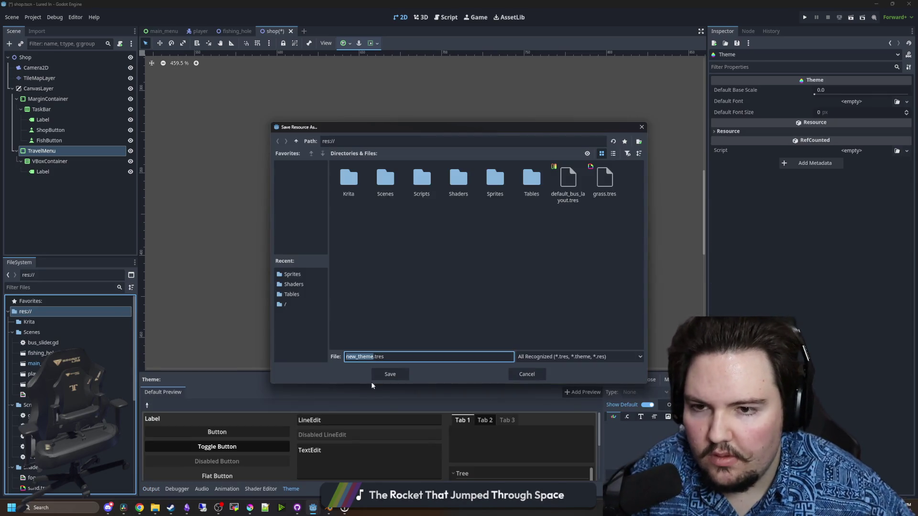
{"action": "type", "text": "main_theme"}
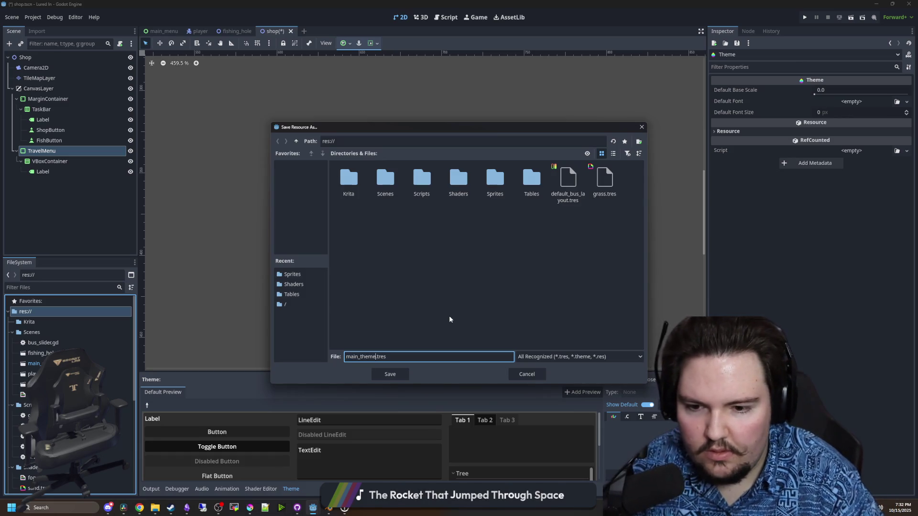
{"action": "key", "text": "Return"}
Set main_theme.tres as Project Settings GUI > Theme > Custom, then Save & Restart
{"action": "scroll", "coordinate": [107, 454], "scroll_direction": "down", "scroll_amount": 3}
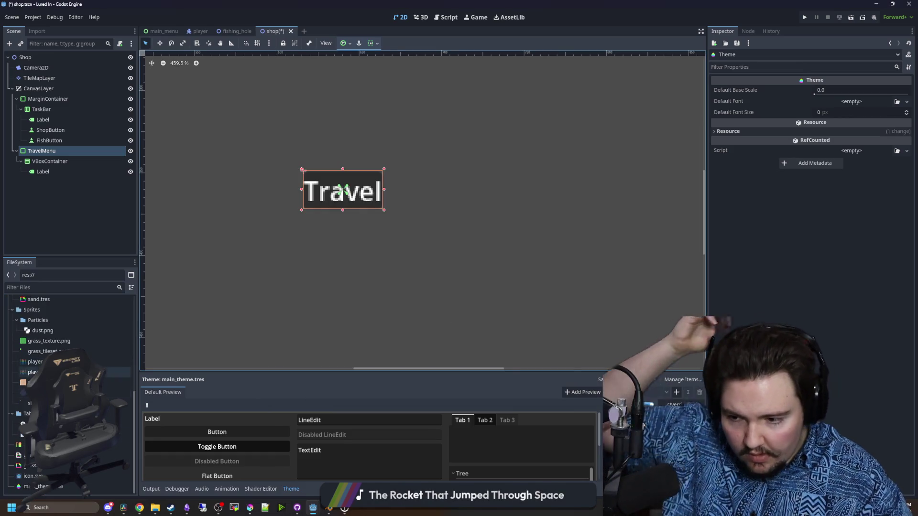
{"action": "left_click", "coordinate": [38, 19]}
{"action": "left_click", "coordinate": [50, 30]}
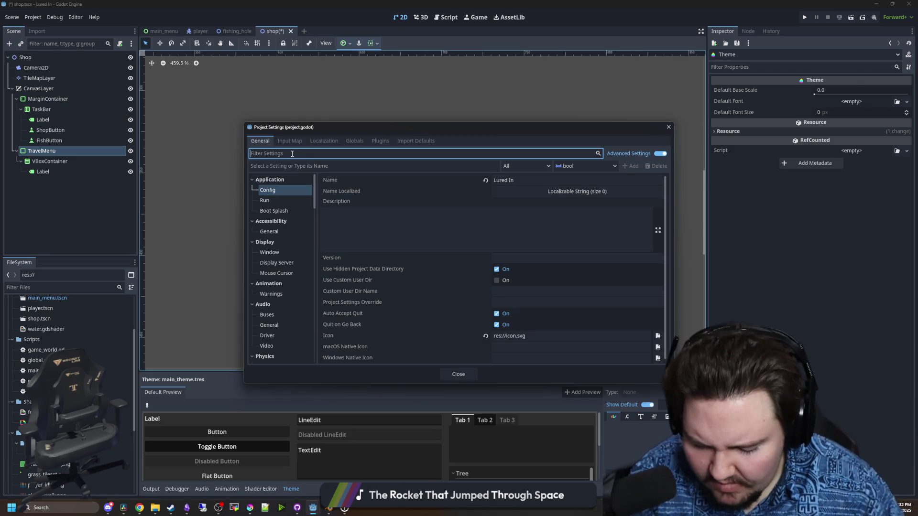
{"action": "type", "text": "window"}
{"action": "key", "text": "BackSpace"}
{"action": "key", "text": "BackSpace"}
{"action": "key", "text": "BackSpace"}
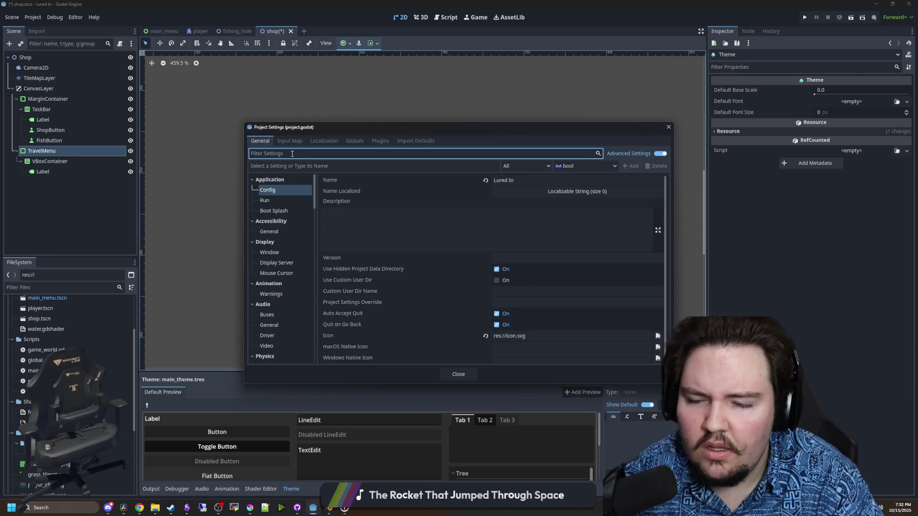
{"action": "type", "text": "theme"}
{"action": "left_click", "coordinate": [270, 201]}
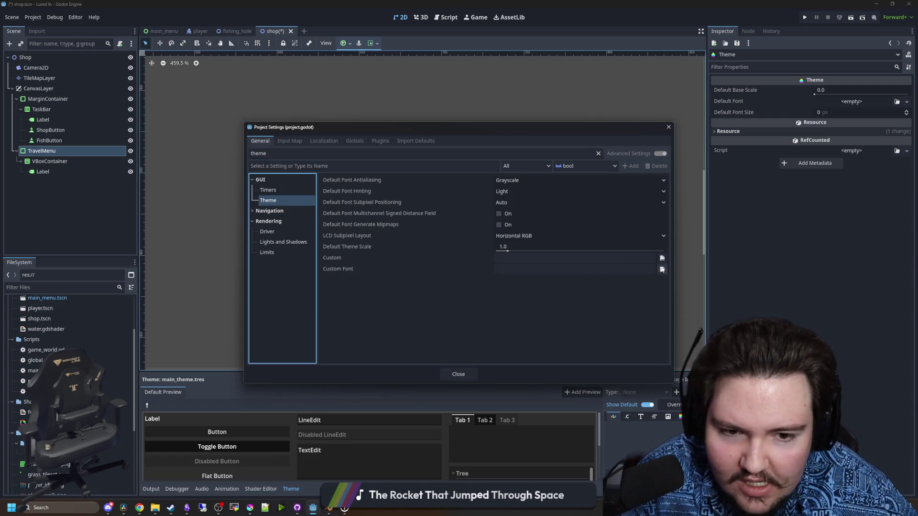
{"action": "left_click", "coordinate": [661, 258]}
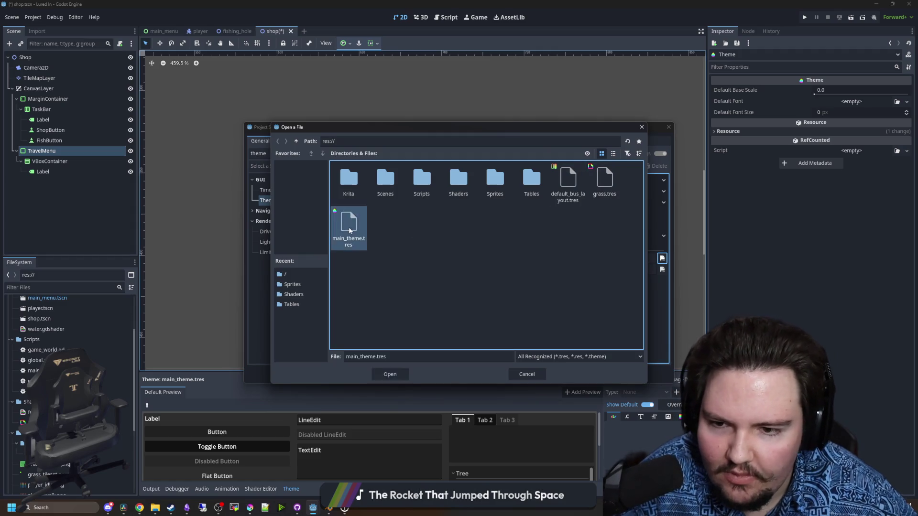
{"action": "double_click", "coordinate": [349, 231]}
{"action": "left_click", "coordinate": [650, 355]}
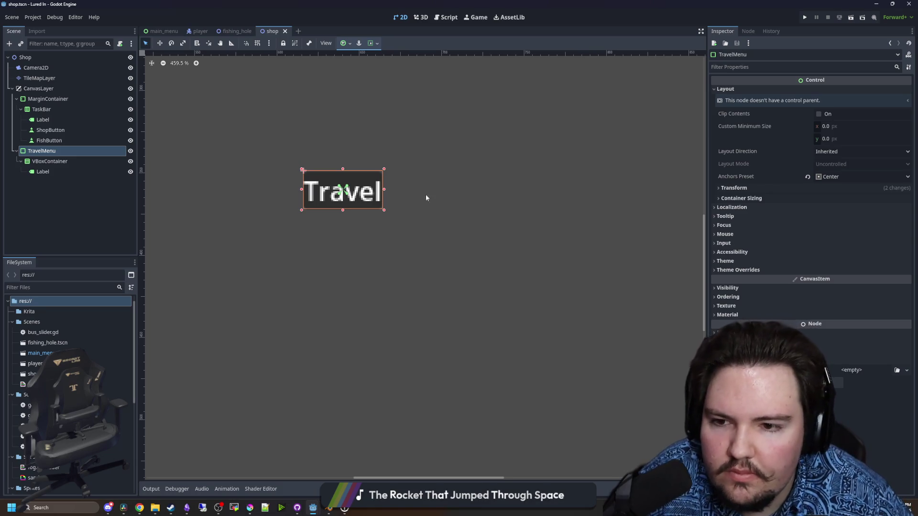
Open main_theme.tres in the theme editor and add a PanelContainer type
{"action": "scroll", "coordinate": [72, 382], "scroll_direction": "down", "scroll_amount": 5}
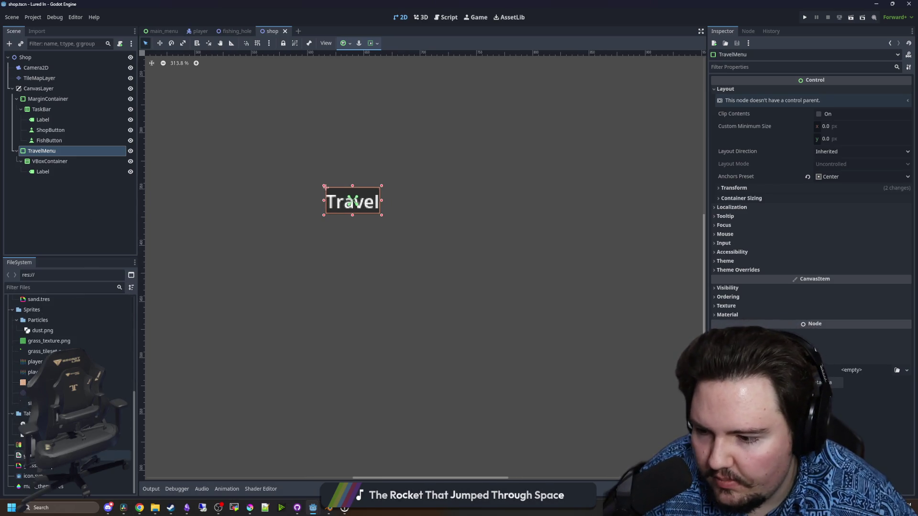
{"action": "left_click", "coordinate": [43, 486]}
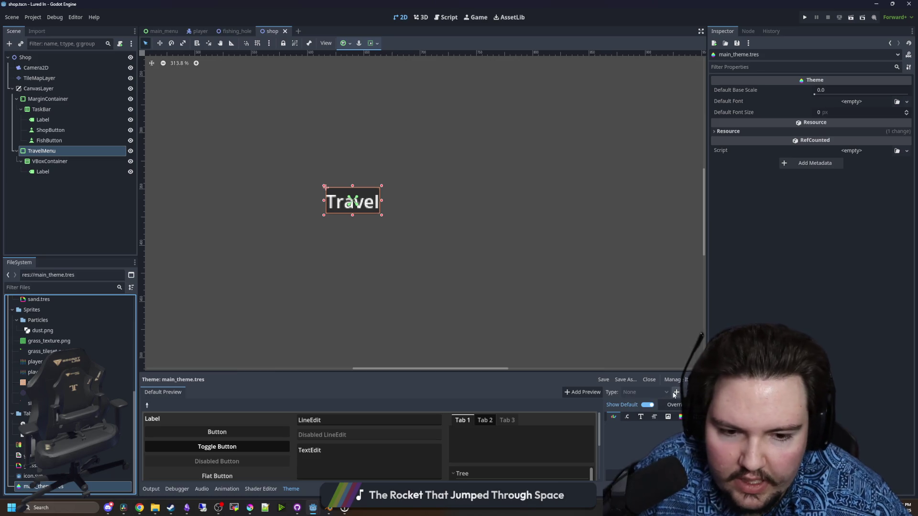
{"action": "left_click", "coordinate": [676, 392]}
{"action": "type", "text": "Panel"}
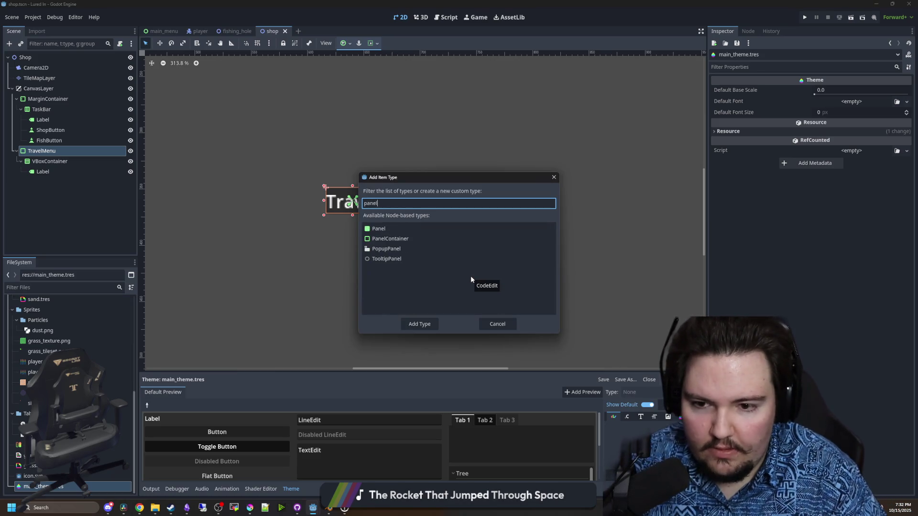
{"action": "left_click", "coordinate": [417, 238]}
{"action": "left_click", "coordinate": [420, 323]}
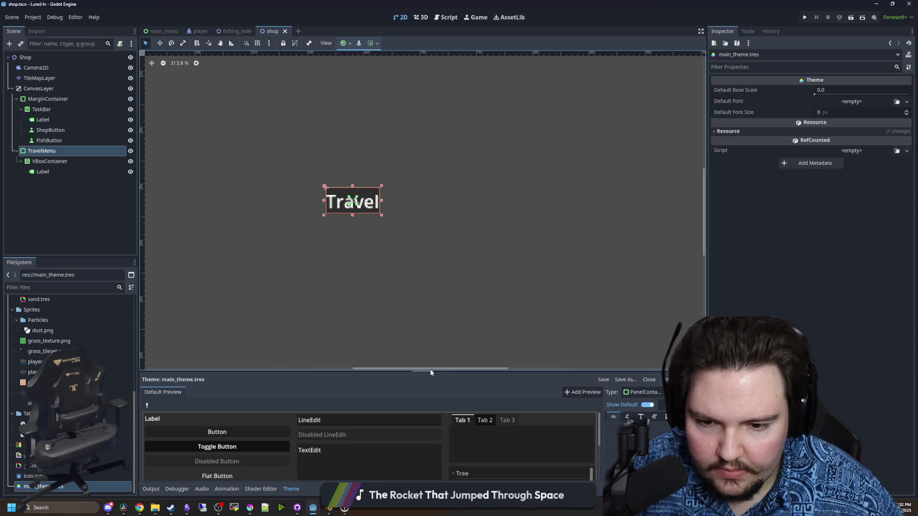
Enlarge the theme editor and show PanelContainer's panel StyleBox entry
{"action": "left_click_drag", "start_coordinate": [419, 374], "coordinate": [419, 284]}
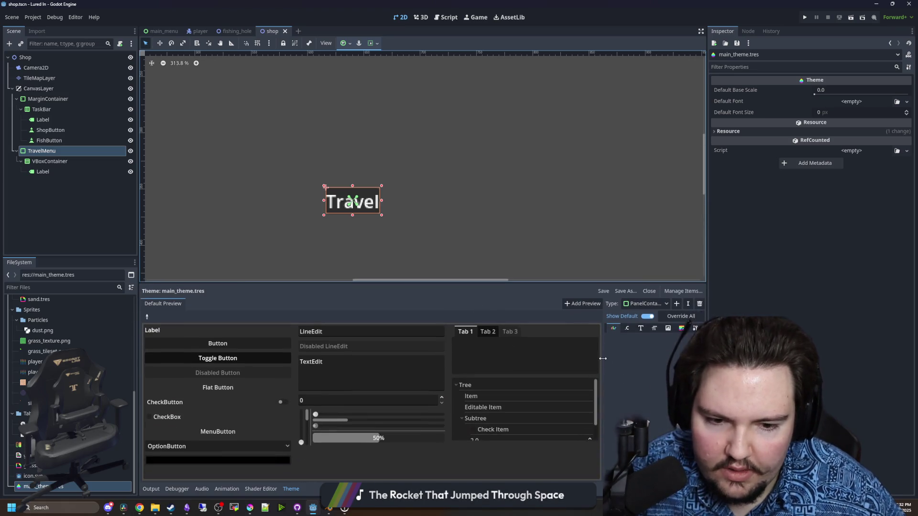
{"action": "left_click", "coordinate": [668, 328]}
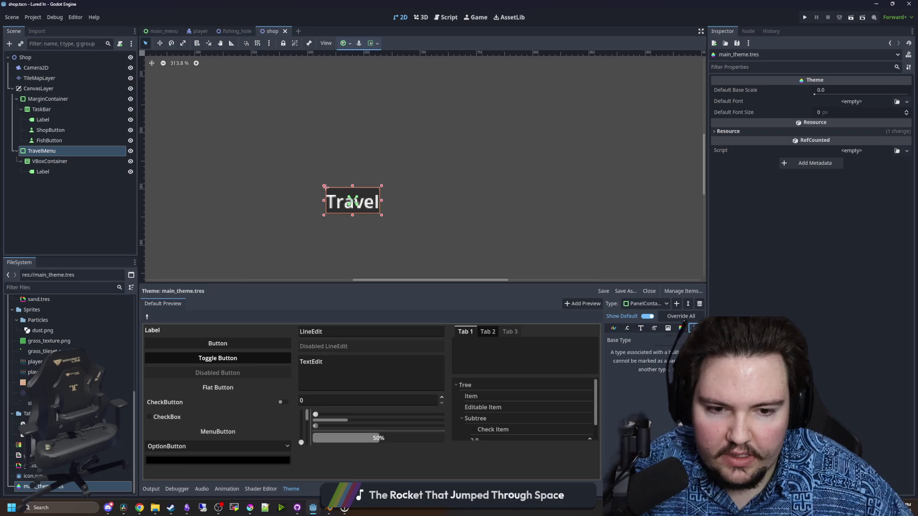
{"action": "left_click", "coordinate": [681, 329]}
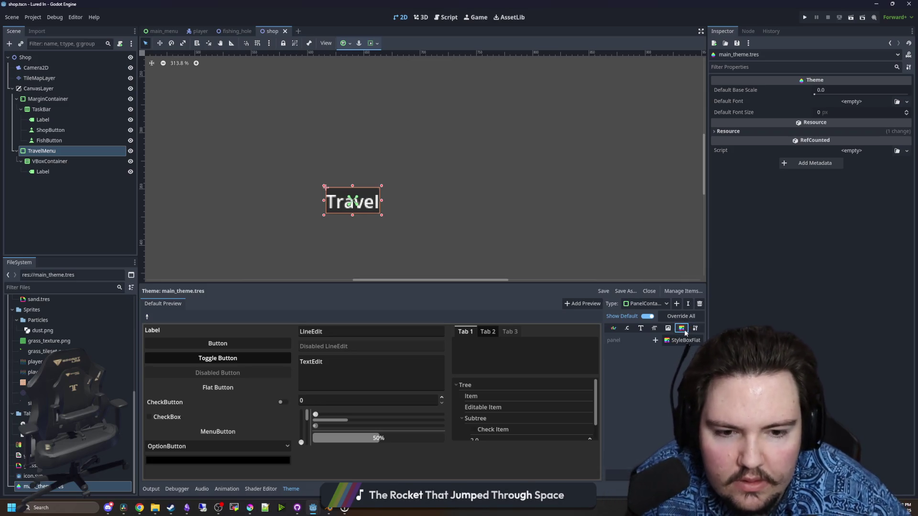
{"action": "right_click", "coordinate": [45, 88]}
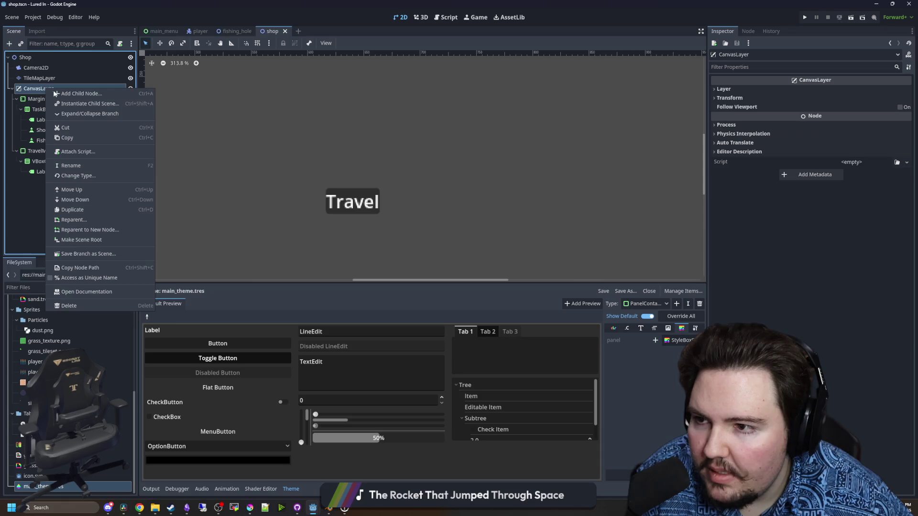
Search container node types under CanvasLayer, read PanelContainer's description, then cancel without adding
{"action": "left_click", "coordinate": [53, 90]}
{"action": "type", "text": "margin"}
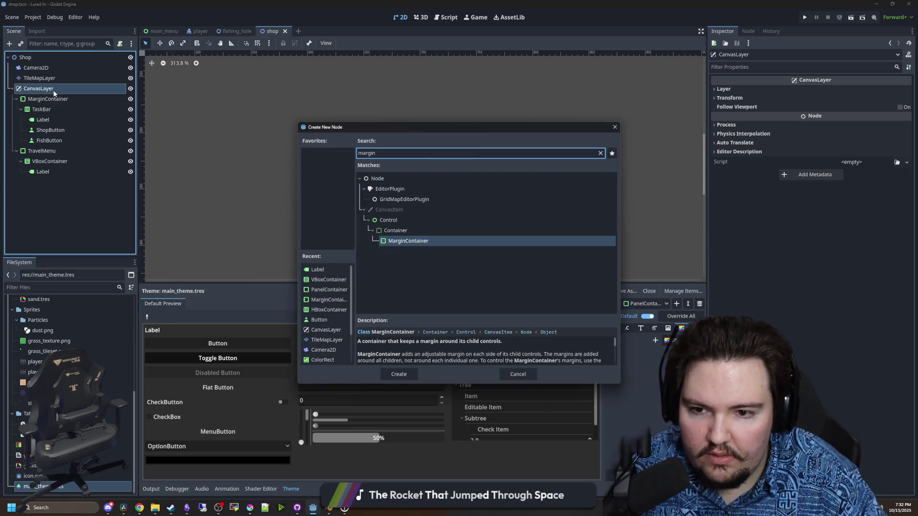
{"action": "key", "text": "BackSpace"}
{"action": "key", "text": "BackSpace"}
{"action": "key", "text": "BackSpace"}
{"action": "type", "text": "container"}
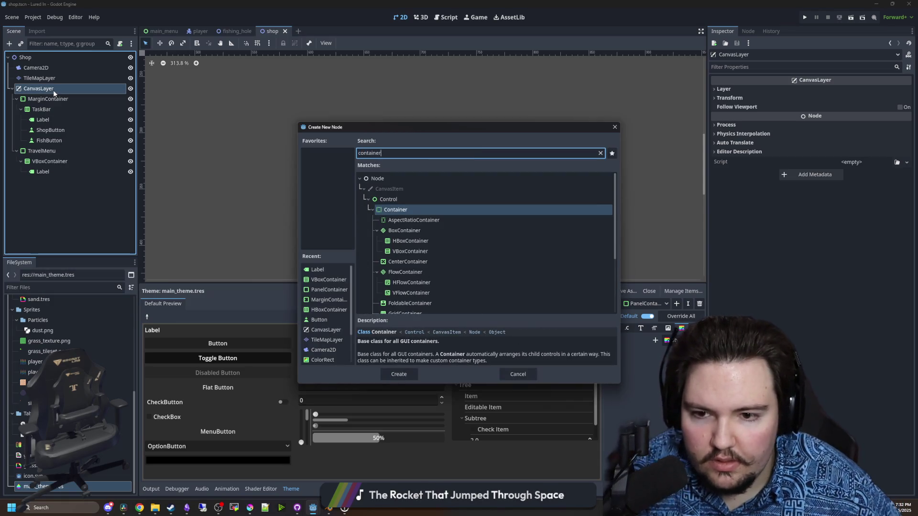
{"action": "scroll", "coordinate": [446, 250], "scroll_direction": "down", "scroll_amount": 3}
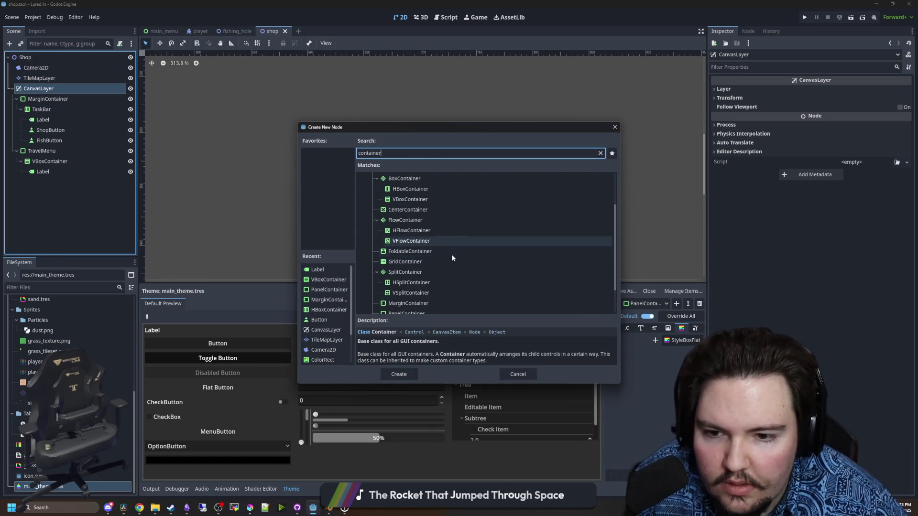
{"action": "scroll", "coordinate": [406, 277], "scroll_direction": "down", "scroll_amount": 2}
{"action": "left_click", "coordinate": [403, 278]}
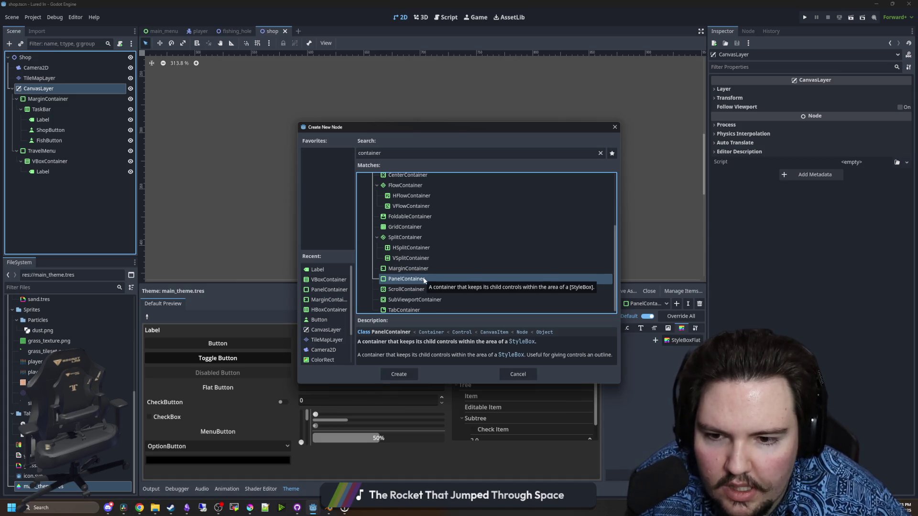
{"action": "scroll", "coordinate": [423, 279], "scroll_direction": "down", "scroll_amount": 1}
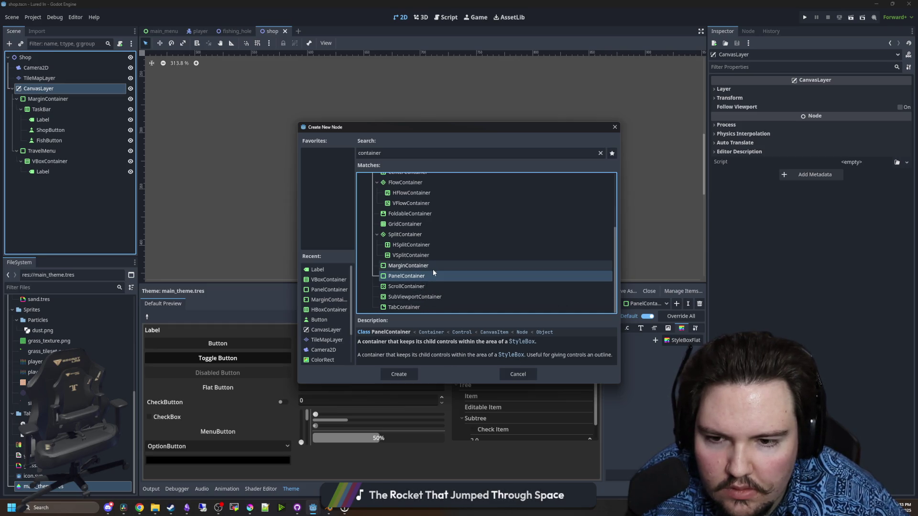
{"action": "scroll", "coordinate": [432, 268], "scroll_direction": "up", "scroll_amount": 3}
{"action": "left_click", "coordinate": [518, 375]}
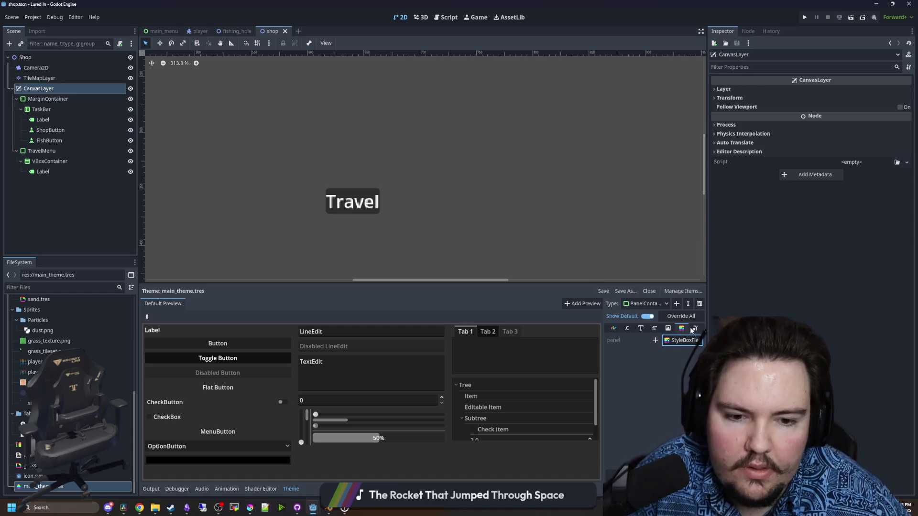
{"action": "left_click", "coordinate": [667, 328]}
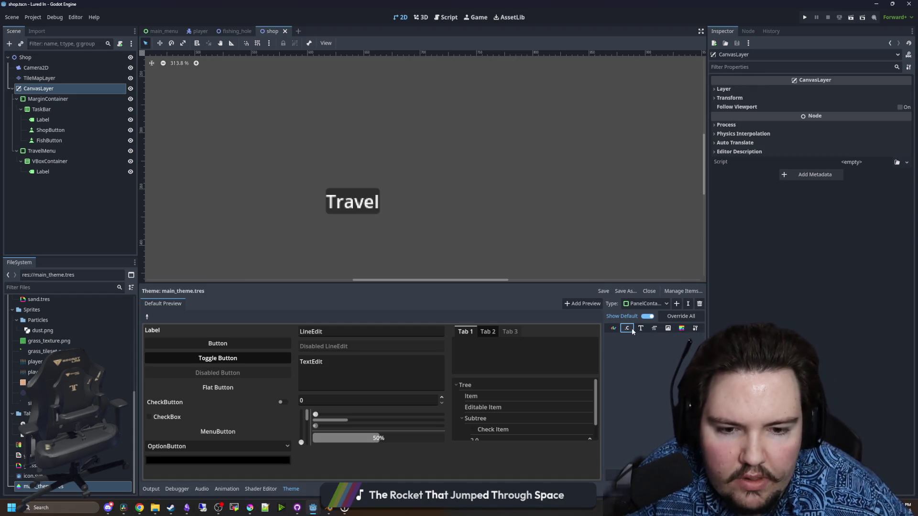
Reopen Create New Node for CanvasLayer and expand the Control > Container types
{"action": "right_click", "coordinate": [62, 88]}
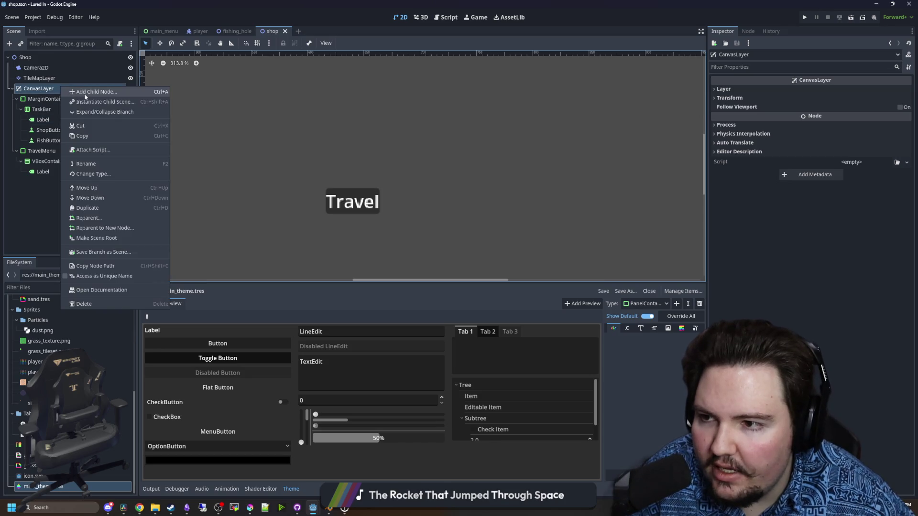
{"action": "left_click", "coordinate": [85, 94]}
{"action": "type", "text": "margin"}
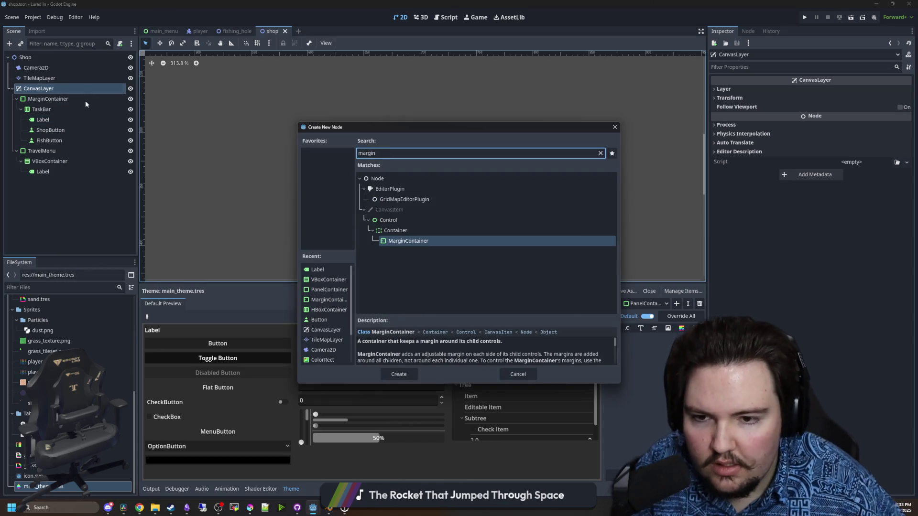
{"action": "left_click", "coordinate": [413, 230]}
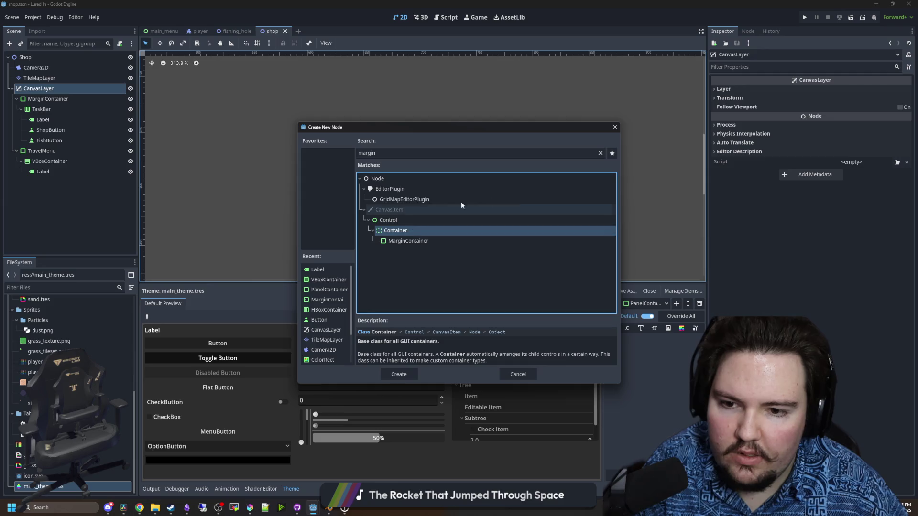
{"action": "left_click", "coordinate": [600, 153]}
{"action": "scroll", "coordinate": [427, 235], "scroll_direction": "down", "scroll_amount": 1}
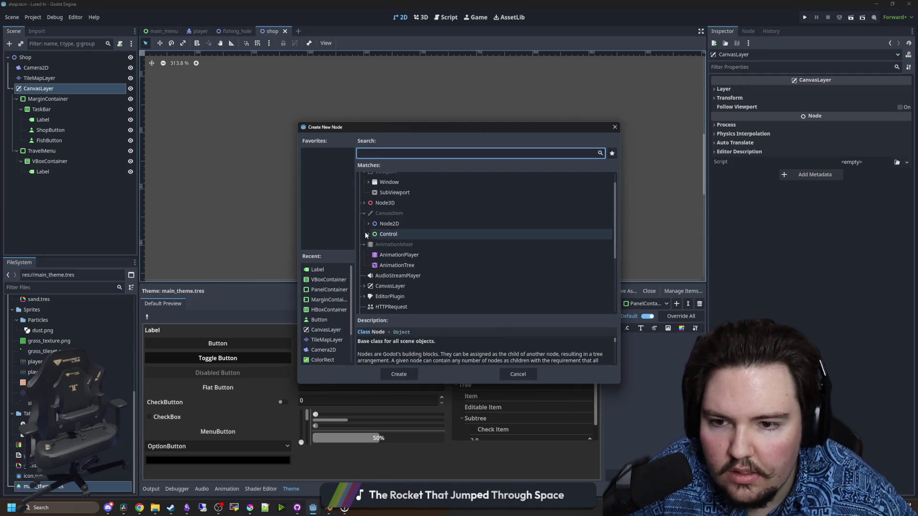
{"action": "left_click", "coordinate": [365, 233]}
{"action": "left_click", "coordinate": [372, 244]}
{"action": "scroll", "coordinate": [372, 243], "scroll_direction": "down", "scroll_amount": 2}
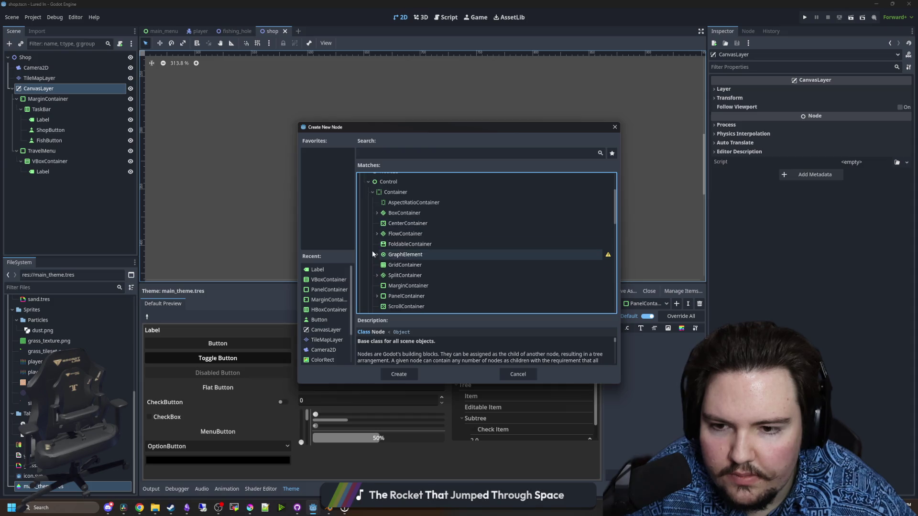
Compare Flow, Center, Grid, Split, Tab and other containers, then add a MarginContainer
{"action": "left_click", "coordinate": [428, 243]}
{"action": "left_click", "coordinate": [431, 234]}
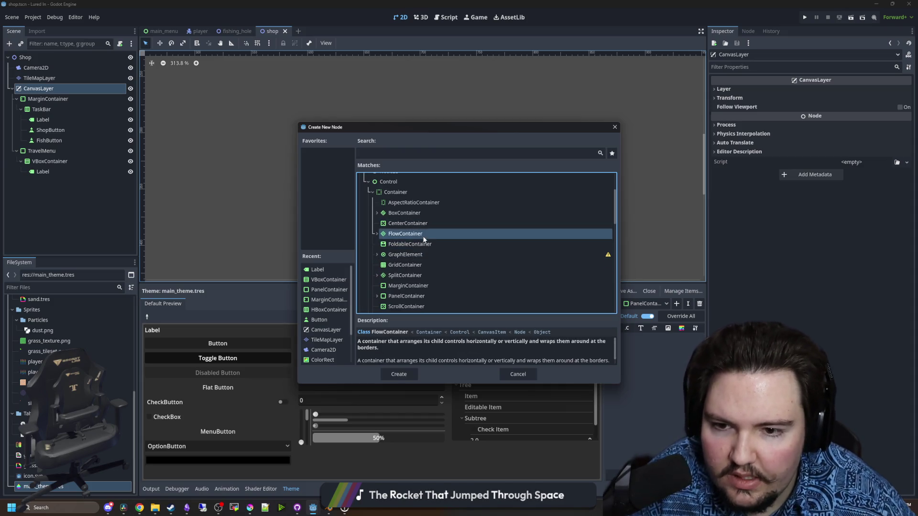
{"action": "left_click", "coordinate": [443, 224]}
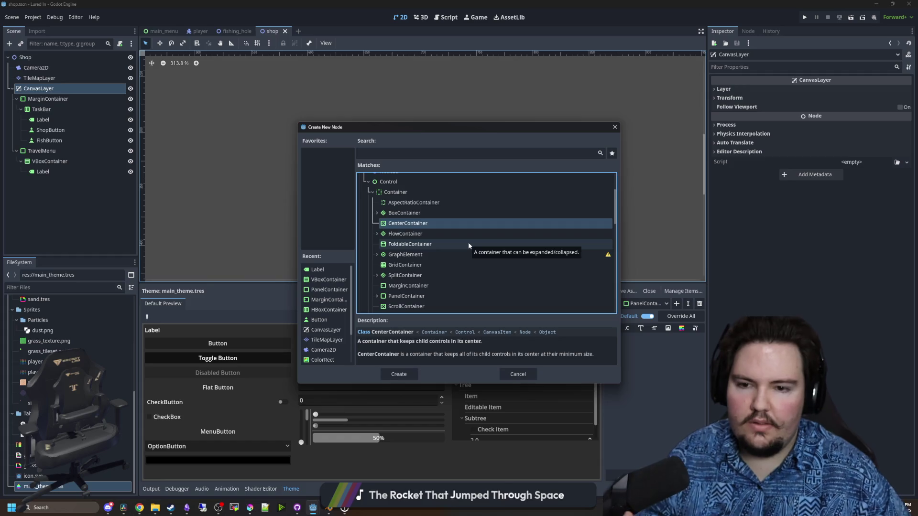
{"action": "left_click", "coordinate": [432, 265]}
{"action": "left_click", "coordinate": [418, 276]}
{"action": "scroll", "coordinate": [426, 271], "scroll_direction": "down", "scroll_amount": 2}
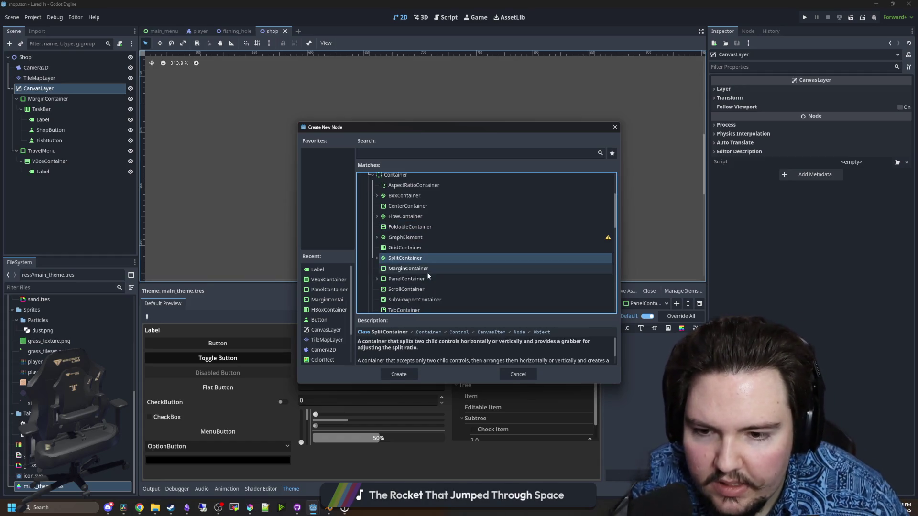
{"action": "left_click", "coordinate": [428, 282]}
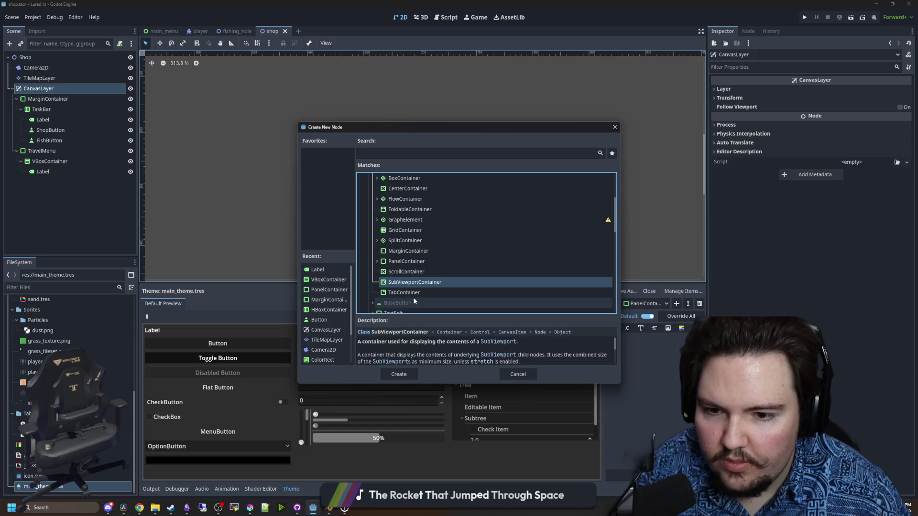
{"action": "left_click", "coordinate": [411, 293]}
{"action": "double_click", "coordinate": [417, 252]}
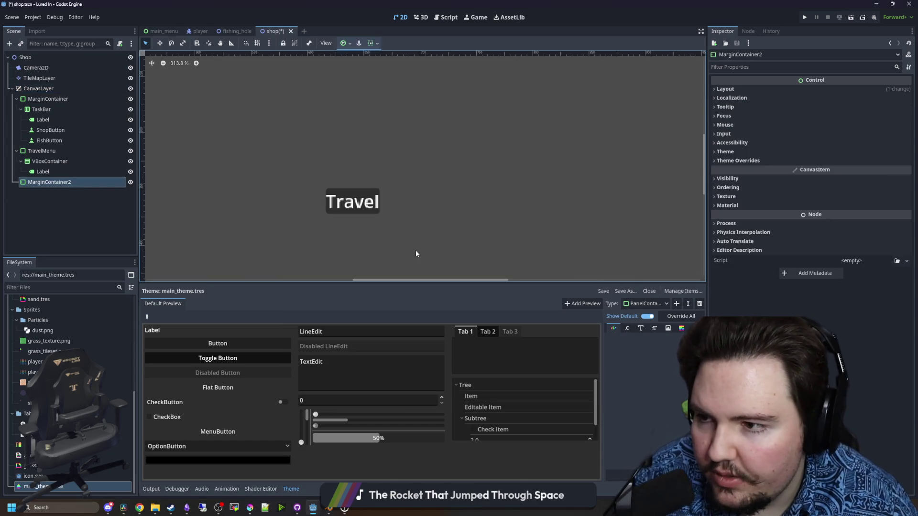
Move MarginContainer2 into TravelMenu around the VBoxContainer and rename it MarginContainer
{"action": "mouse_move", "coordinate": [48, 182]}
{"action": "left_mouse_down"}
{"action": "mouse_move", "coordinate": [55, 154]}
{"action": "mouse_move", "coordinate": [50, 183]}
{"action": "left_mouse_up"}
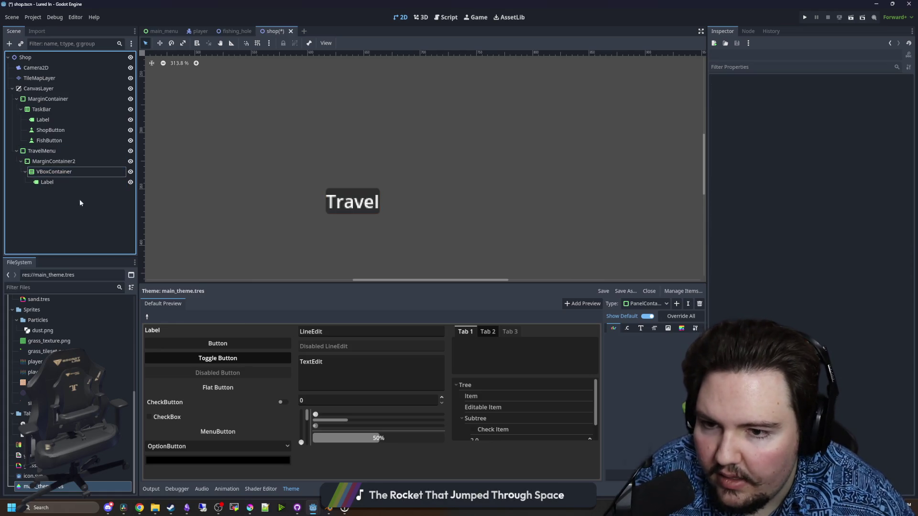
{"action": "left_click", "coordinate": [19, 164]}
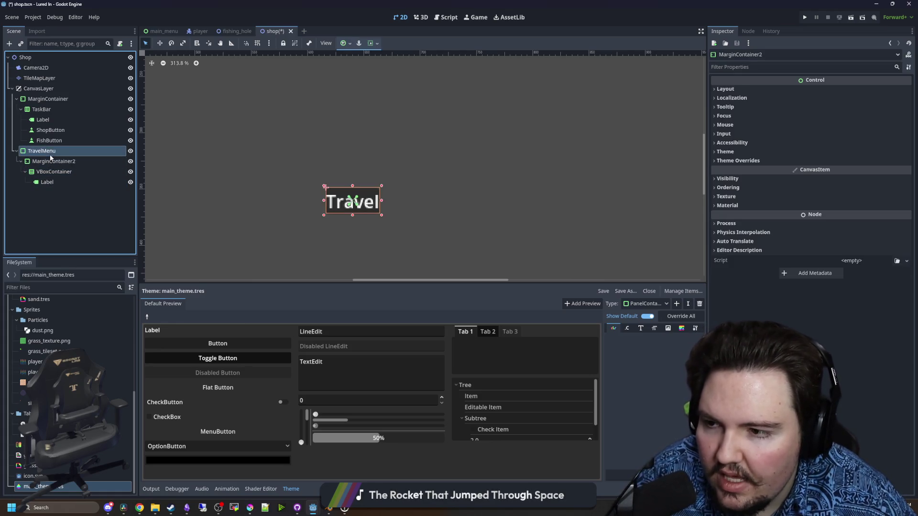
{"action": "double_click", "coordinate": [17, 161]}
{"action": "type", "text": "Mari"}
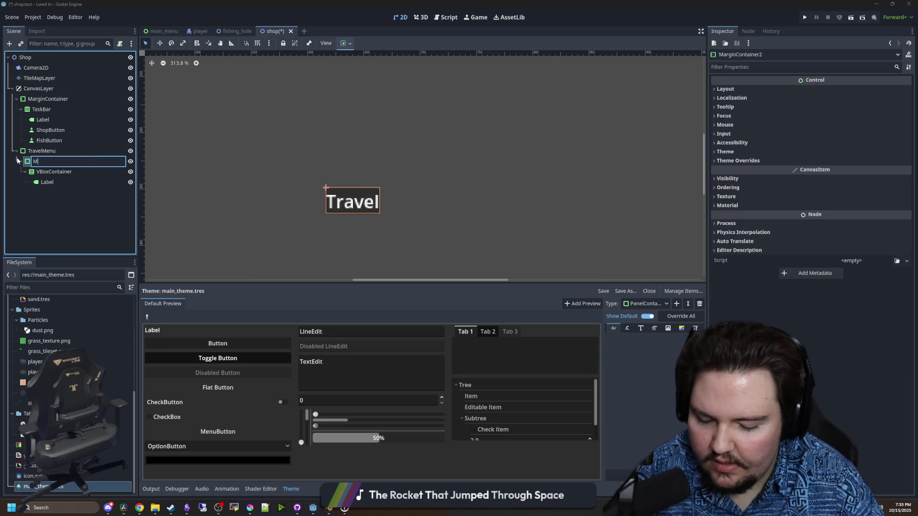
{"action": "key", "text": "BackSpace"}
{"action": "type", "text": "g"}
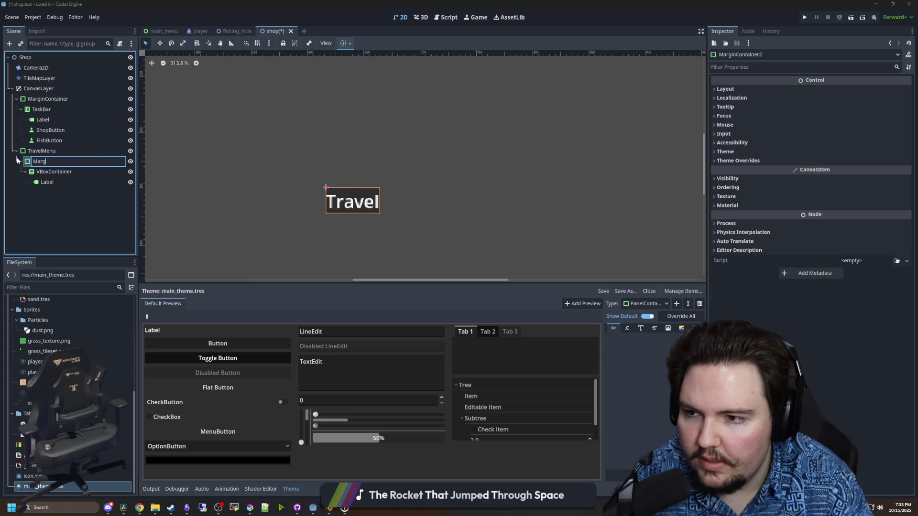
{"action": "type", "text": "inContainer"}
{"action": "key", "text": "Return"}
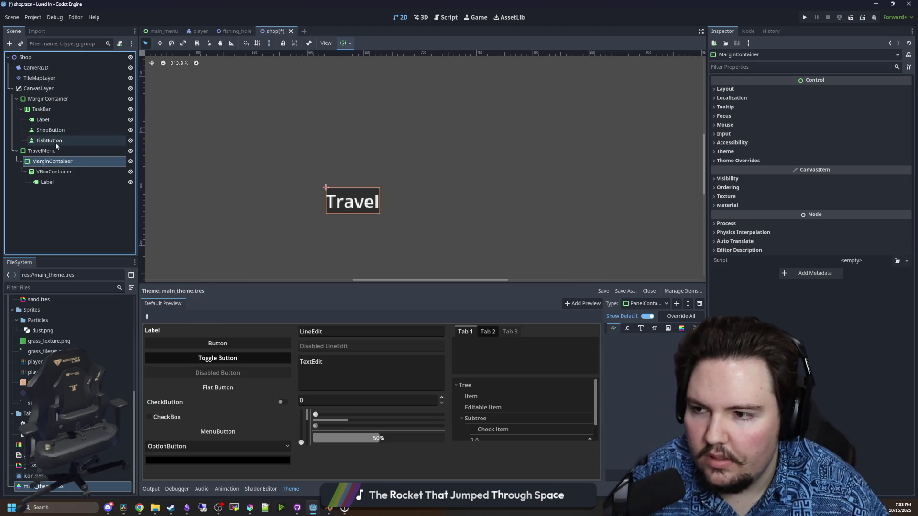
{"action": "left_click", "coordinate": [56, 150]}
{"action": "left_click", "coordinate": [55, 162]}
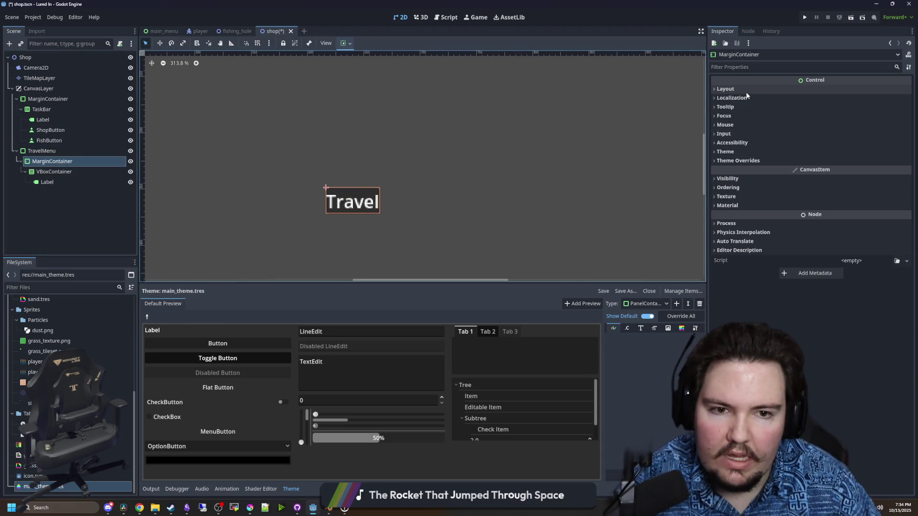
Add a MarginContainer type to main_theme
{"action": "left_click", "coordinate": [737, 160]}
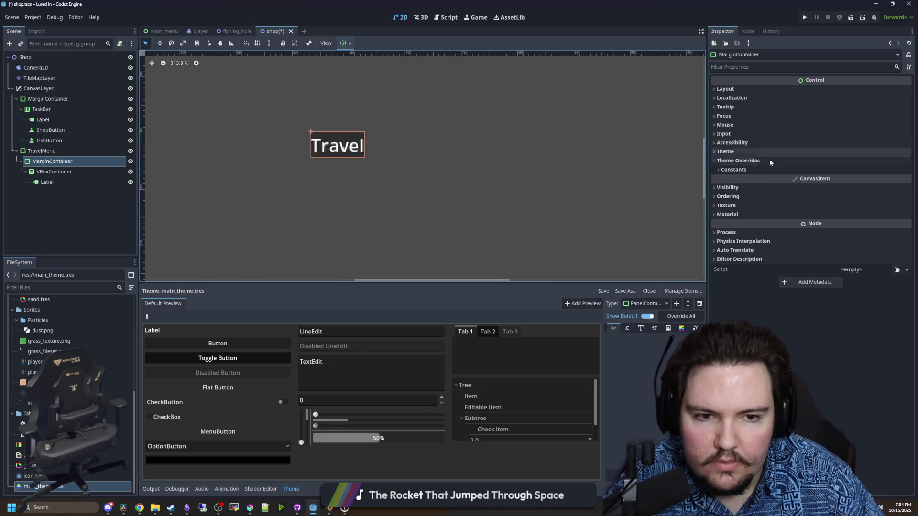
{"action": "left_click", "coordinate": [734, 169]}
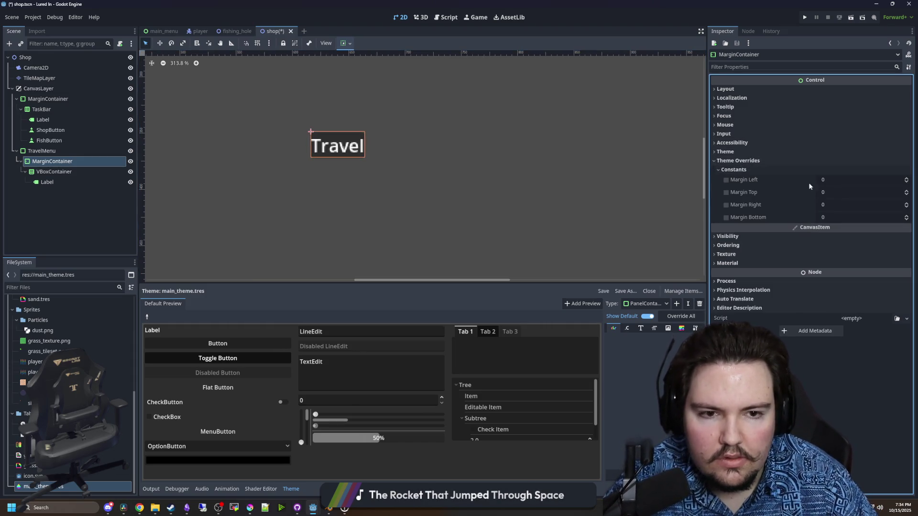
{"action": "left_click", "coordinate": [823, 180]}
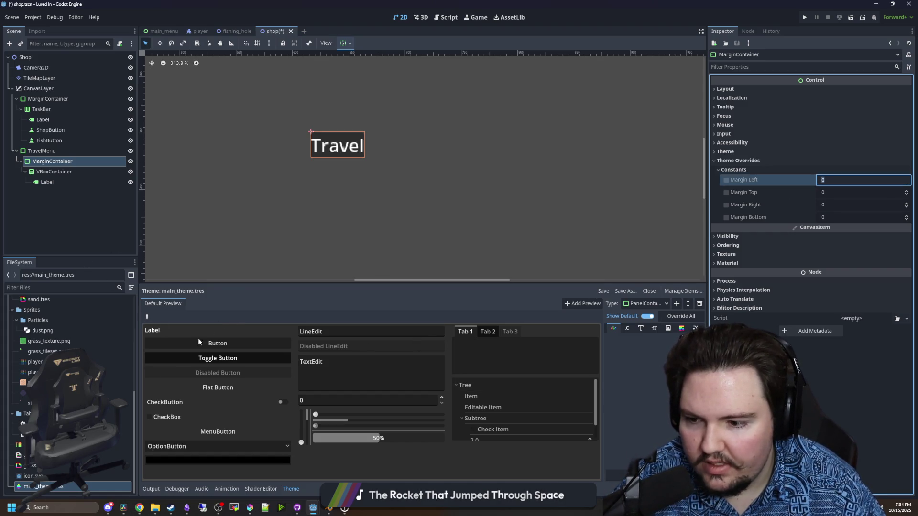
{"action": "left_click", "coordinate": [676, 304]}
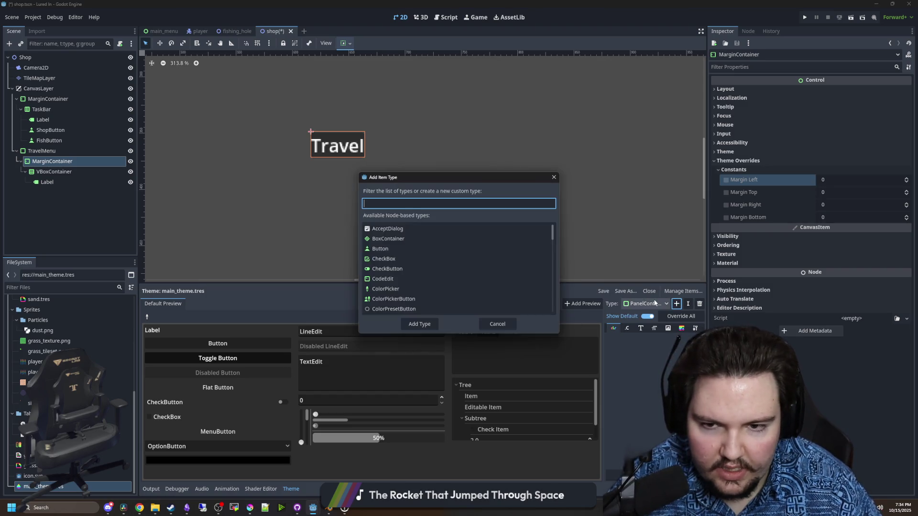
{"action": "type", "text": "b"}
{"action": "key", "text": "BackSpace"}
{"action": "type", "text": "margin"}
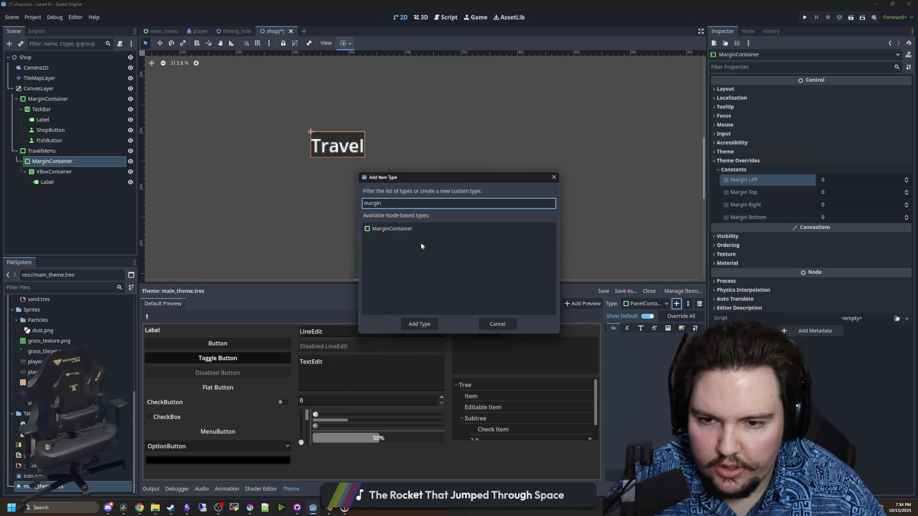
{"action": "double_click", "coordinate": [423, 229]}
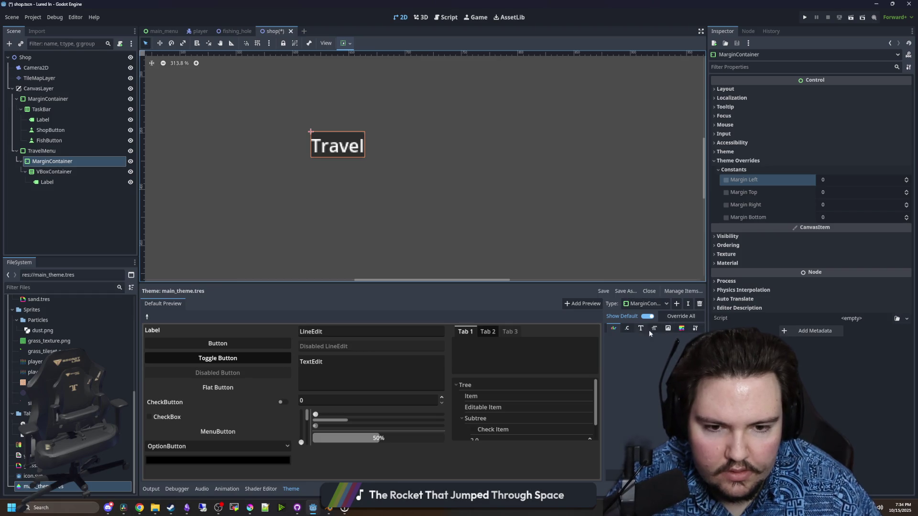
Enable theme overrides for margin_bottom, margin_left, margin_right and margin_top constants
{"action": "left_click", "coordinate": [695, 328]}
{"action": "left_click", "coordinate": [626, 328]}
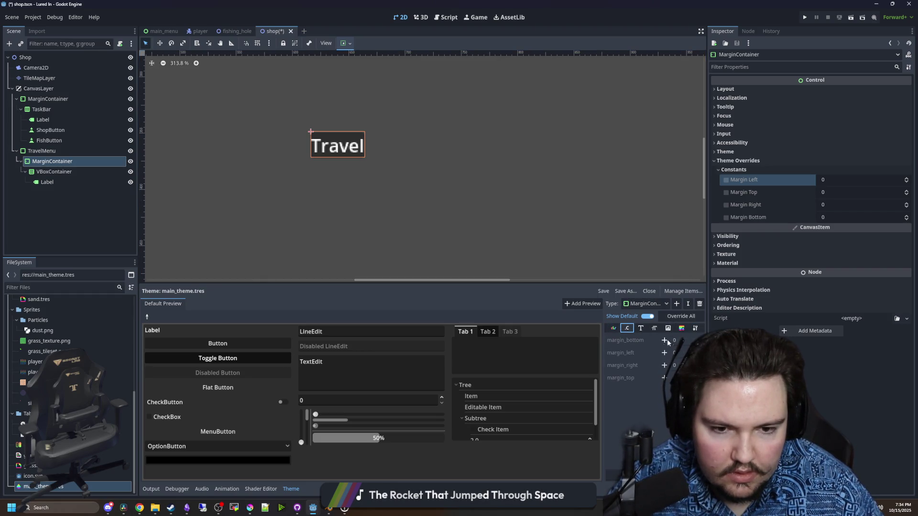
{"action": "left_click", "coordinate": [665, 339]}
{"action": "left_click", "coordinate": [665, 353]}
{"action": "left_click", "coordinate": [664, 365]}
{"action": "left_click", "coordinate": [665, 377]}
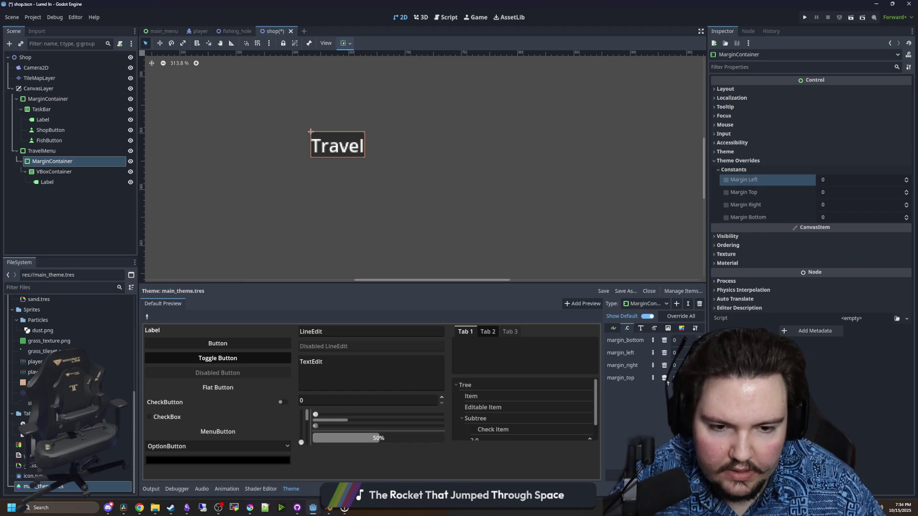
Set all four MarginContainer margins to 16 and save the shop scene
{"action": "left_click", "coordinate": [674, 378]}
{"action": "type", "text": "16"}
{"action": "left_click", "coordinate": [675, 365]}
{"action": "type", "text": "16"}
{"action": "left_click", "coordinate": [677, 353]}
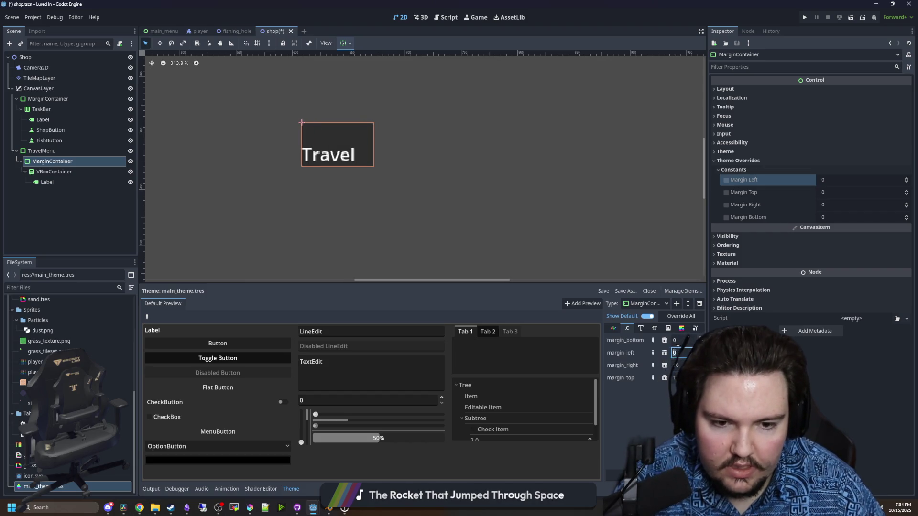
{"action": "type", "text": "16"}
{"action": "left_click", "coordinate": [674, 340]}
{"action": "type", "text": "16"}
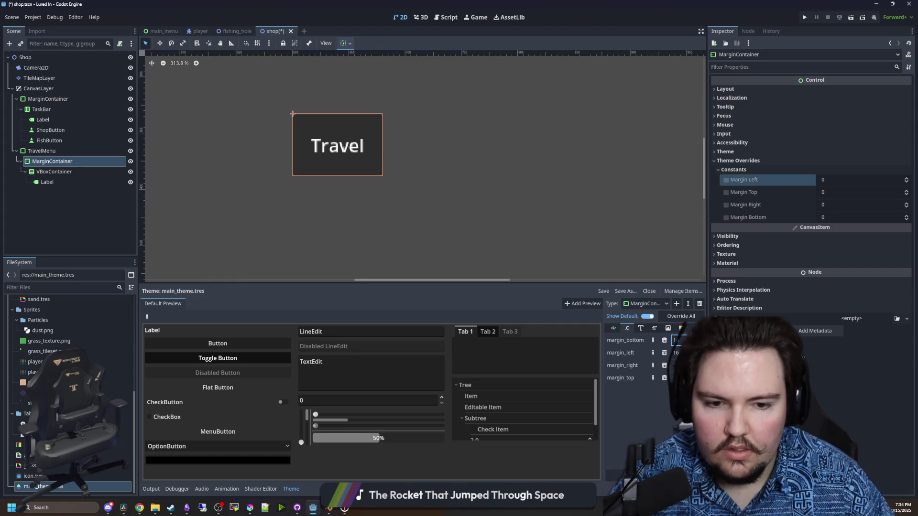
{"action": "key", "text": "Return"}
{"action": "key", "text": "ctrl+s"}
{"action": "scroll", "coordinate": [368, 208], "scroll_direction": "down", "scroll_amount": 3}
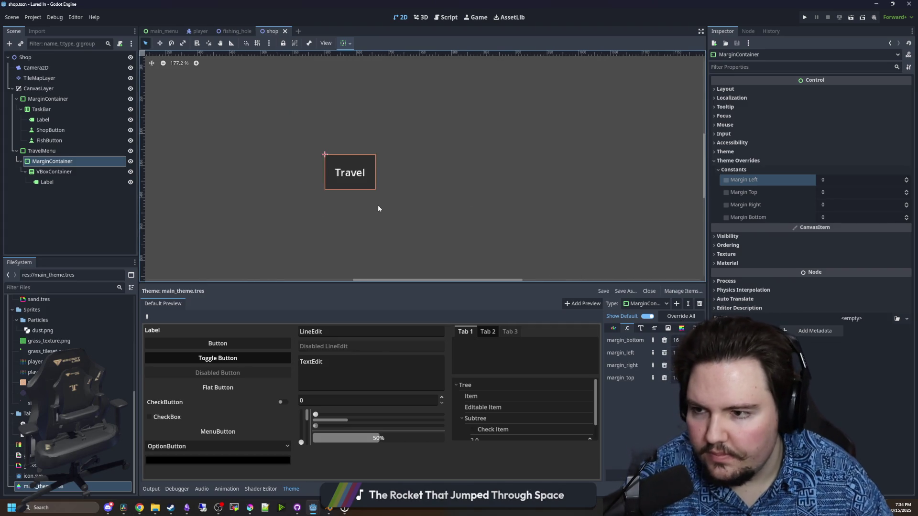
Add a ScrollContainer as a child of TravelMenu's VBoxContainer, below the Travel label
{"action": "scroll", "coordinate": [382, 201], "scroll_direction": "down", "scroll_amount": 3}
{"action": "left_click", "coordinate": [54, 171]}
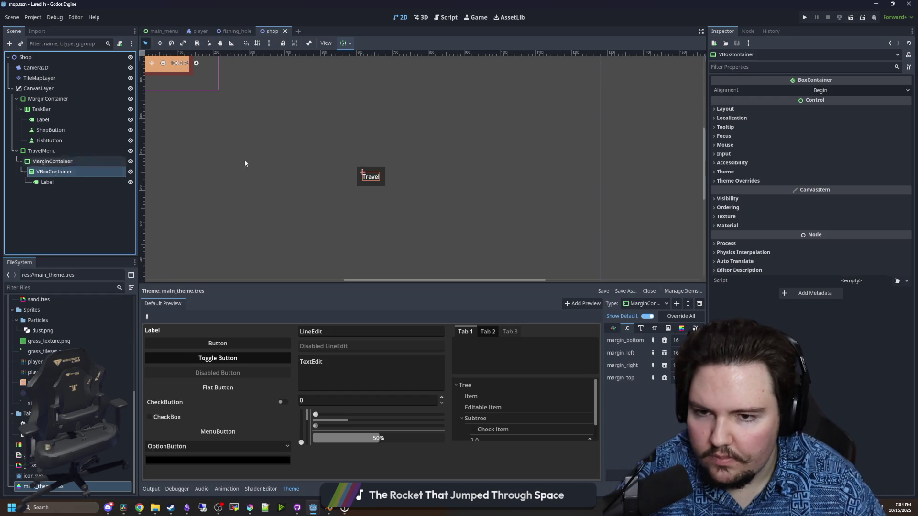
{"action": "scroll", "coordinate": [365, 187], "scroll_direction": "up", "scroll_amount": 1}
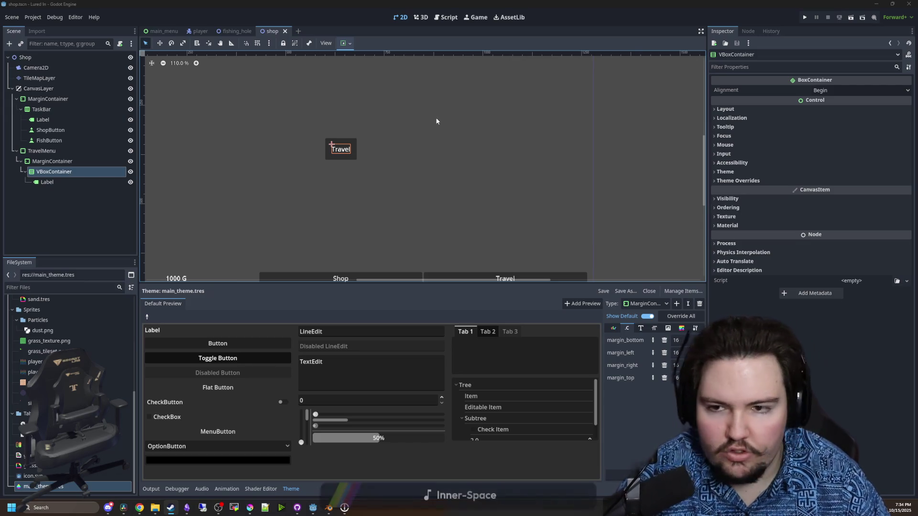
{"action": "scroll", "coordinate": [342, 146], "scroll_direction": "up", "scroll_amount": 5}
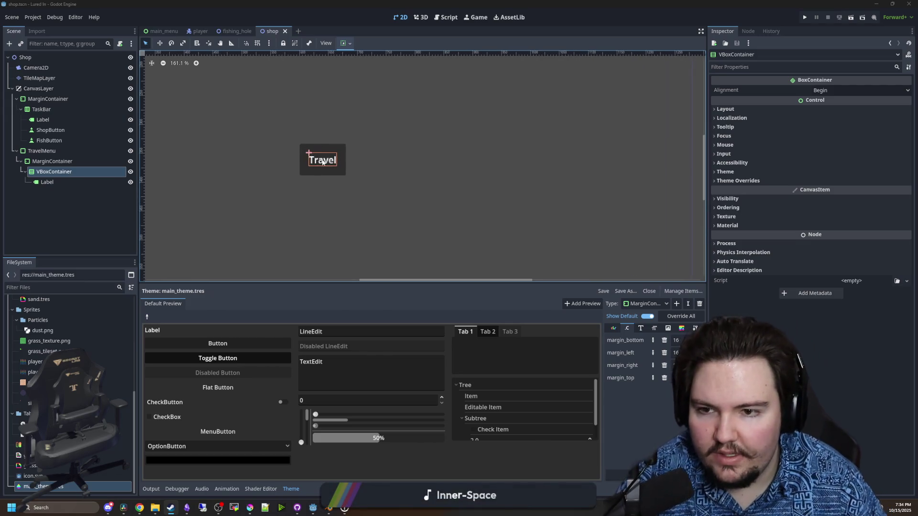
{"action": "right_click", "coordinate": [50, 173]}
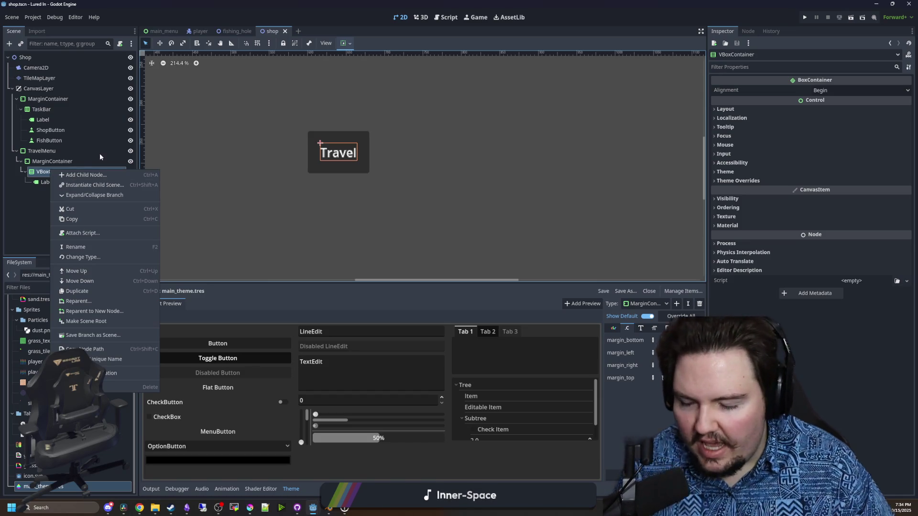
{"action": "left_click", "coordinate": [84, 175]}
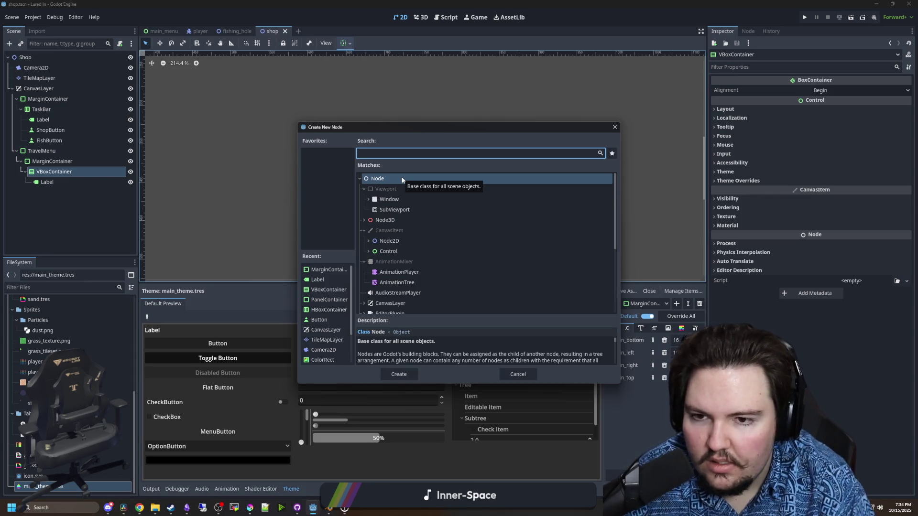
{"action": "type", "text": "scroll"}
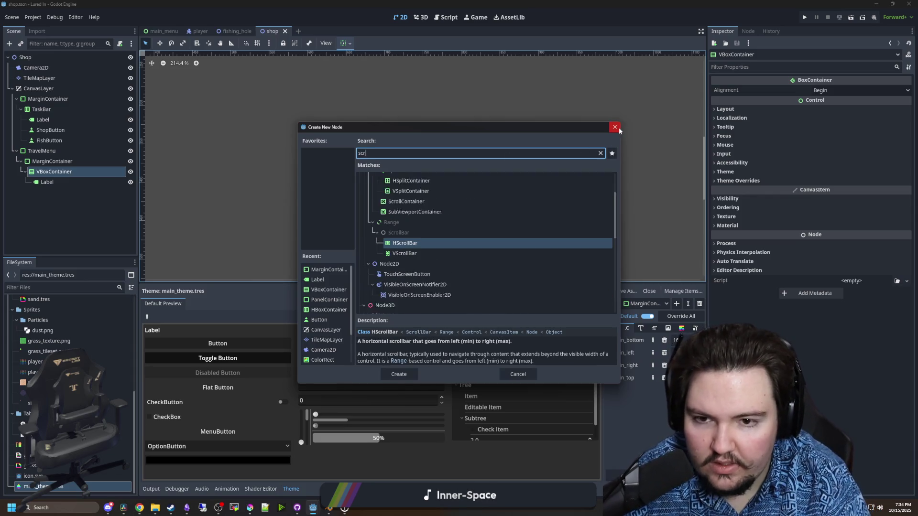
{"action": "key", "text": "Down"}
{"action": "key", "text": "Down"}
{"action": "key", "text": "Down"}
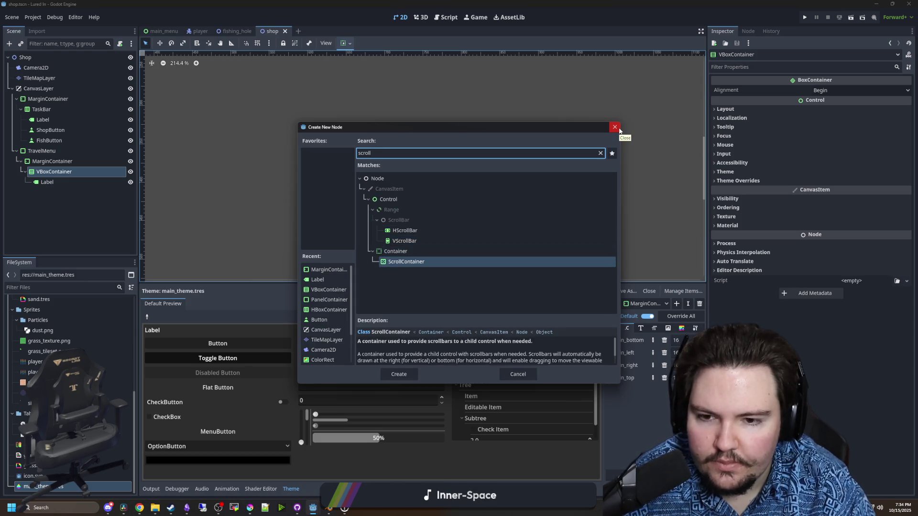
{"action": "key", "text": "Return"}
{"action": "left_click", "coordinate": [80, 172]}
{"action": "right_click", "coordinate": [79, 172]}
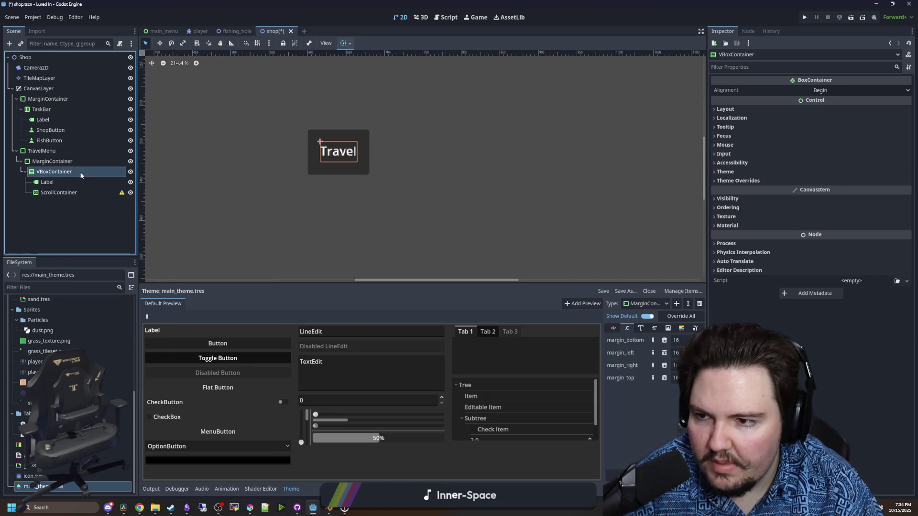
{"action": "left_click", "coordinate": [80, 173]}
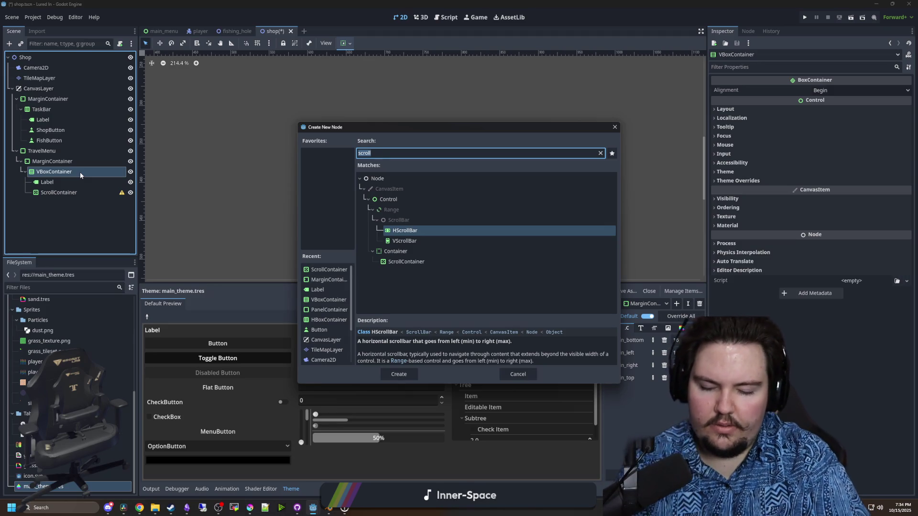
{"action": "type", "text": "list"}
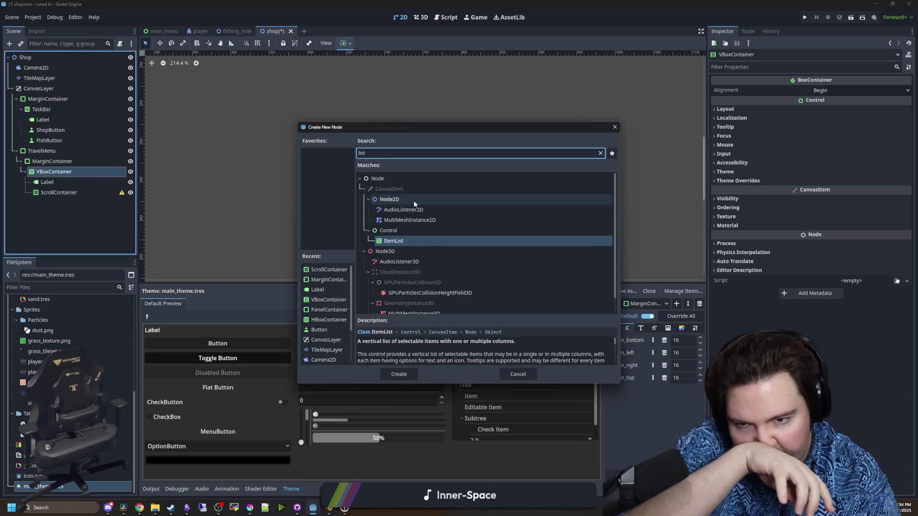
{"action": "key", "text": "BackSpace"}
{"action": "key", "text": "BackSpace"}
{"action": "key", "text": "BackSpace"}
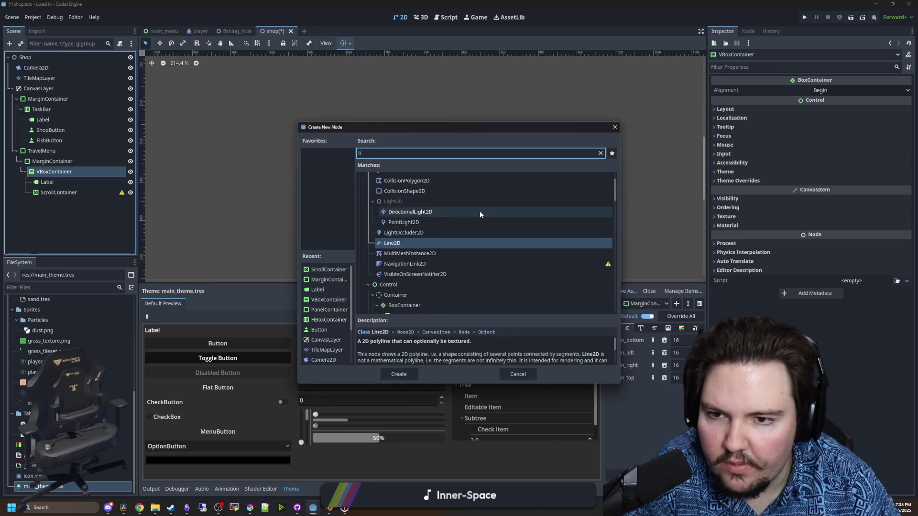
{"action": "left_click", "coordinate": [371, 251]}
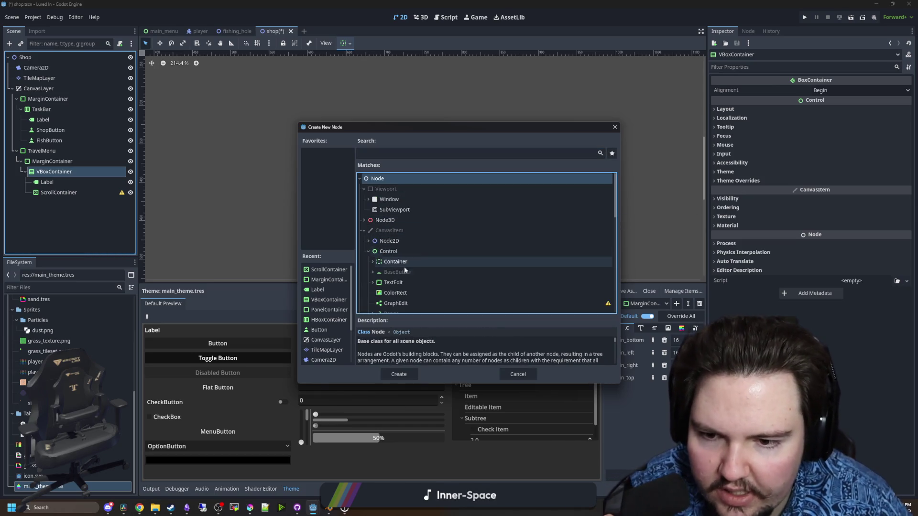
{"action": "scroll", "coordinate": [418, 274], "scroll_direction": "down", "scroll_amount": 2}
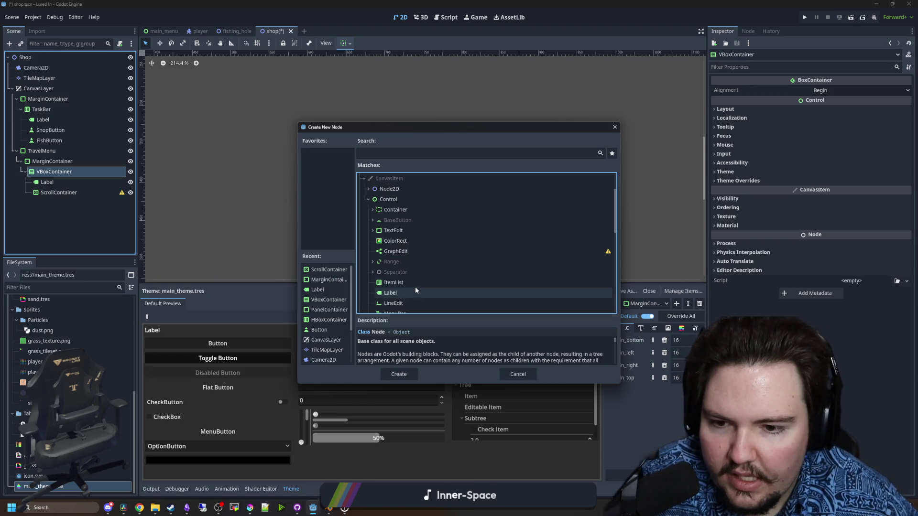
{"action": "left_click", "coordinate": [412, 281]}
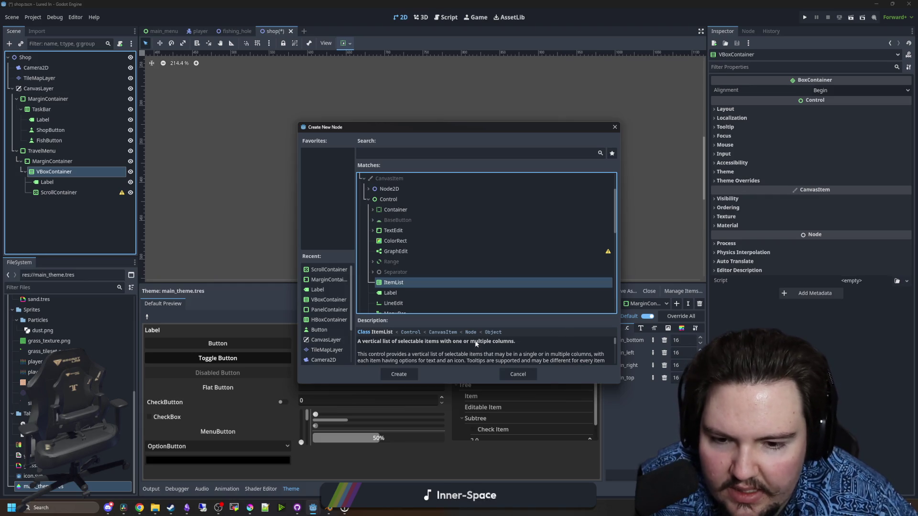
{"action": "scroll", "coordinate": [403, 260], "scroll_direction": "down", "scroll_amount": 2}
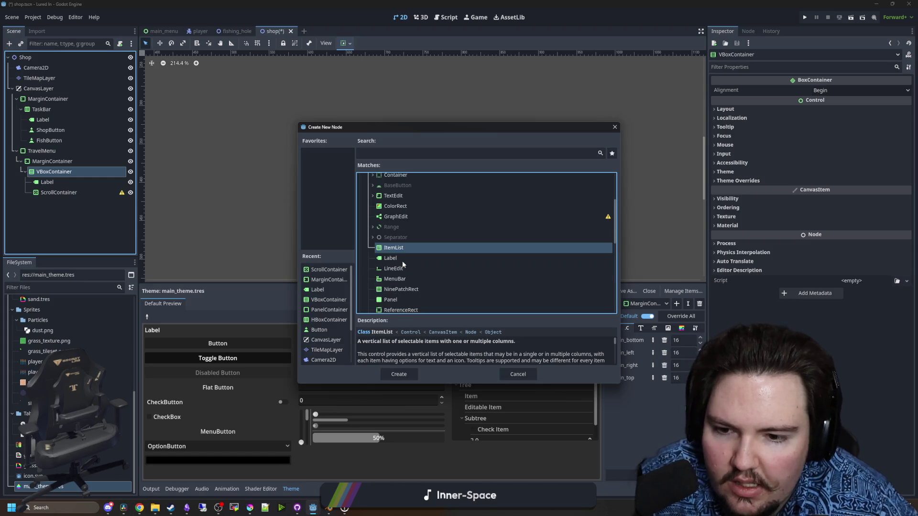
{"action": "scroll", "coordinate": [406, 251], "scroll_direction": "down", "scroll_amount": 1}
{"action": "left_click", "coordinate": [402, 265]}
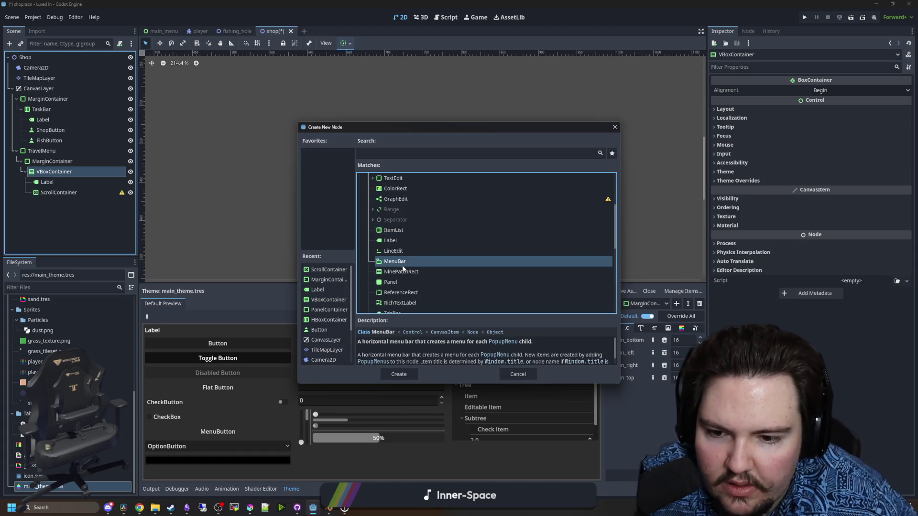
{"action": "scroll", "coordinate": [419, 268], "scroll_direction": "down", "scroll_amount": 2}
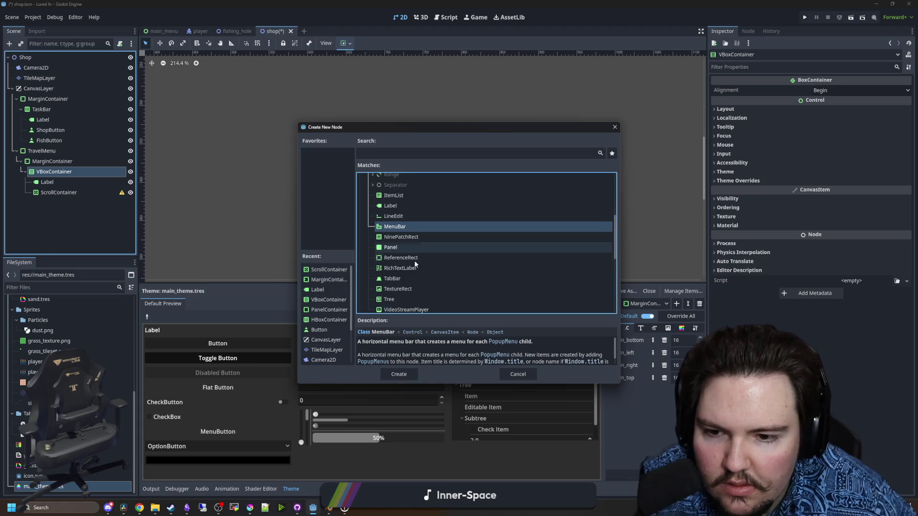
{"action": "left_click", "coordinate": [400, 262]}
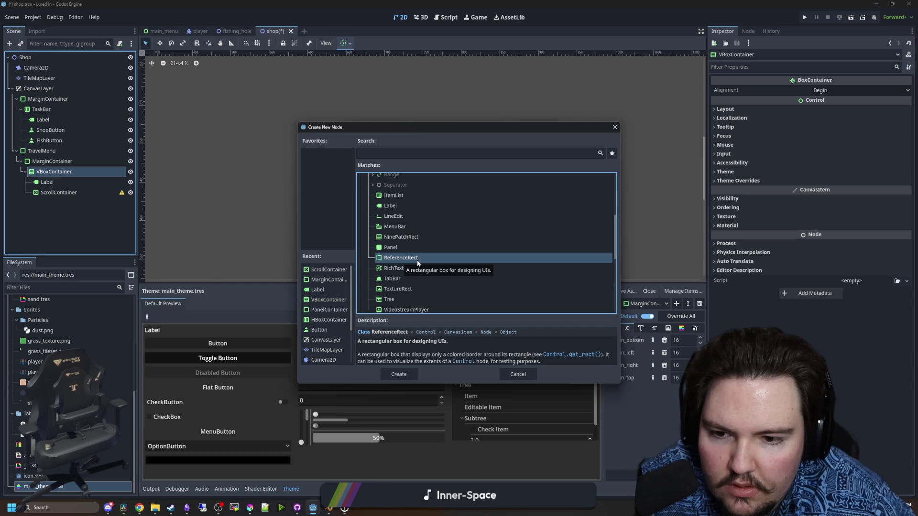
{"action": "scroll", "coordinate": [417, 260], "scroll_direction": "down", "scroll_amount": 1}
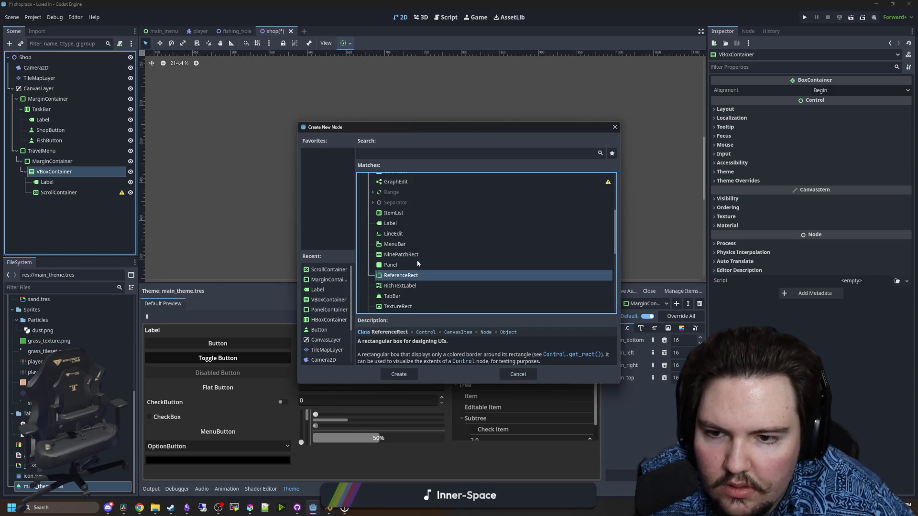
{"action": "scroll", "coordinate": [417, 261], "scroll_direction": "up", "scroll_amount": 4}
{"action": "left_click", "coordinate": [394, 218]}
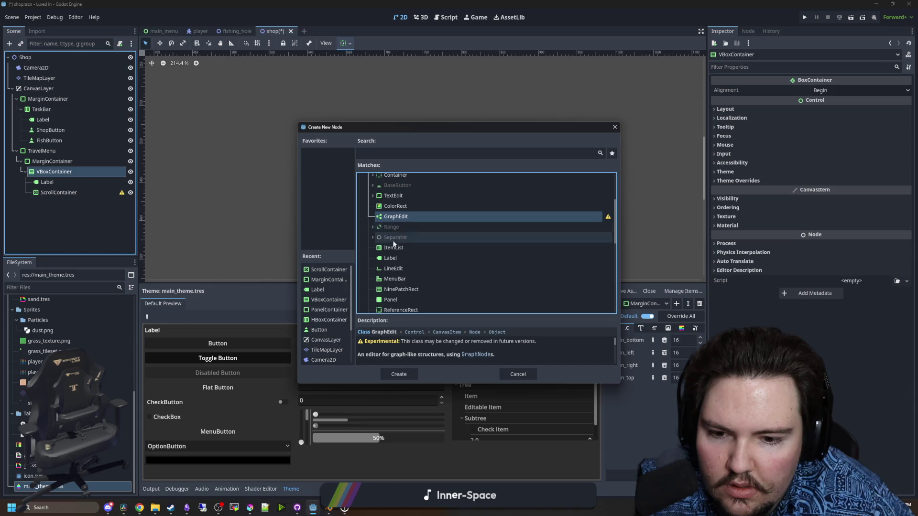
{"action": "scroll", "coordinate": [406, 242], "scroll_direction": "up", "scroll_amount": 2}
{"action": "scroll", "coordinate": [406, 246], "scroll_direction": "up", "scroll_amount": 1}
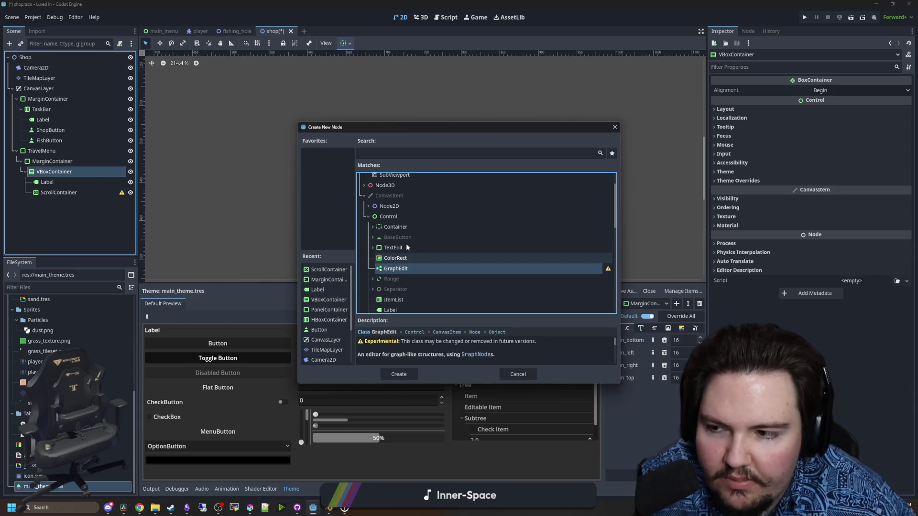
{"action": "scroll", "coordinate": [404, 263], "scroll_direction": "down", "scroll_amount": 8}
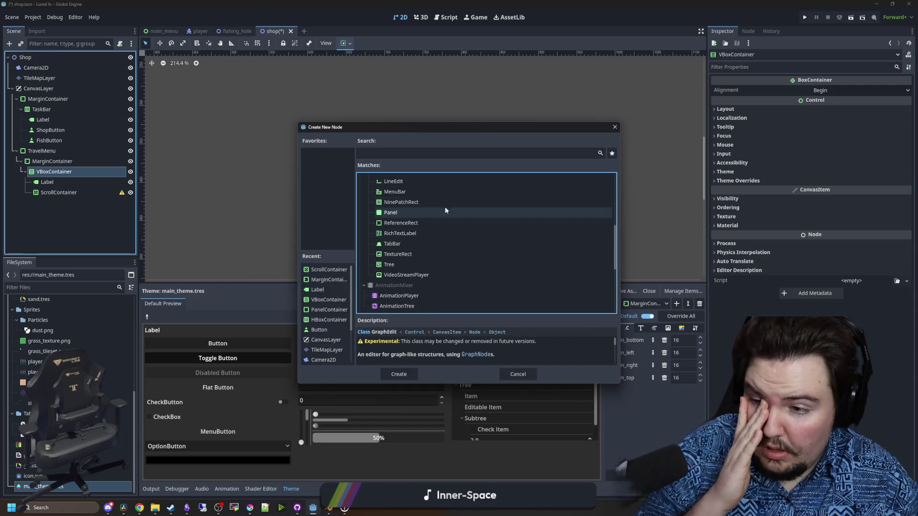
{"action": "left_click", "coordinate": [615, 128]}
{"action": "left_click", "coordinate": [50, 194]}
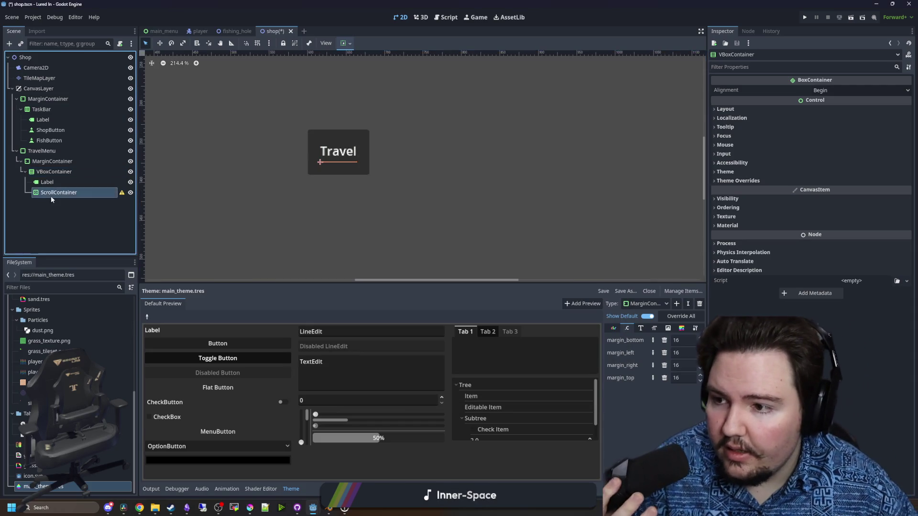
Add a VBoxContainer under ScrollContainer and set Horizontal Scroll Mode to Disabled
{"action": "right_click", "coordinate": [50, 196]}
{"action": "left_click", "coordinate": [69, 200]}
{"action": "type", "text": "vbox"}
{"action": "key", "text": "Return"}
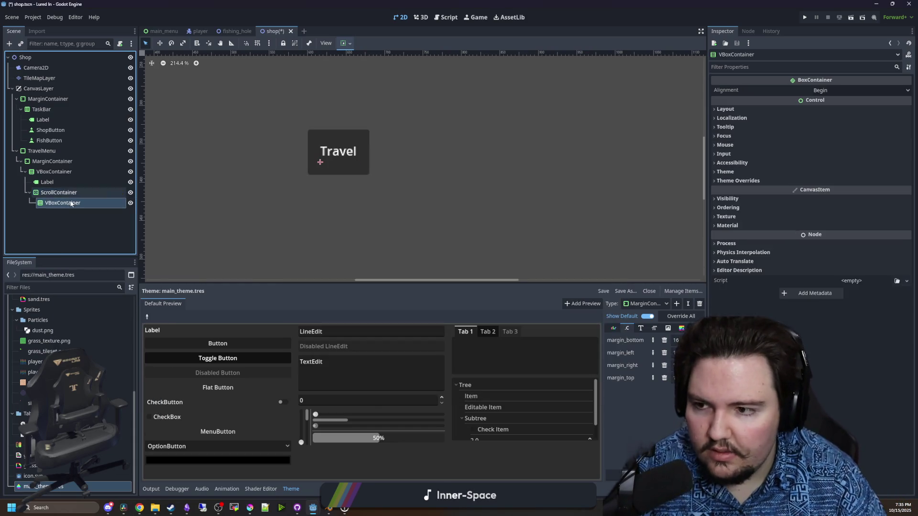
{"action": "left_click", "coordinate": [60, 192]}
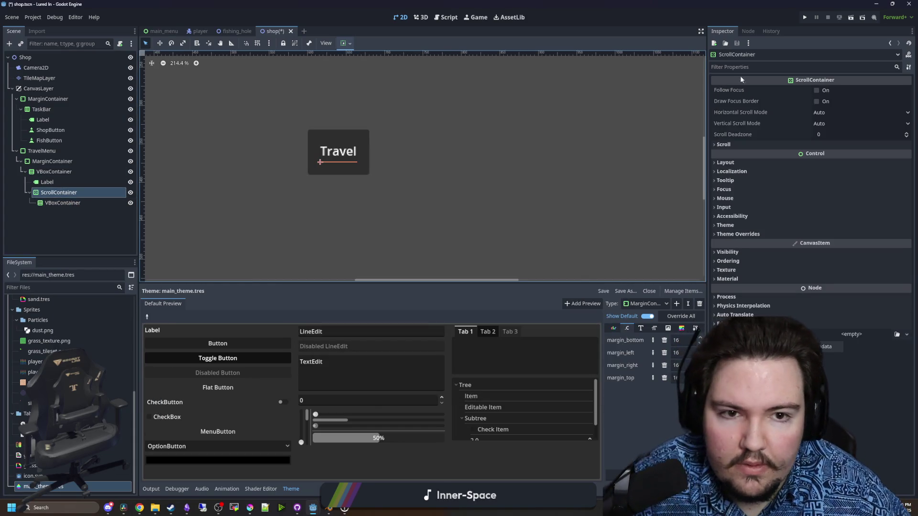
{"action": "left_click", "coordinate": [813, 114]}
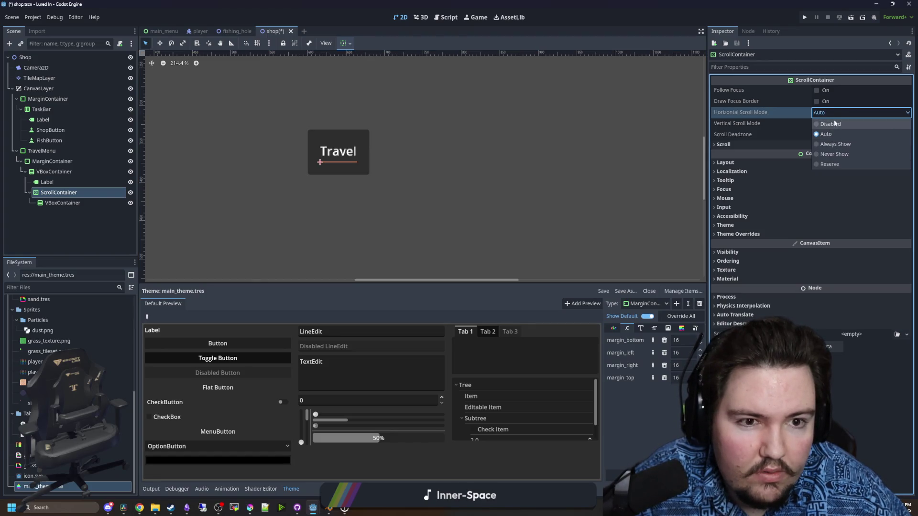
{"action": "left_click", "coordinate": [834, 120]}
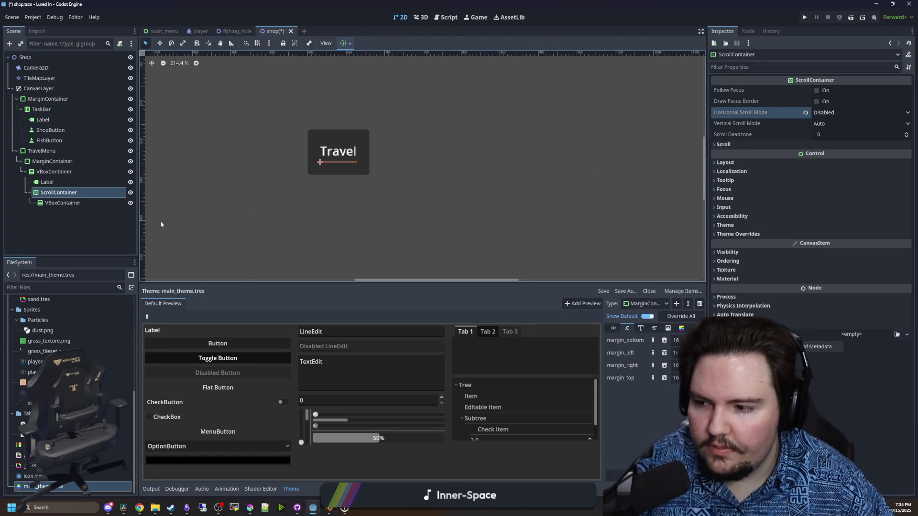
Add a Panel under the new VBoxContainer and a Button inside that Panel
{"action": "right_click", "coordinate": [61, 205]}
{"action": "left_click", "coordinate": [75, 211]}
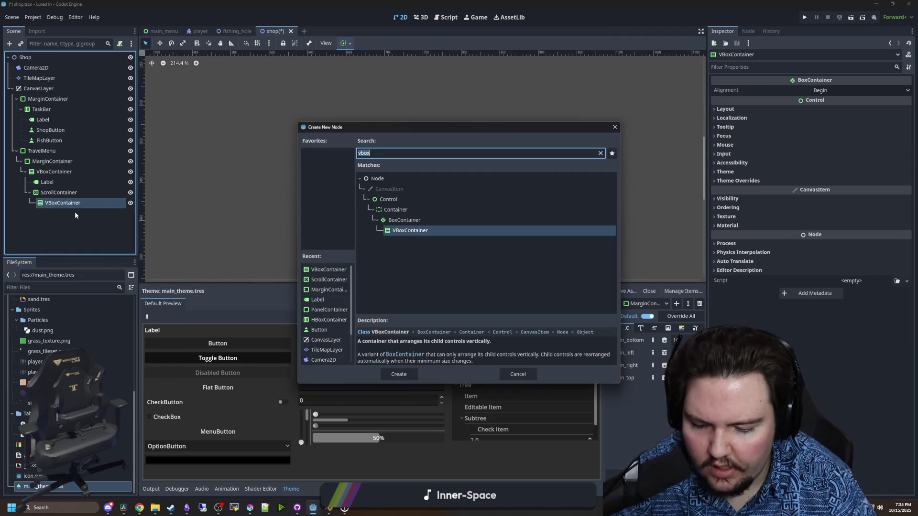
{"action": "type", "text": "panel"}
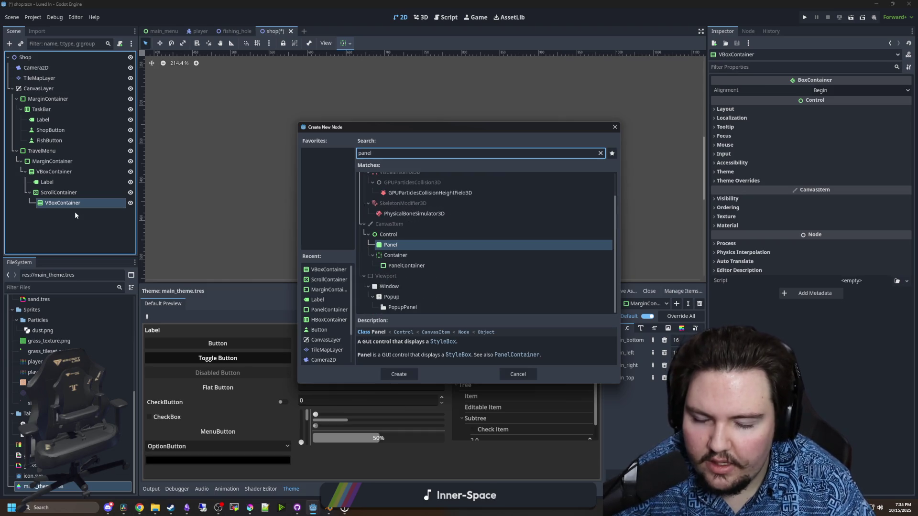
{"action": "key", "text": "Return"}
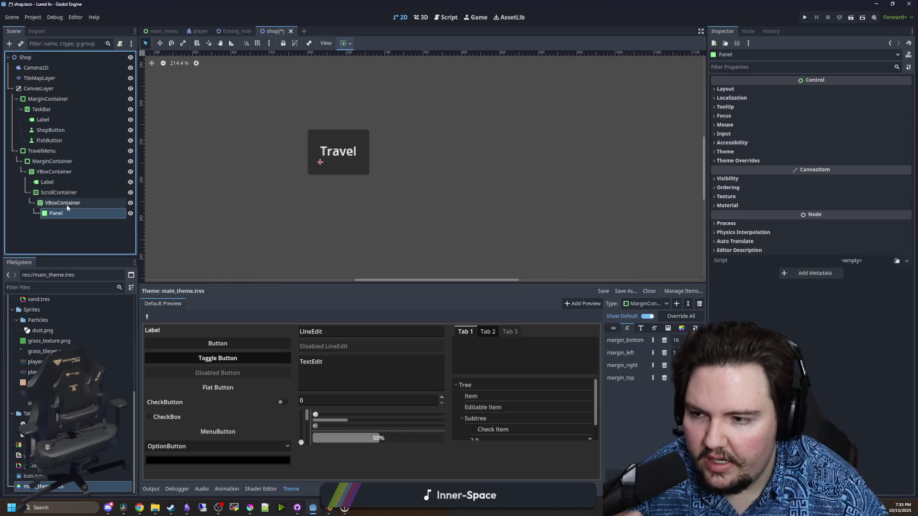
{"action": "left_click", "coordinate": [62, 215]}
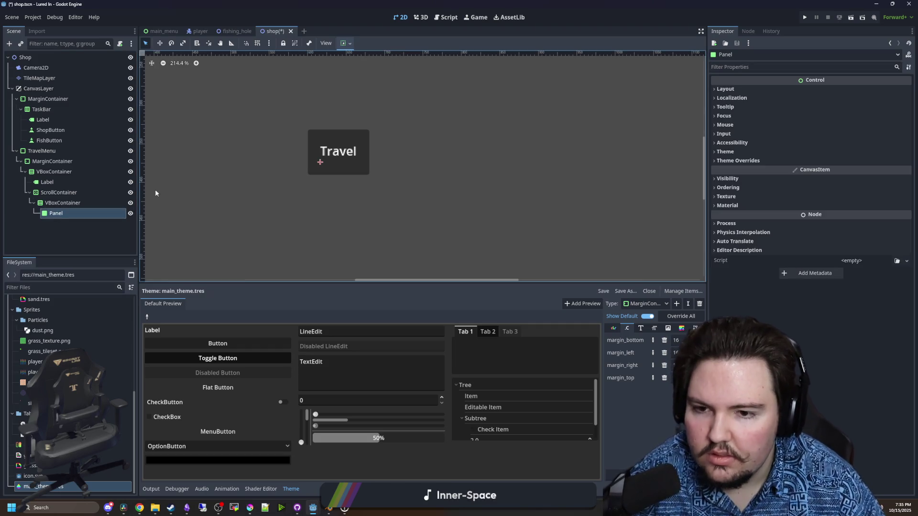
{"action": "right_click", "coordinate": [77, 210]}
{"action": "left_click", "coordinate": [82, 211]}
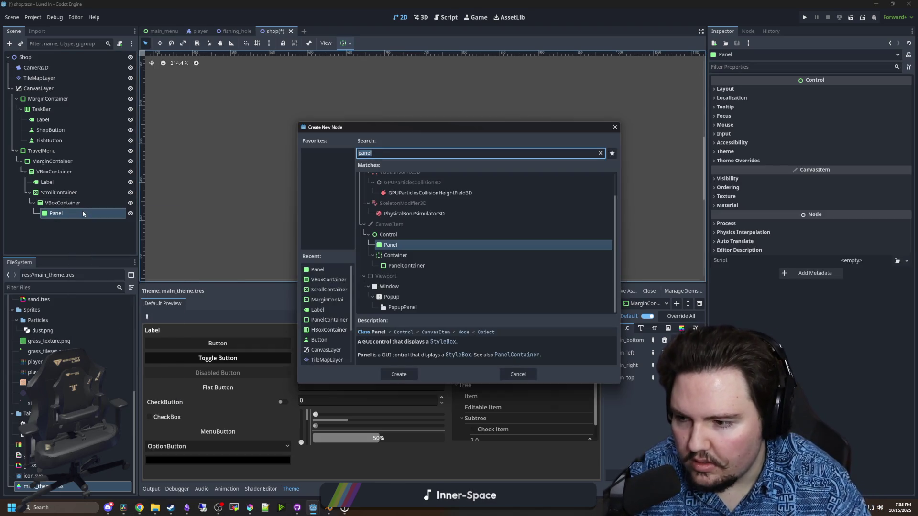
{"action": "type", "text": "button"}
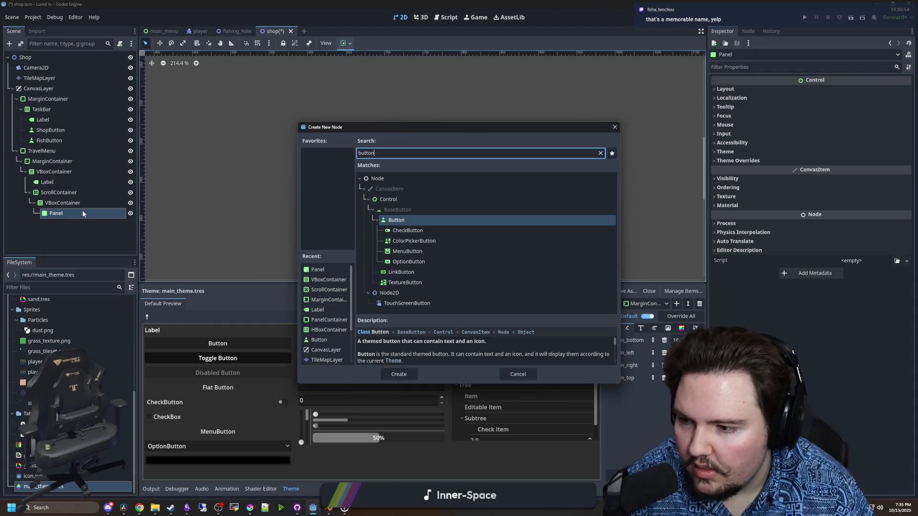
{"action": "key", "text": "Return"}
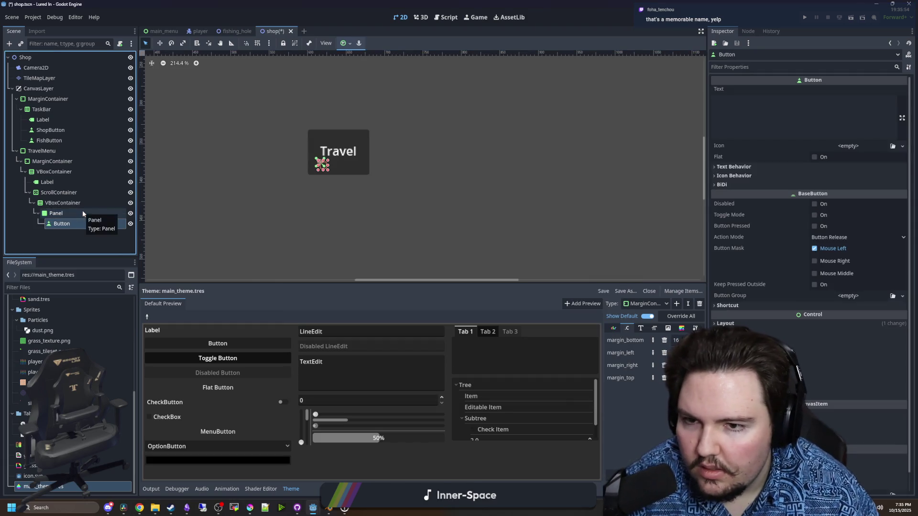
{"action": "left_click", "coordinate": [68, 213]}
{"action": "left_click", "coordinate": [733, 88]}
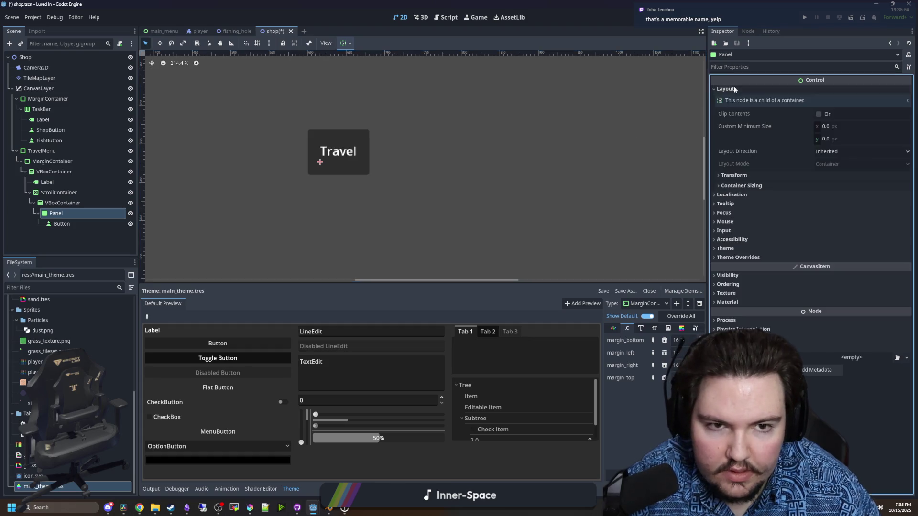
Make the Panel expand vertically and the VBoxContainer expand both horizontally and vertically
{"action": "left_click", "coordinate": [776, 186]}
{"action": "left_click", "coordinate": [821, 222]}
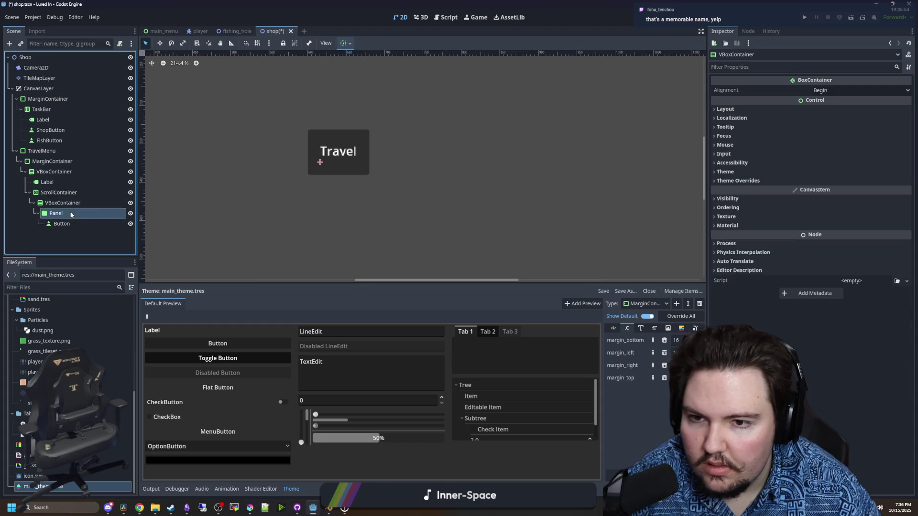
{"action": "left_click", "coordinate": [52, 202]}
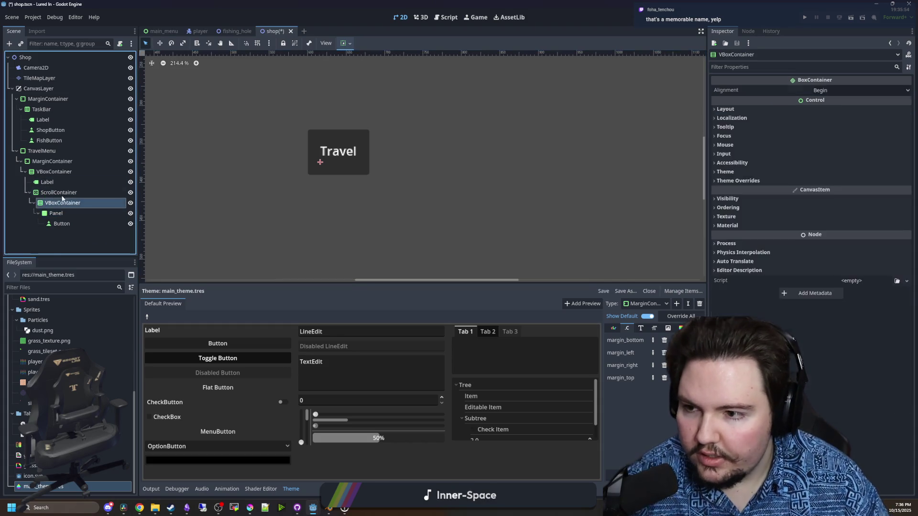
{"action": "left_click", "coordinate": [52, 192]}
{"action": "left_click", "coordinate": [52, 202]}
{"action": "left_click", "coordinate": [736, 109]}
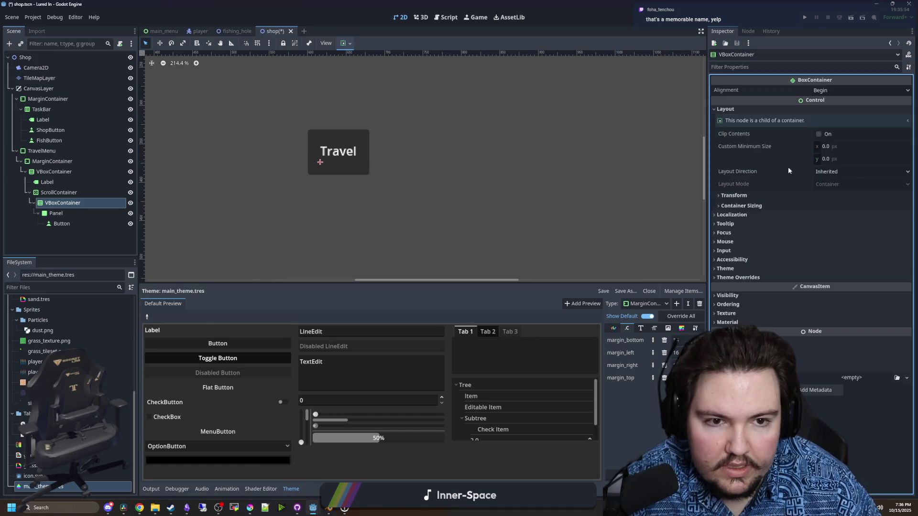
{"action": "left_click", "coordinate": [762, 205]}
{"action": "left_click", "coordinate": [821, 229]}
{"action": "left_click", "coordinate": [821, 253]}
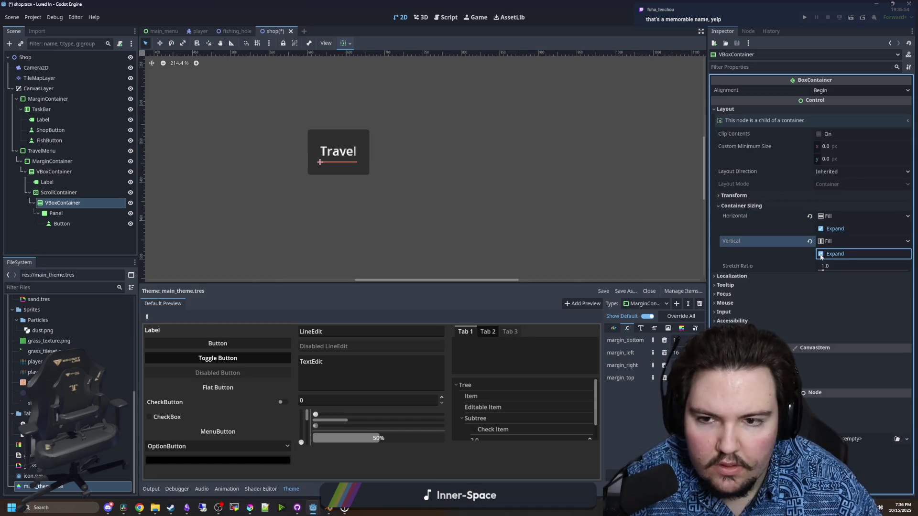
Edit the nested Button's text so it reads Travel
{"action": "left_click", "coordinate": [56, 213]}
{"action": "left_click", "coordinate": [62, 223]}
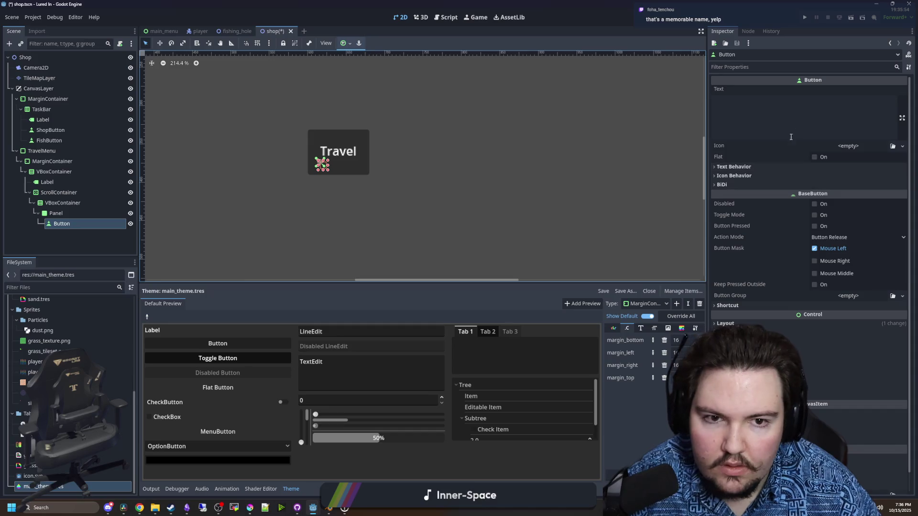
{"action": "left_click", "coordinate": [795, 120]}
{"action": "type", "text": "dwa"}
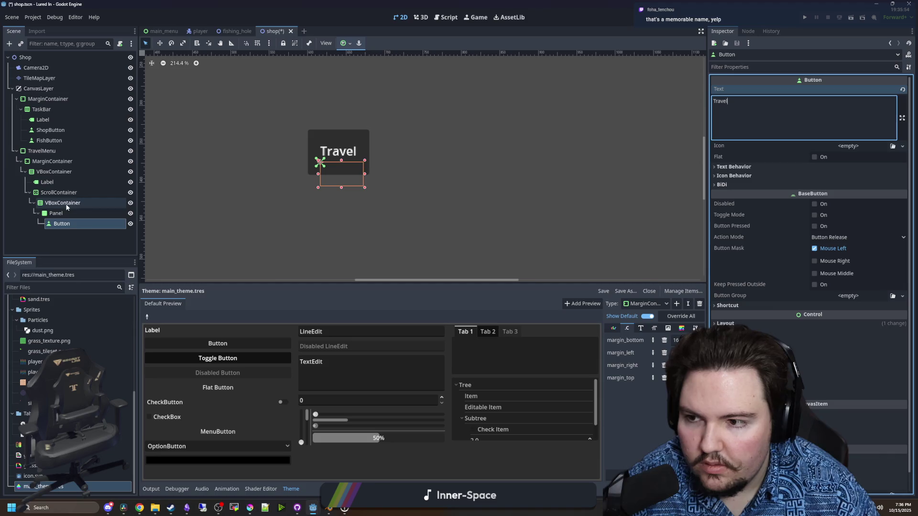
Give the ScrollContainer a custom minimum size of 512 x 256
{"action": "left_click", "coordinate": [58, 192]}
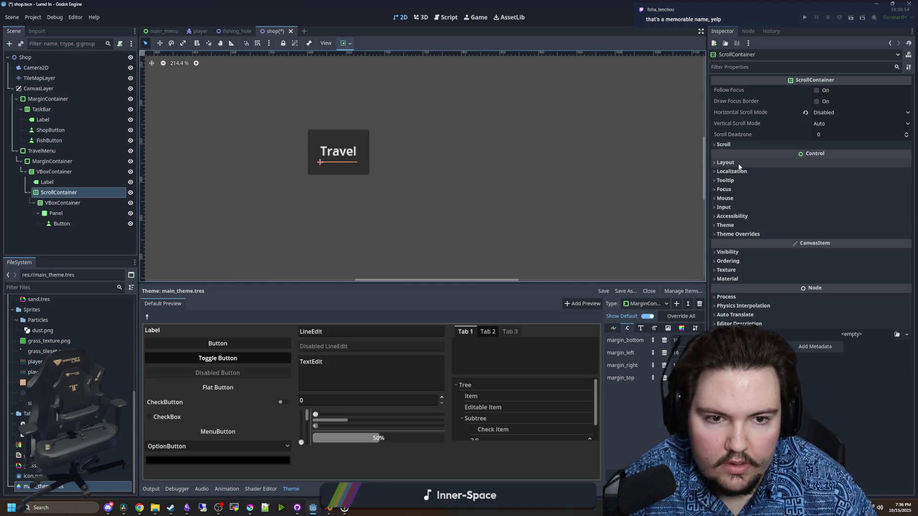
{"action": "left_click", "coordinate": [725, 162]}
{"action": "mouse_move", "coordinate": [834, 213]}
{"action": "left_mouse_down"}
{"action": "mouse_move", "coordinate": [856, 213]}
{"action": "mouse_move", "coordinate": [834, 212]}
{"action": "left_mouse_up"}
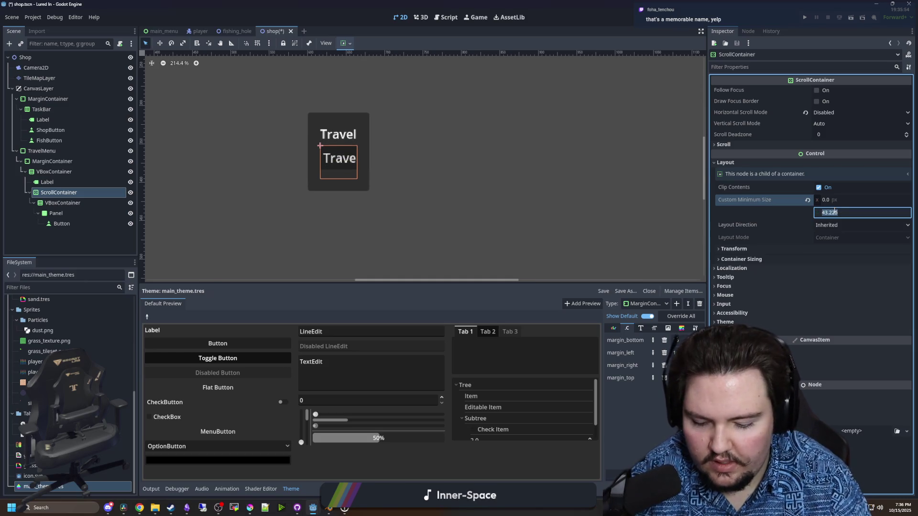
{"action": "key", "text": "Return"}
{"action": "scroll", "coordinate": [341, 195], "scroll_direction": "down", "scroll_amount": 6}
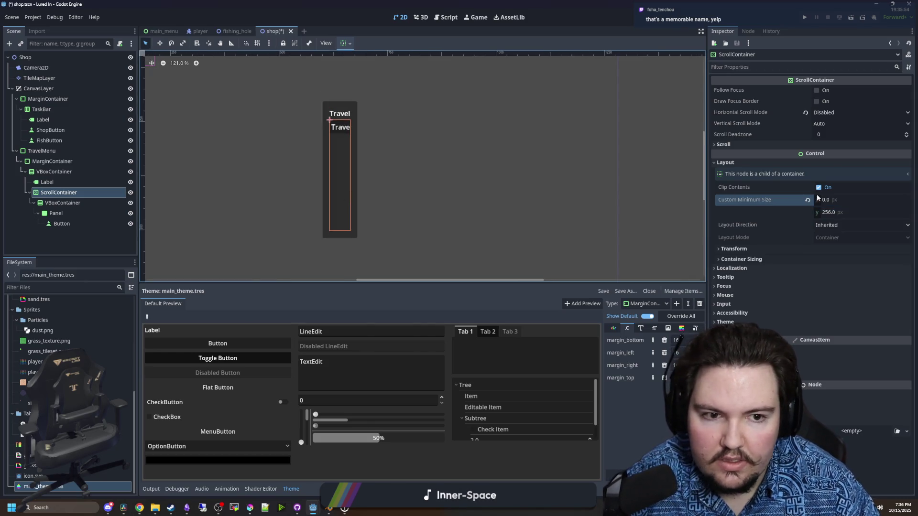
{"action": "left_click", "coordinate": [829, 199]}
{"action": "type", "text": "512"}
{"action": "key", "text": "Return"}
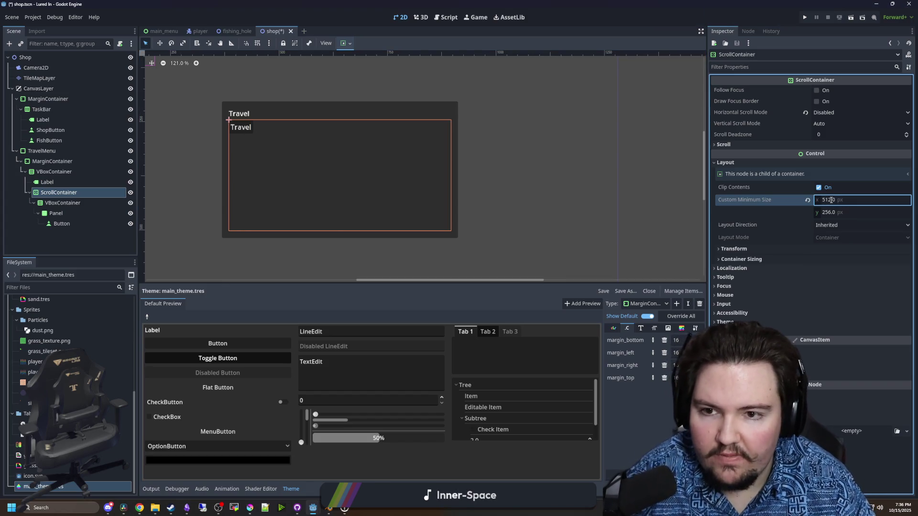
{"action": "scroll", "coordinate": [352, 122], "scroll_direction": "down", "scroll_amount": 2}
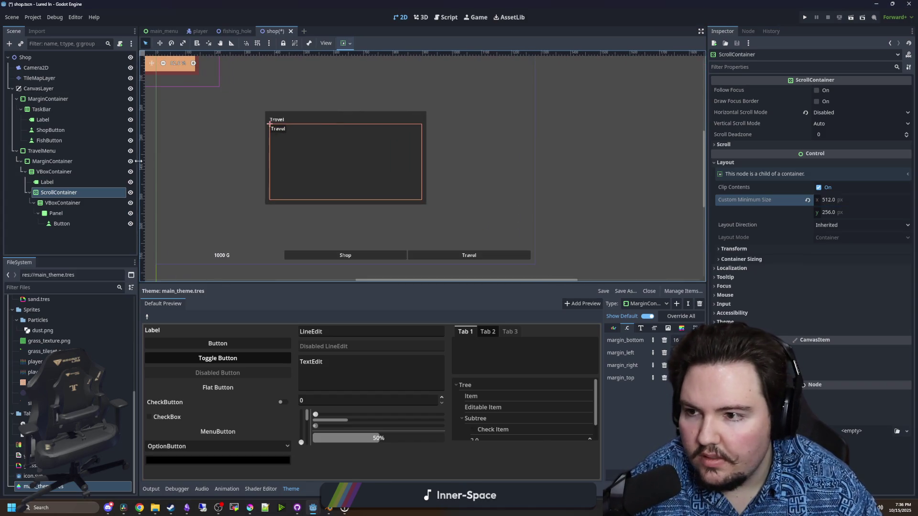
{"action": "left_click", "coordinate": [65, 181]}
{"action": "left_click", "coordinate": [828, 162]}
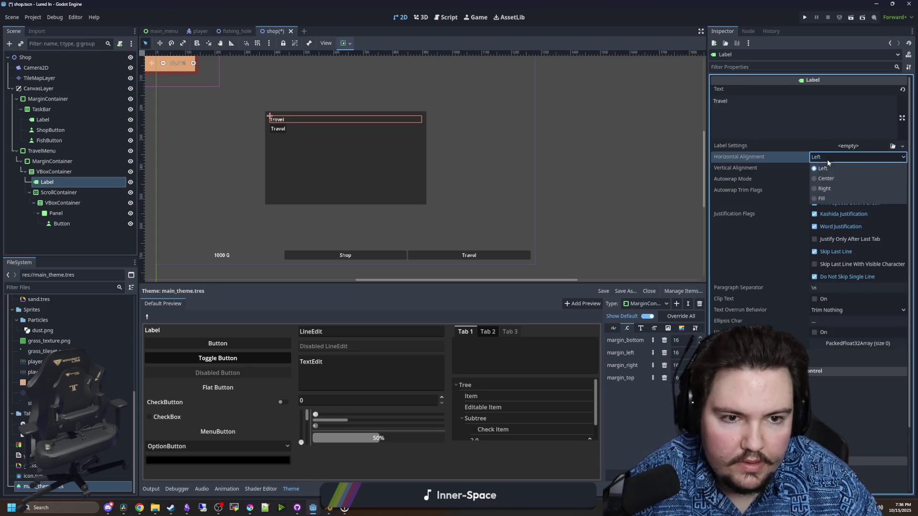
Center the 'Travel Menu' title's horizontal alignment
{"action": "left_click", "coordinate": [829, 179]}
{"action": "scroll", "coordinate": [176, 173], "scroll_direction": "up", "scroll_amount": 3}
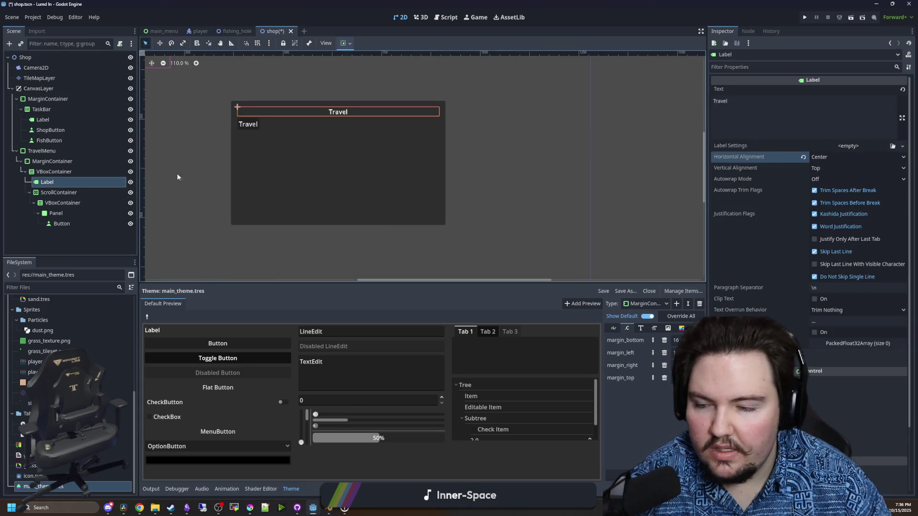
{"action": "left_click", "coordinate": [67, 212]}
{"action": "left_click", "coordinate": [61, 226]}
{"action": "left_click", "coordinate": [64, 214]}
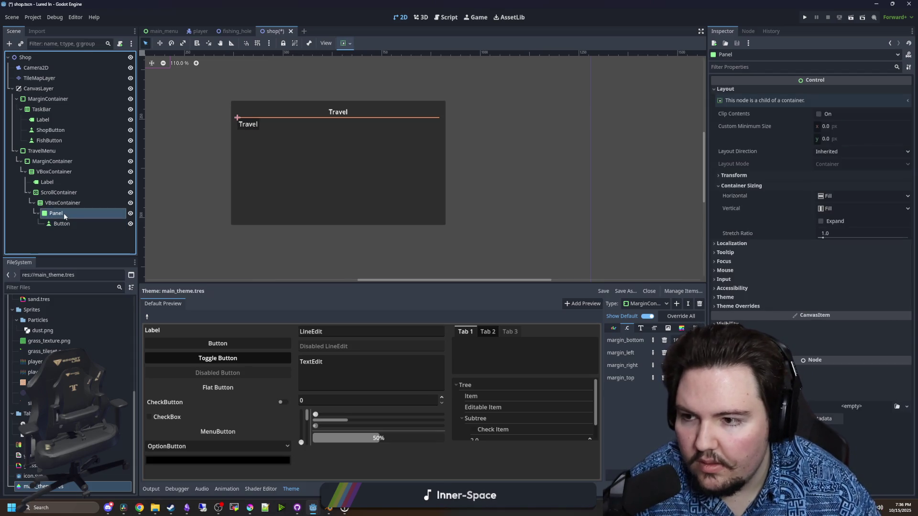
{"action": "left_click", "coordinate": [70, 204]}
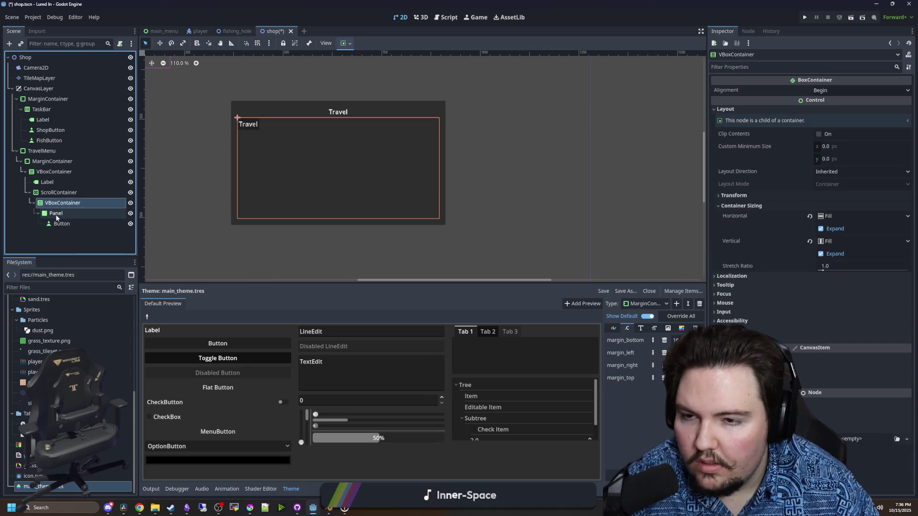
Change the list's Panel node type to PanelContainer
{"action": "right_click", "coordinate": [56, 213]}
{"action": "left_click", "coordinate": [100, 302]}
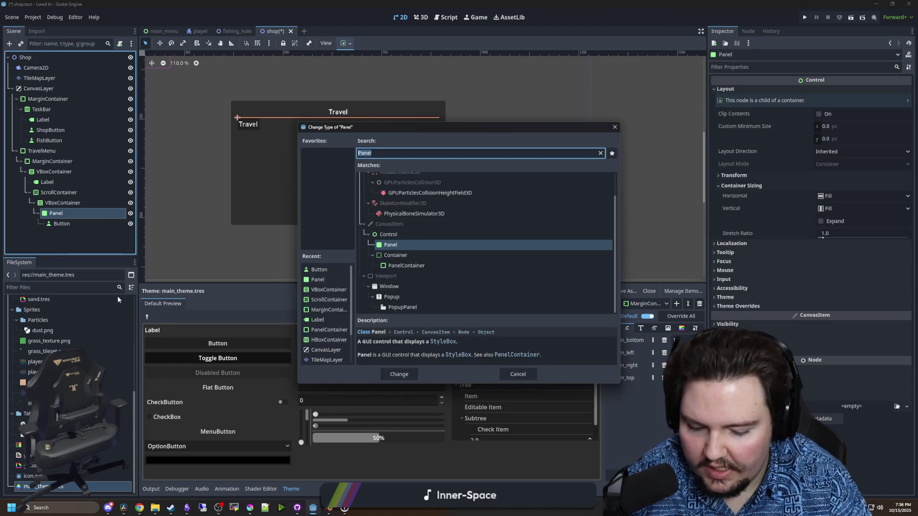
{"action": "key", "text": "Down"}
{"action": "key", "text": "Down"}
{"action": "key", "text": "Tab"}
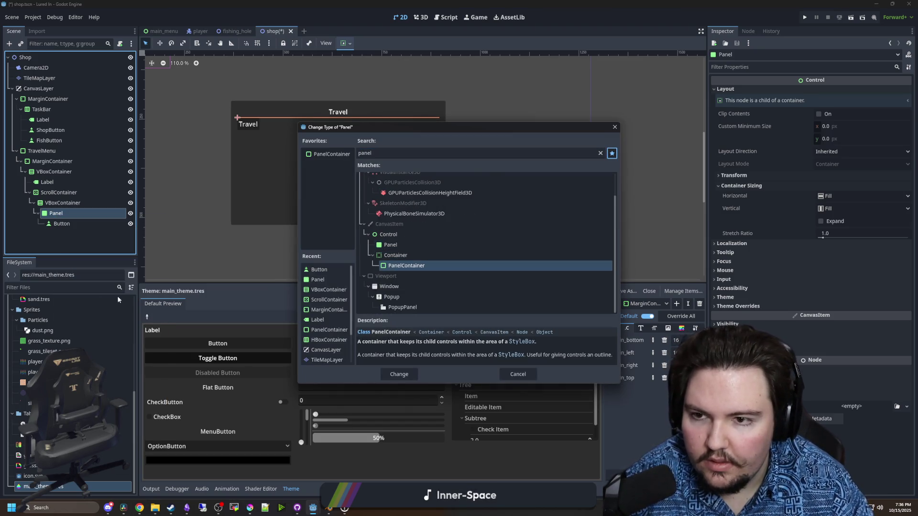
{"action": "double_click", "coordinate": [414, 263]}
{"action": "scroll", "coordinate": [159, 176], "scroll_direction": "up", "scroll_amount": 2}
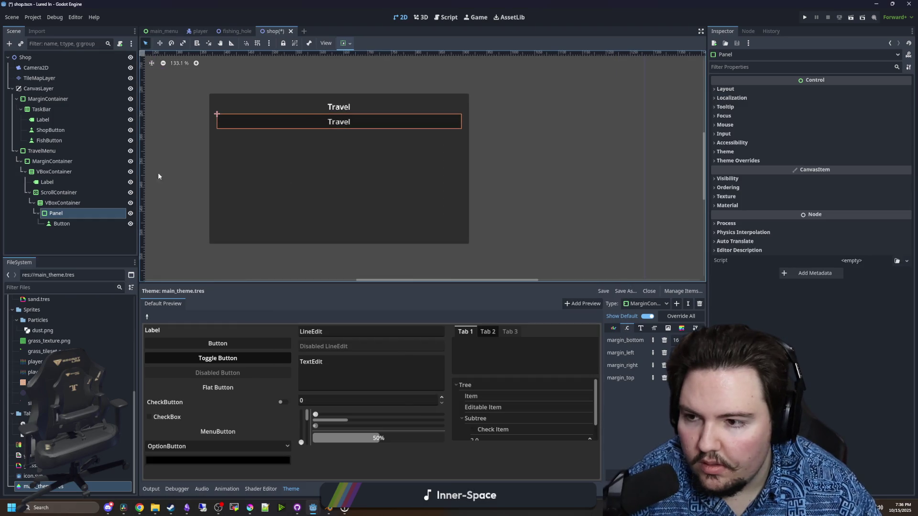
{"action": "left_click", "coordinate": [69, 205]}
{"action": "left_click", "coordinate": [69, 211]}
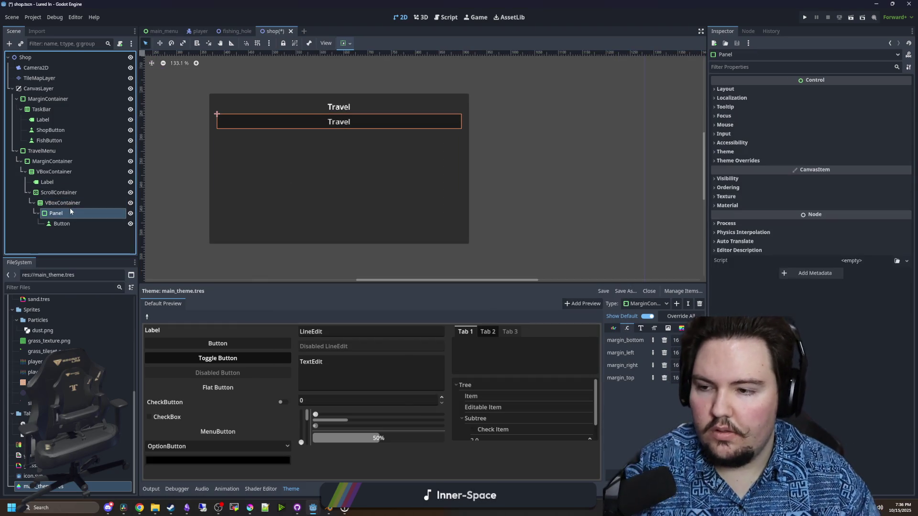
{"action": "right_click", "coordinate": [62, 216]}
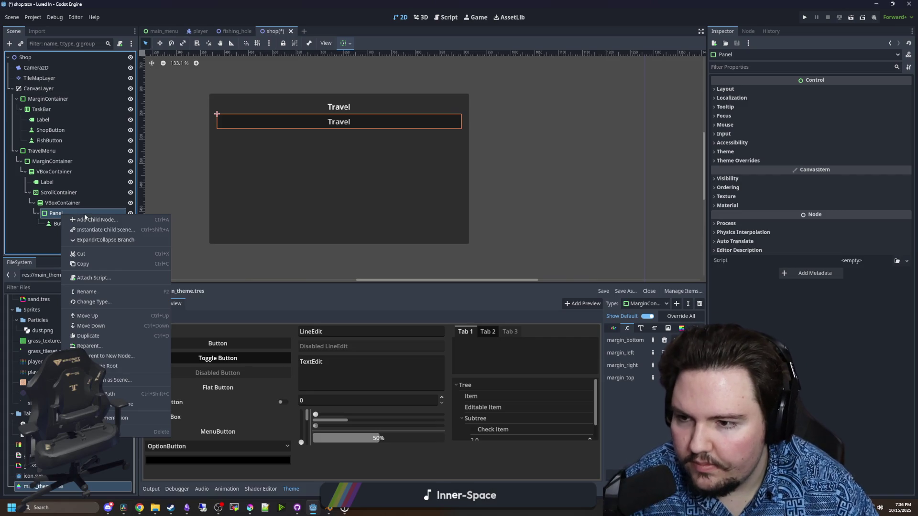
Edit the title text and change the list button's text to 'Travel (0$)'
{"action": "left_click", "coordinate": [60, 224]}
{"action": "left_click", "coordinate": [729, 104]}
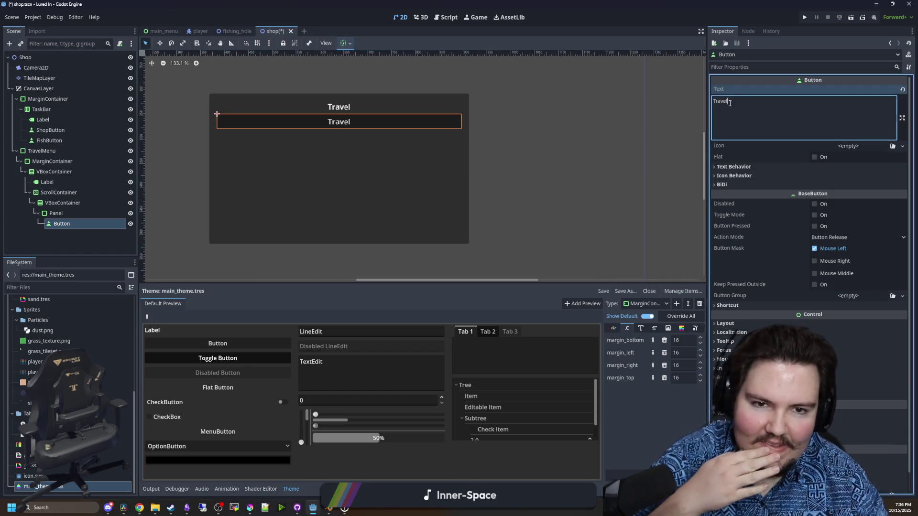
{"action": "left_click", "coordinate": [56, 182]}
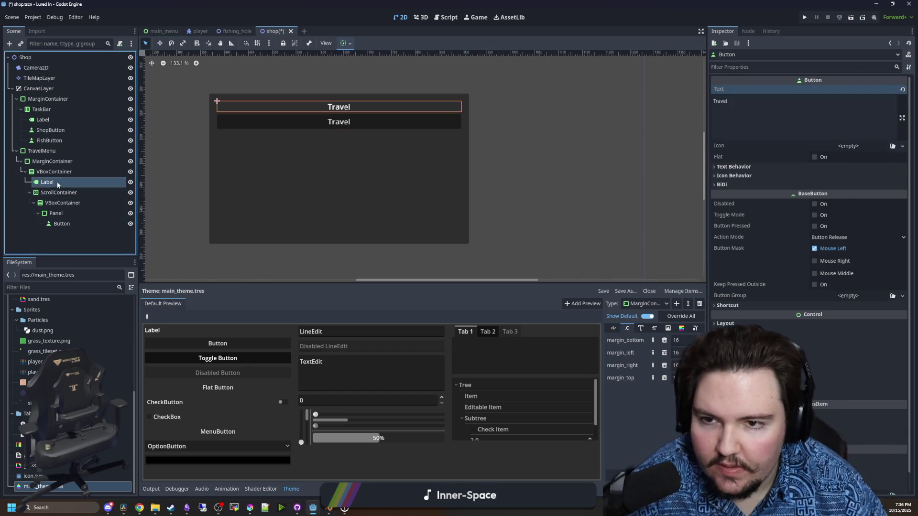
{"action": "left_click", "coordinate": [830, 102]}
{"action": "type", "text": "Menu"}
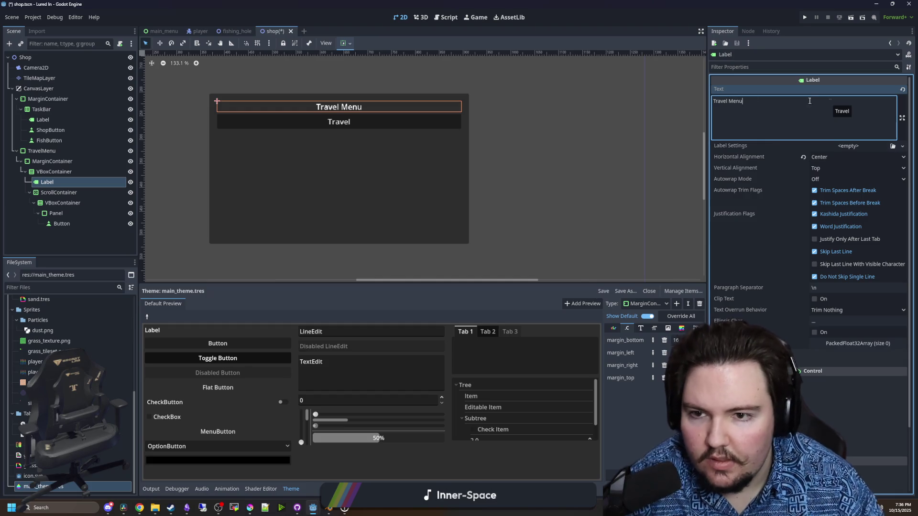
{"action": "left_click", "coordinate": [53, 224]}
{"action": "left_click", "coordinate": [767, 115]}
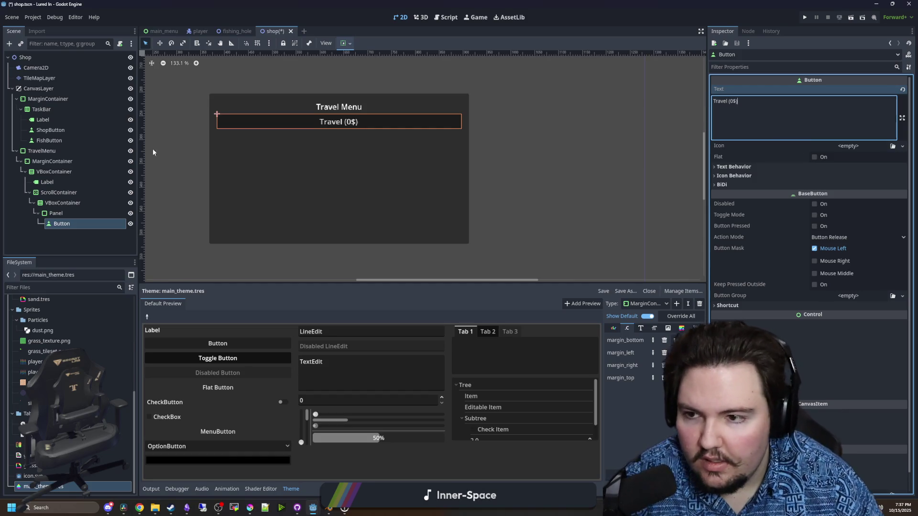
{"action": "left_click", "coordinate": [62, 216]}
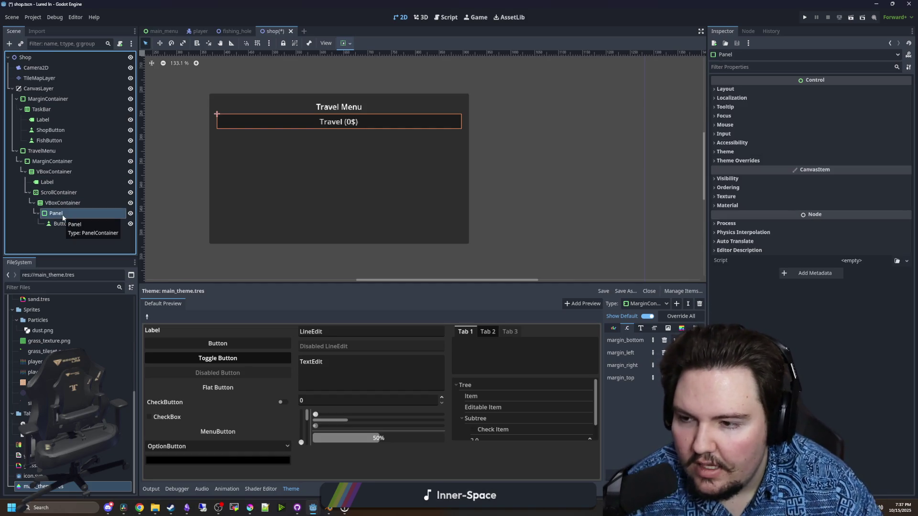
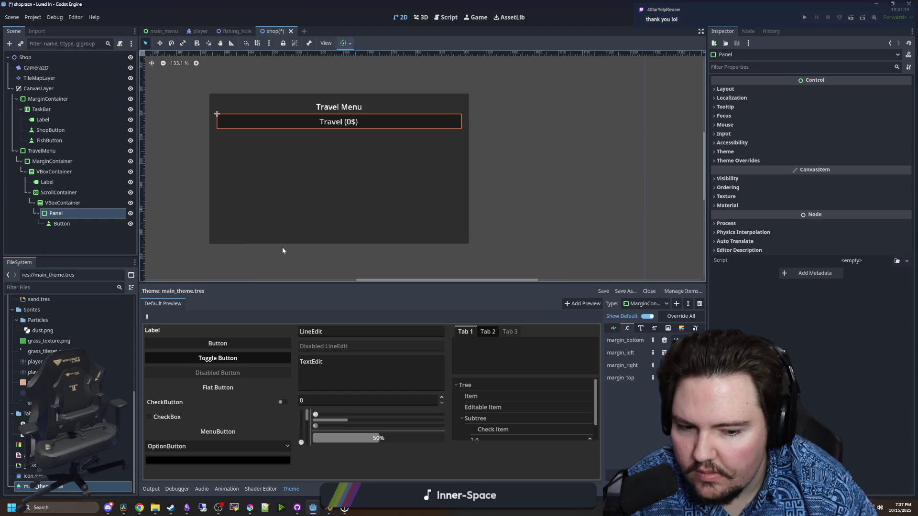
Add a VSeparator and an HBoxContainer as children of the Panel
{"action": "left_click", "coordinate": [56, 223]}
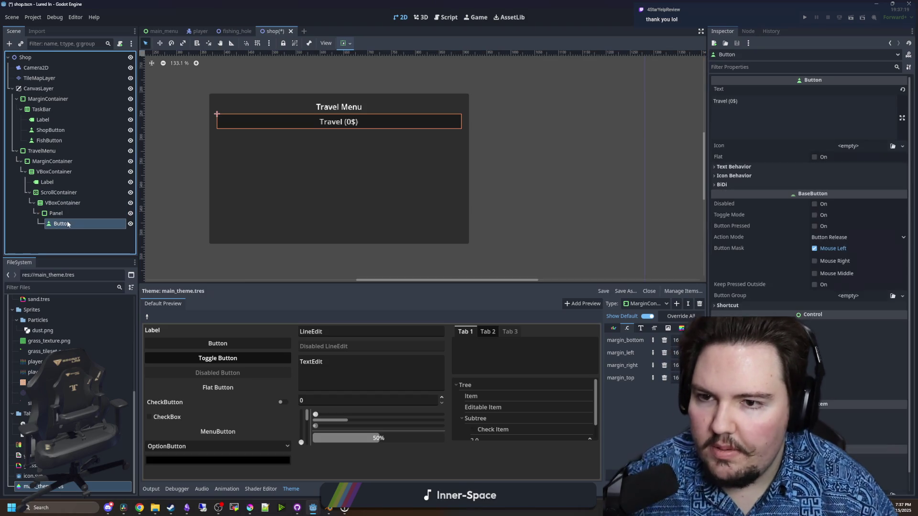
{"action": "left_click", "coordinate": [72, 215]}
{"action": "right_click", "coordinate": [72, 215]}
{"action": "left_click", "coordinate": [90, 221]}
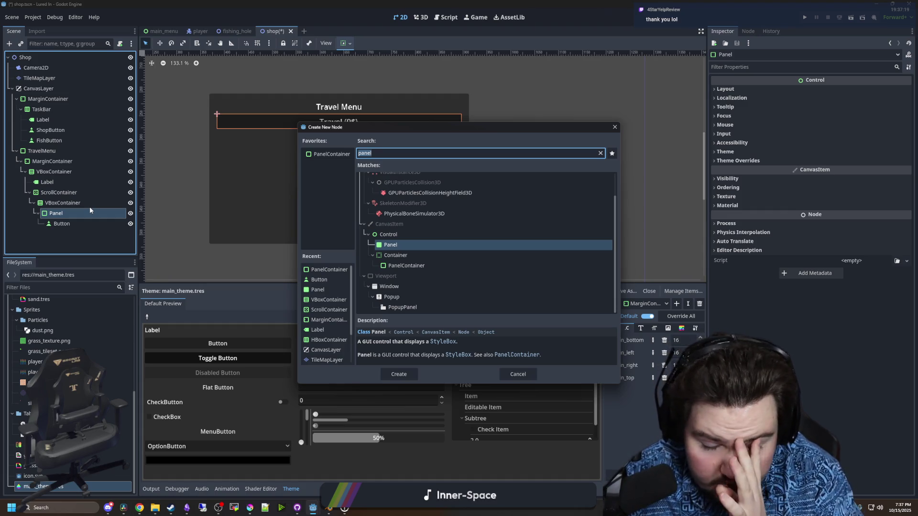
{"action": "type", "text": "separ"}
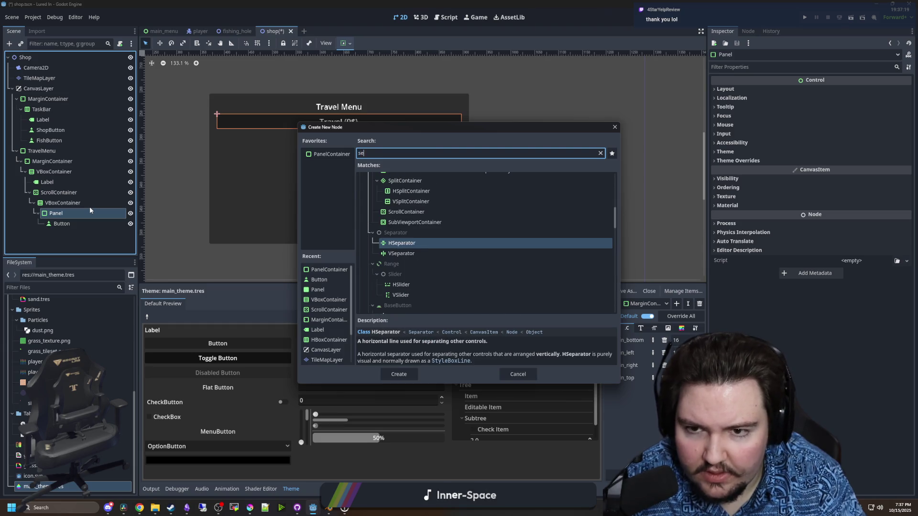
{"action": "key", "text": "Down"}
{"action": "key", "text": "Return"}
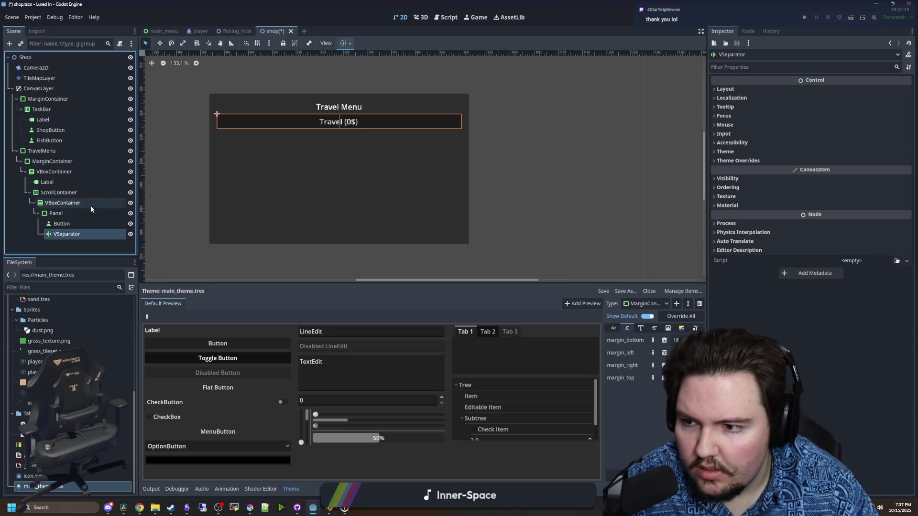
{"action": "right_click", "coordinate": [68, 214]}
{"action": "left_click", "coordinate": [80, 219]}
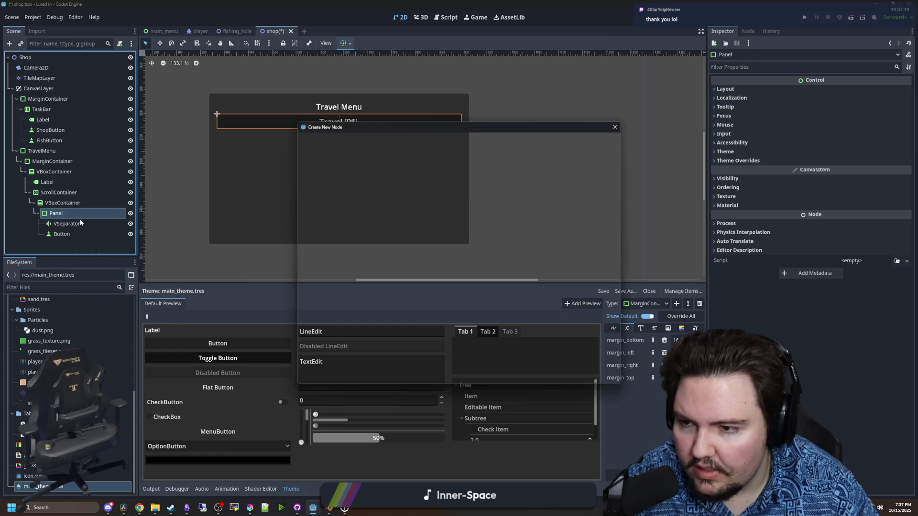
{"action": "type", "text": "hbox"}
{"action": "key", "text": "Return"}
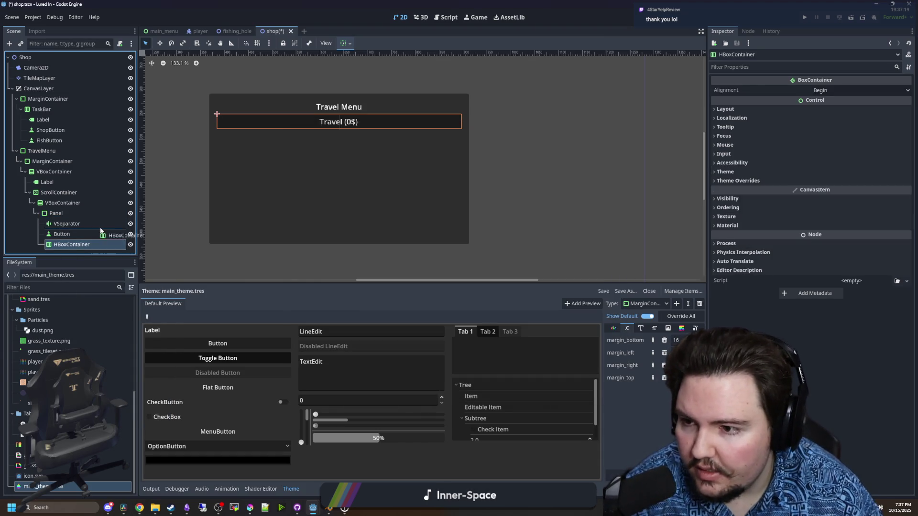
Move the VSeparator and the Travel button into the HBoxContainer
{"action": "left_click_drag", "start_coordinate": [72, 245], "coordinate": [71, 219]}
{"action": "left_click", "coordinate": [74, 236]}
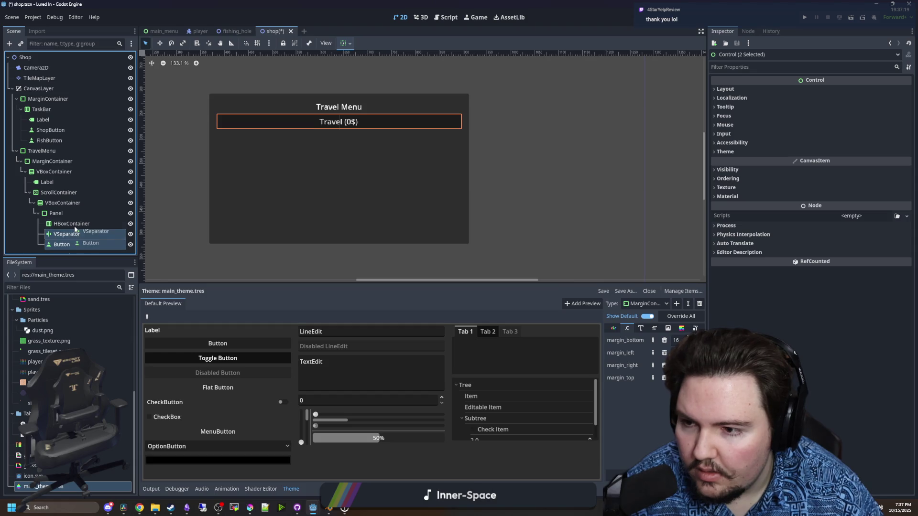
{"action": "left_click", "coordinate": [72, 242], "text": "shift"}
{"action": "left_click_drag", "start_coordinate": [80, 226], "coordinate": [79, 224]}
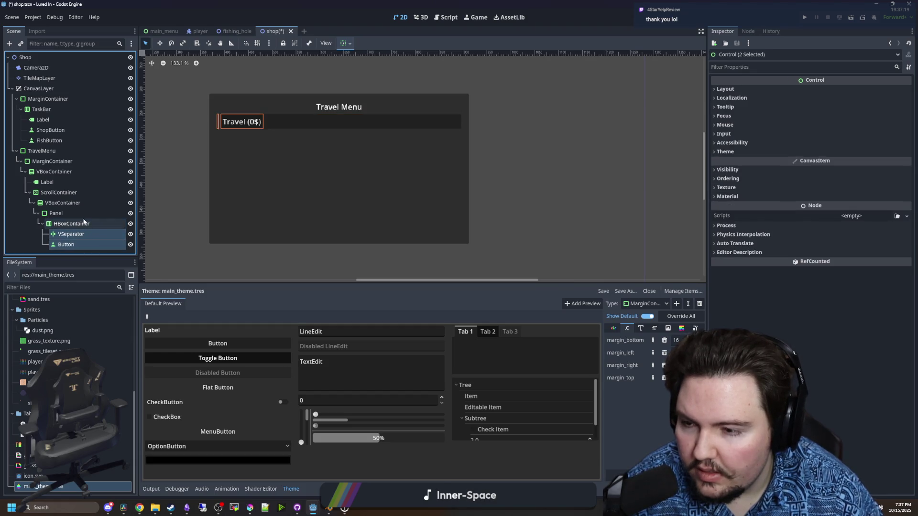
{"action": "right_click", "coordinate": [82, 223]}
Add a Control node as the first child of the HBoxContainer
{"action": "left_click", "coordinate": [102, 228]}
{"action": "type", "text": "control"}
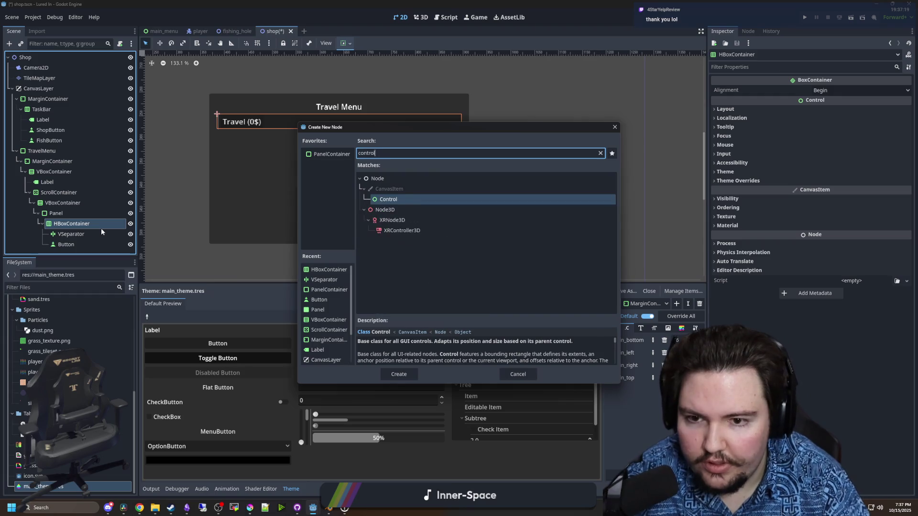
{"action": "key", "text": "Return"}
{"action": "left_click_drag", "start_coordinate": [64, 248], "coordinate": [78, 222]}
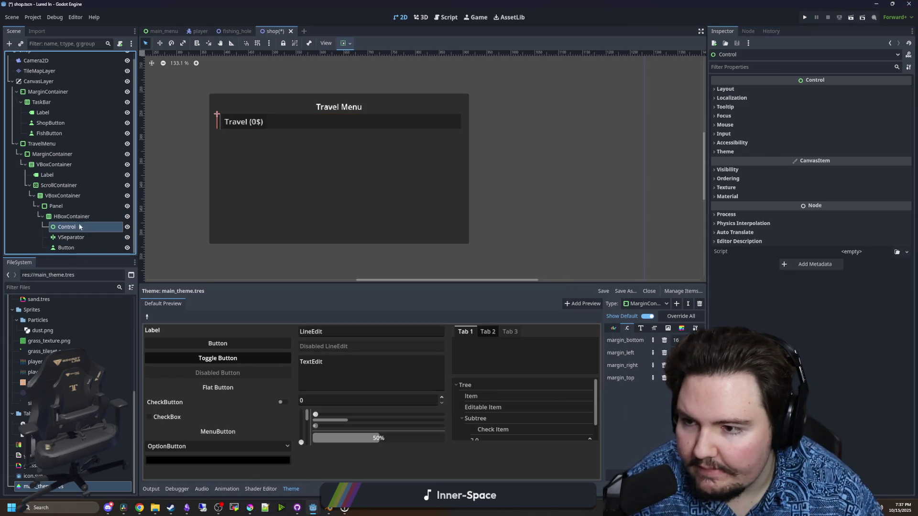
Set the Travel button's x position, trying 64 and 128 before settling on 160
{"action": "left_click", "coordinate": [83, 236]}
{"action": "left_click", "coordinate": [73, 248]}
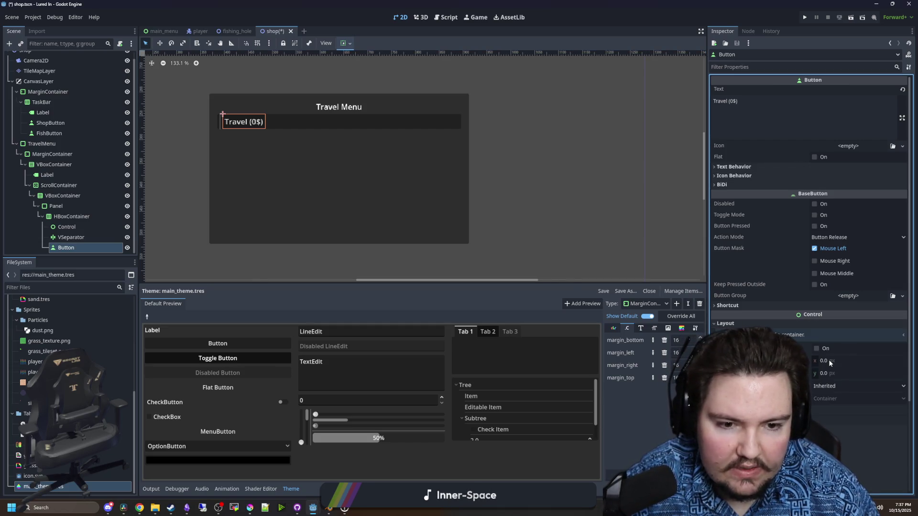
{"action": "left_click_drag", "start_coordinate": [829, 363], "coordinate": [830, 361]}
{"action": "left_click", "coordinate": [830, 362]}
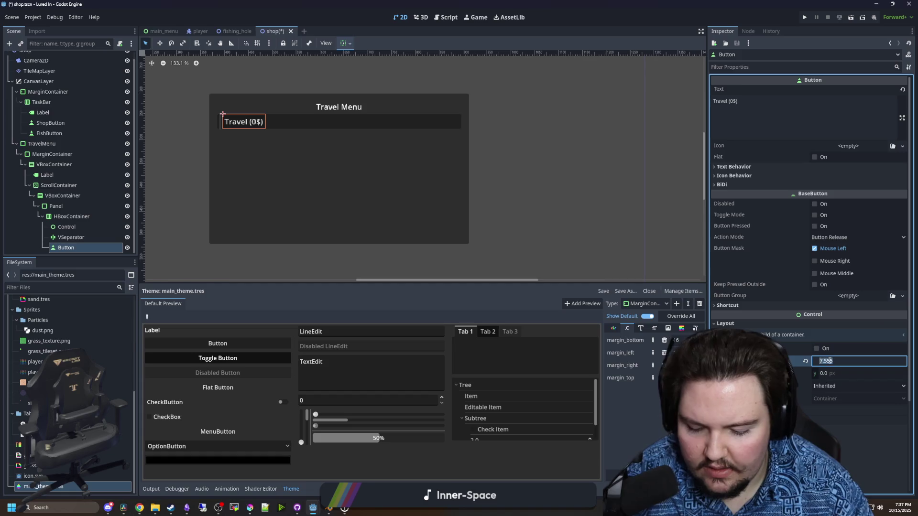
{"action": "type", "text": "64"}
{"action": "key", "text": "Return"}
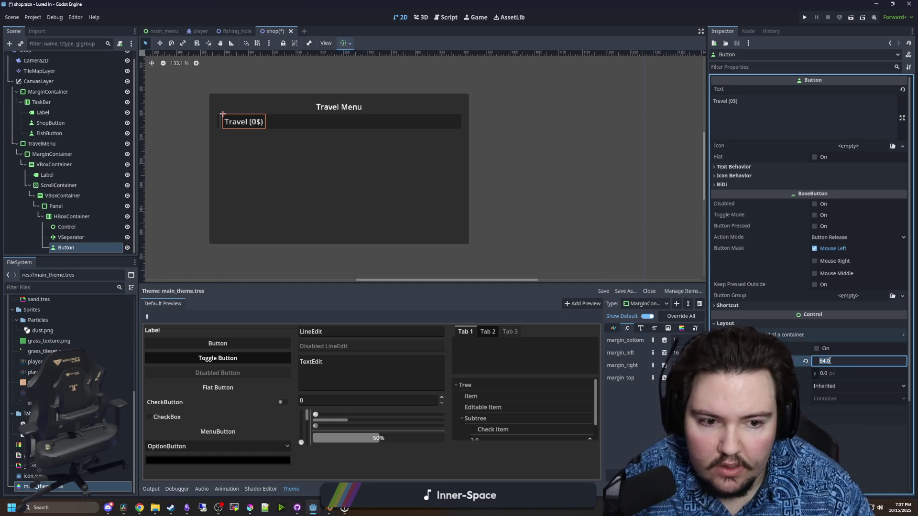
{"action": "type", "text": "128"}
{"action": "key", "text": "Return"}
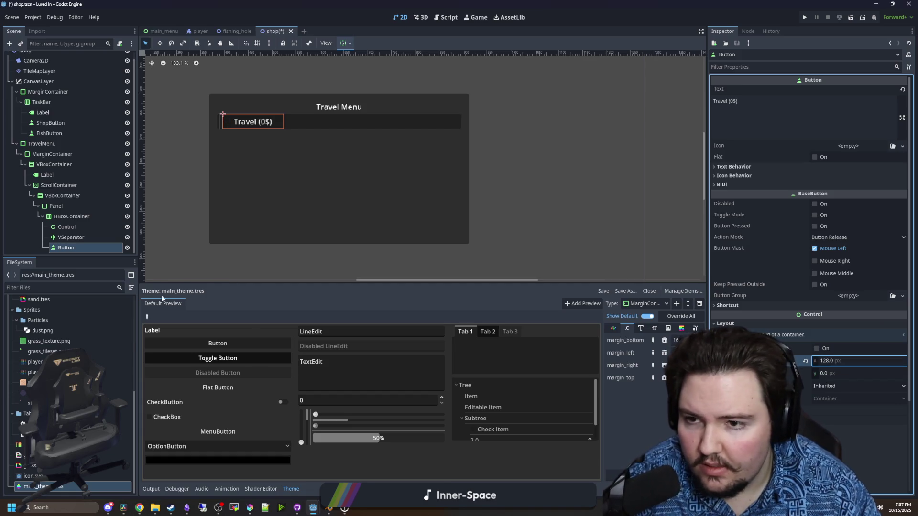
{"action": "left_click", "coordinate": [827, 360]}
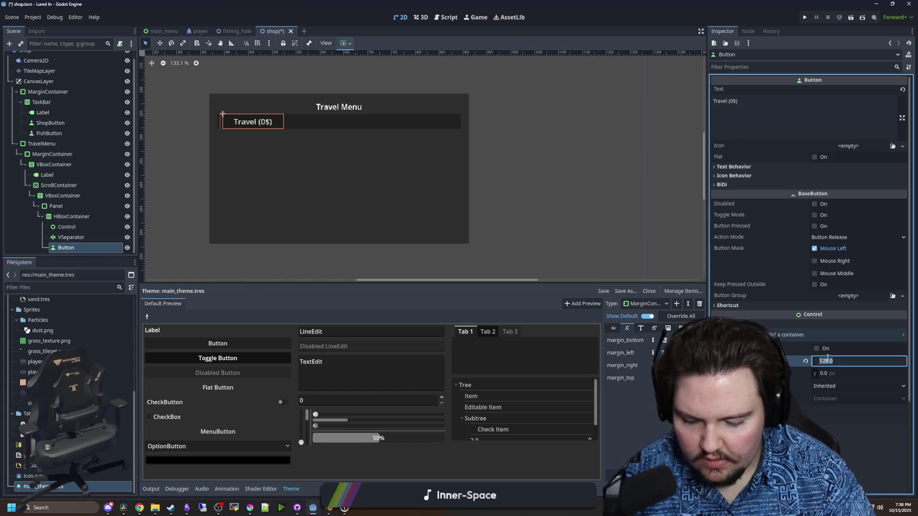
{"action": "type", "text": "160"}
{"action": "key", "text": "Return"}
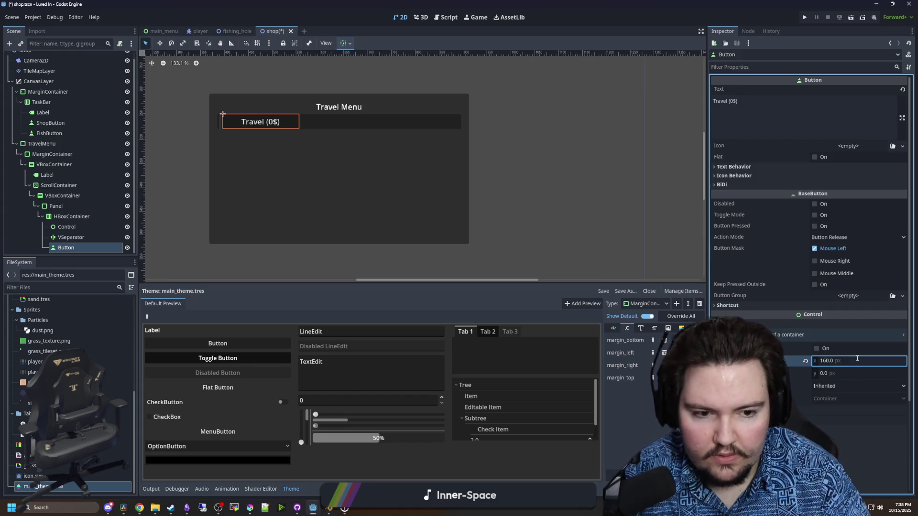
Give the Control spacer a custom minimum width of 160 px
{"action": "key", "text": "Up"}
{"action": "key", "text": "Up"}
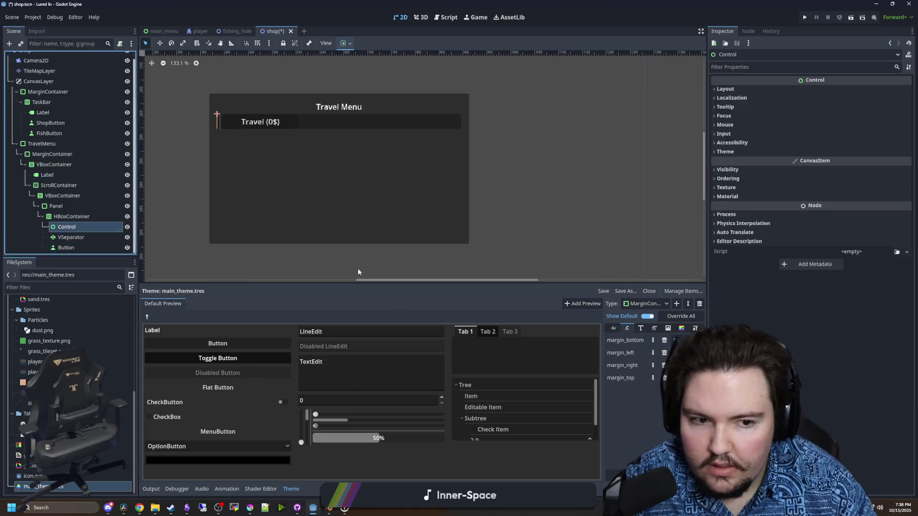
{"action": "key", "text": "Down"}
{"action": "key", "text": "Down"}
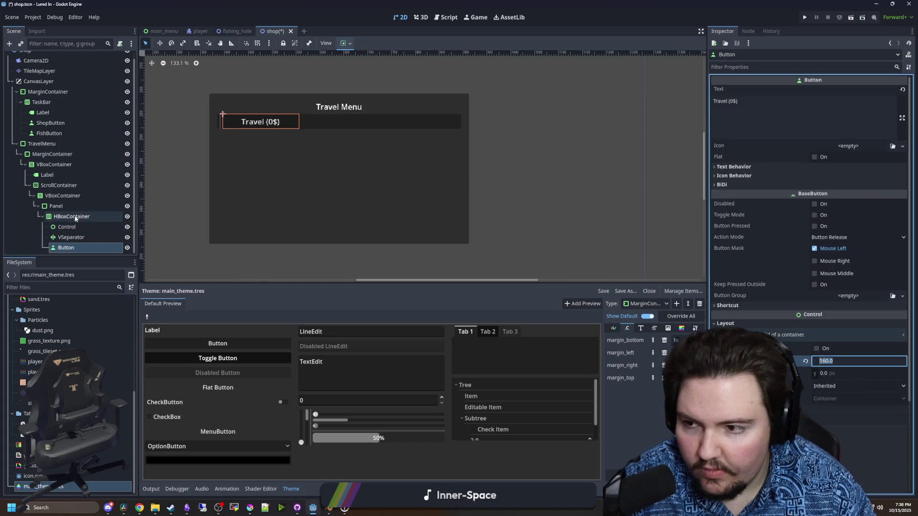
{"action": "key", "text": "Up"}
{"action": "key", "text": "Up"}
{"action": "left_click", "coordinate": [751, 98]}
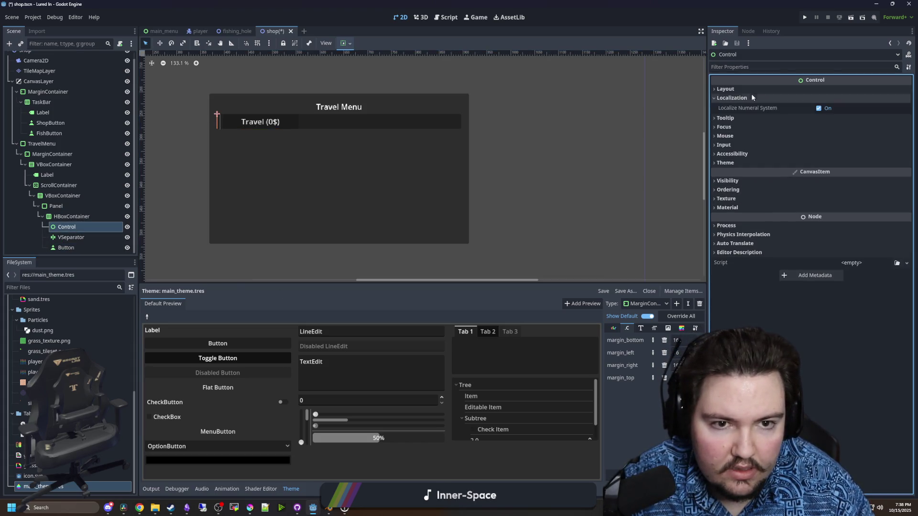
{"action": "left_click", "coordinate": [745, 89]}
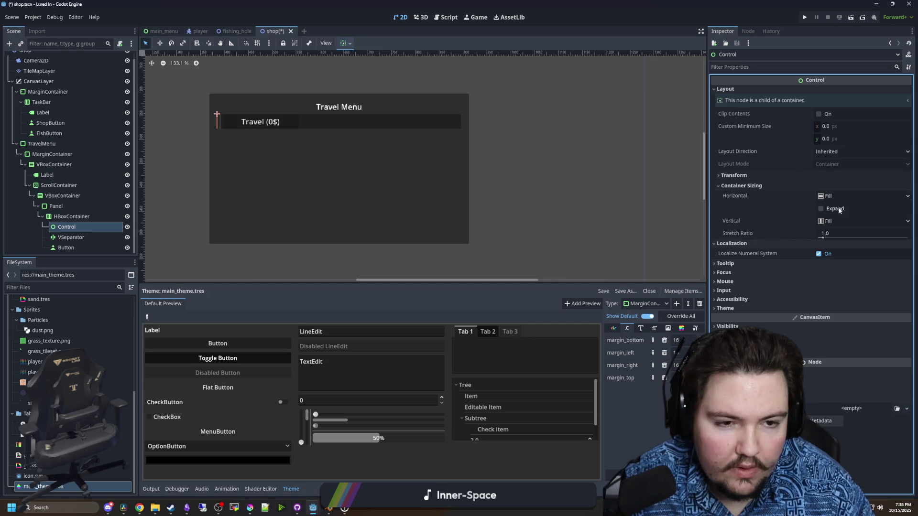
{"action": "left_click", "coordinate": [827, 126]}
{"action": "type", "text": "160"}
{"action": "key", "text": "Return"}
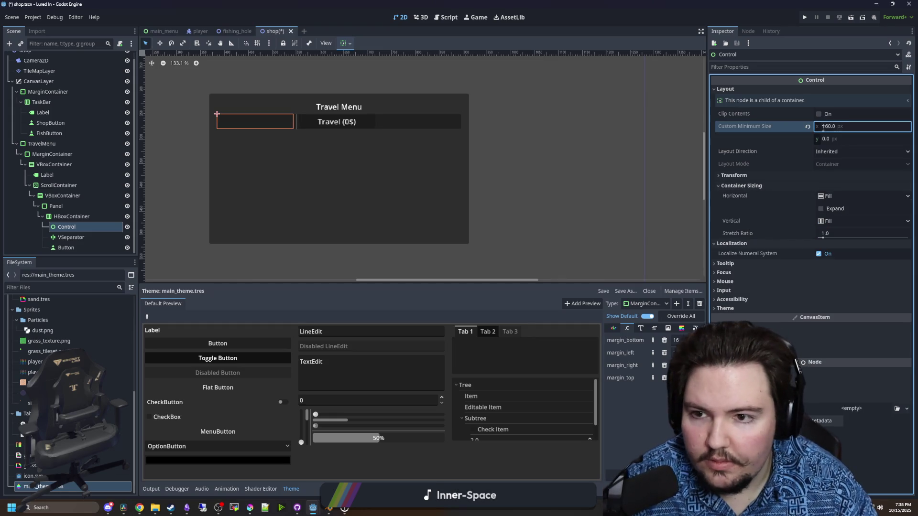
Turn on Horizontal Expand for the VSeparator's container sizing
{"action": "left_click", "coordinate": [70, 237]}
{"action": "left_click", "coordinate": [744, 89]}
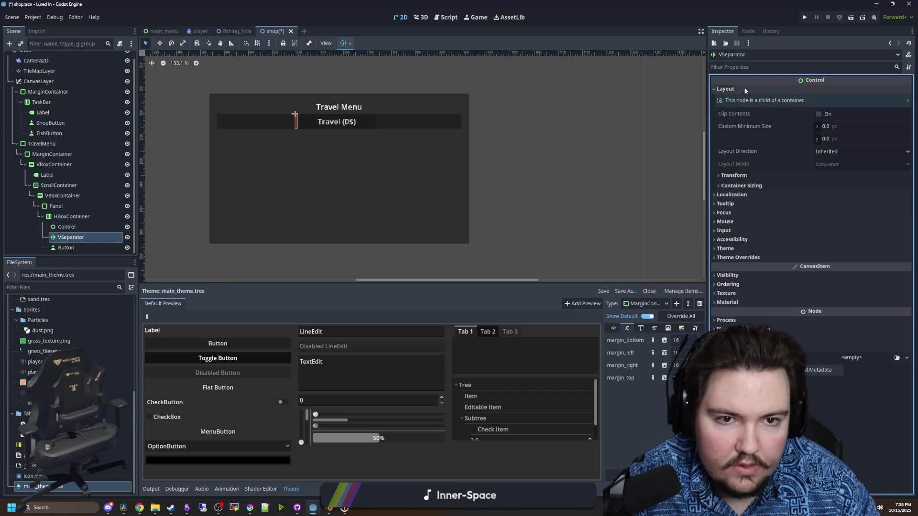
{"action": "left_click", "coordinate": [741, 185]}
{"action": "left_click", "coordinate": [821, 209]}
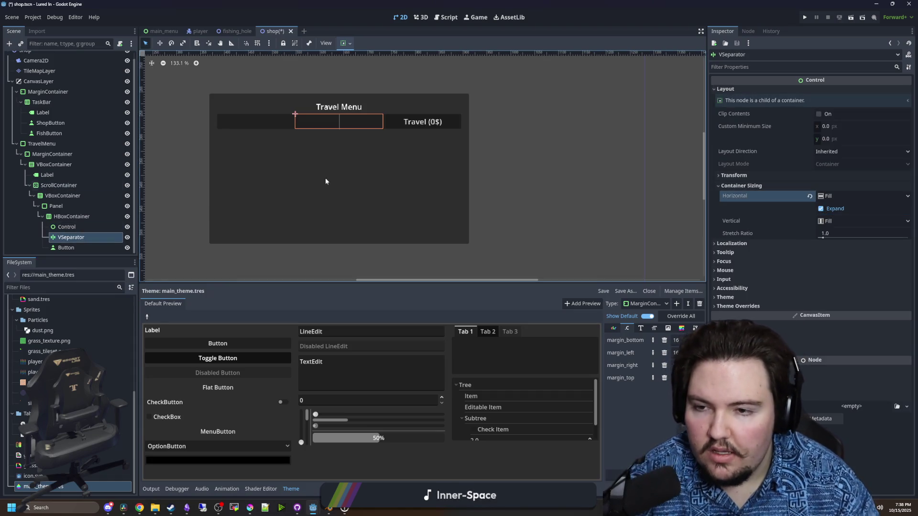
{"action": "left_click", "coordinate": [514, 184]}
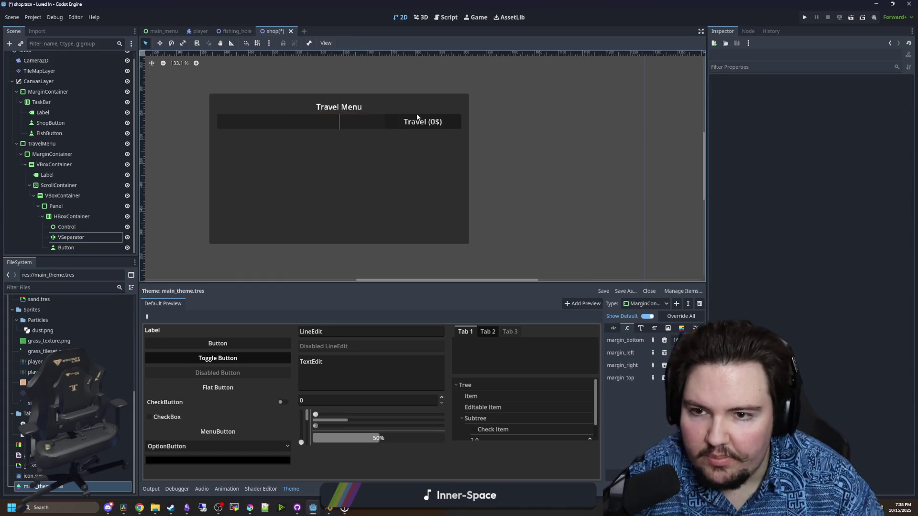
{"action": "left_click", "coordinate": [84, 226]}
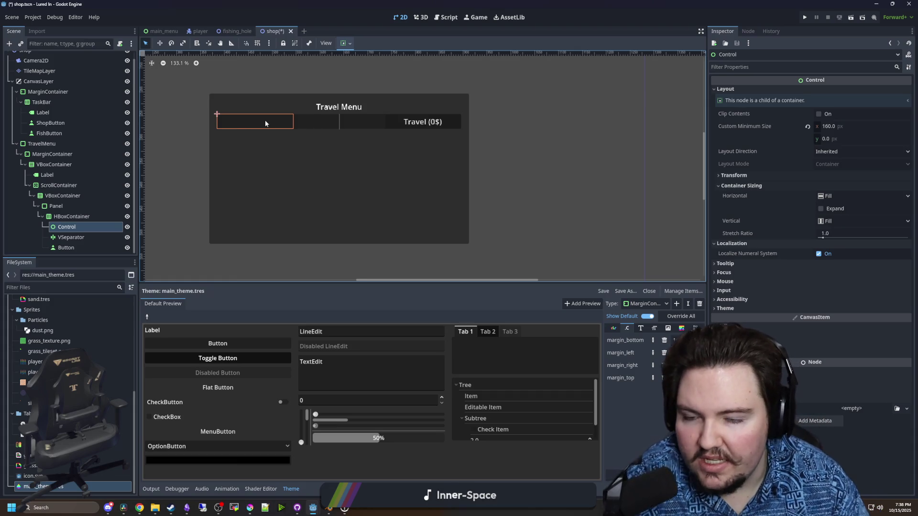
{"action": "scroll", "coordinate": [265, 124], "scroll_direction": "up", "scroll_amount": 2}
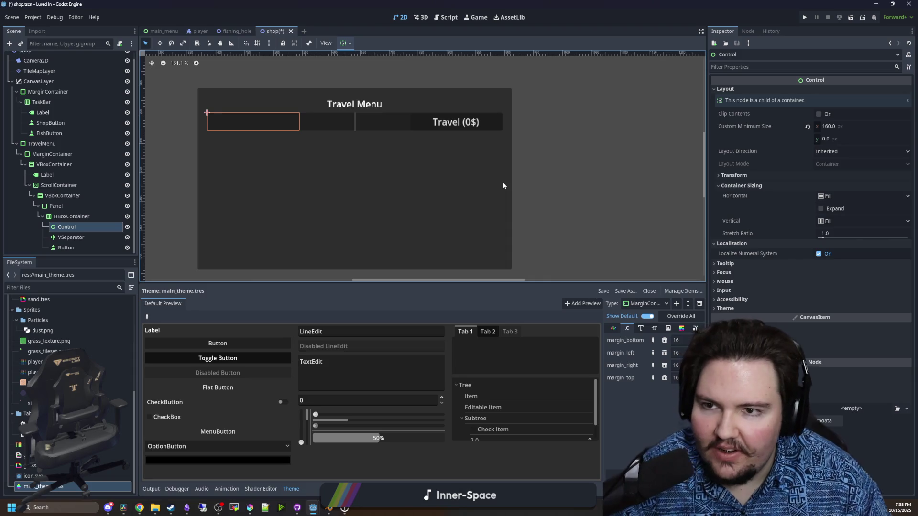
{"action": "left_click", "coordinate": [234, 31]}
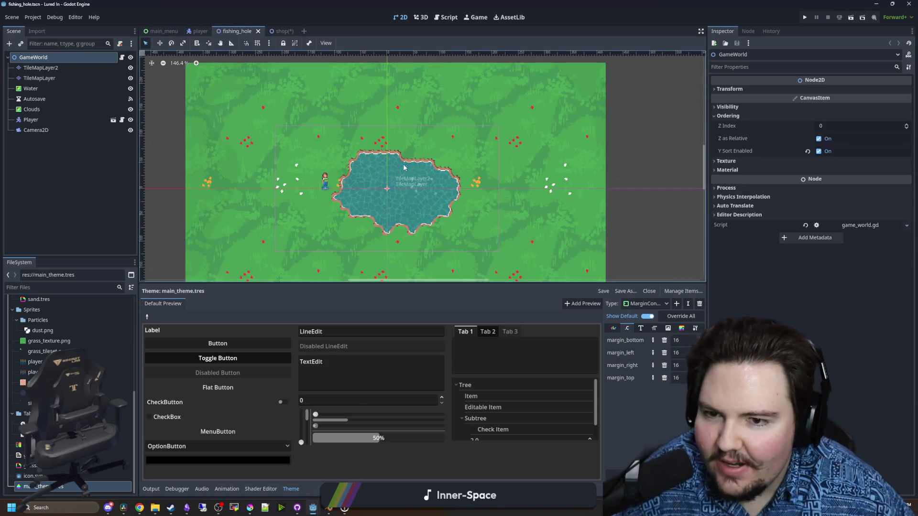
{"action": "scroll", "coordinate": [396, 194], "scroll_direction": "up", "scroll_amount": 1}
{"action": "scroll", "coordinate": [393, 175], "scroll_direction": "down", "scroll_amount": 2}
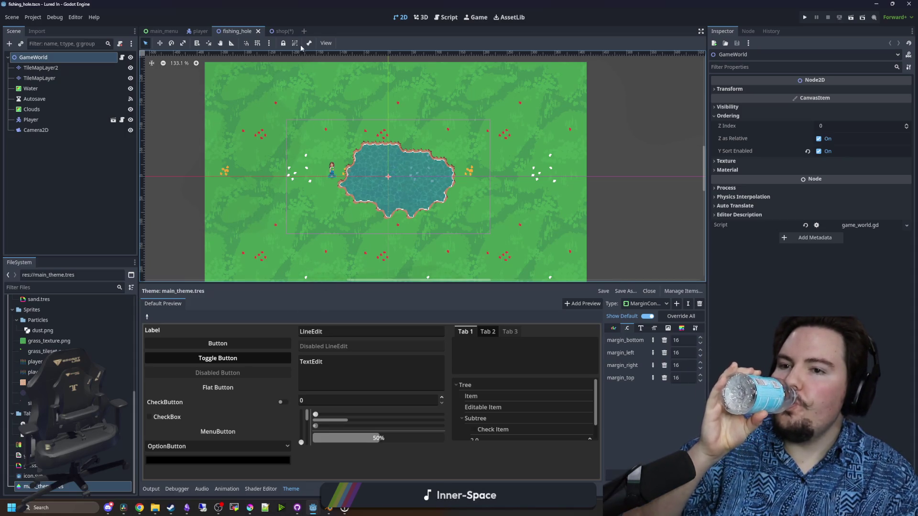
{"action": "left_click", "coordinate": [279, 32]}
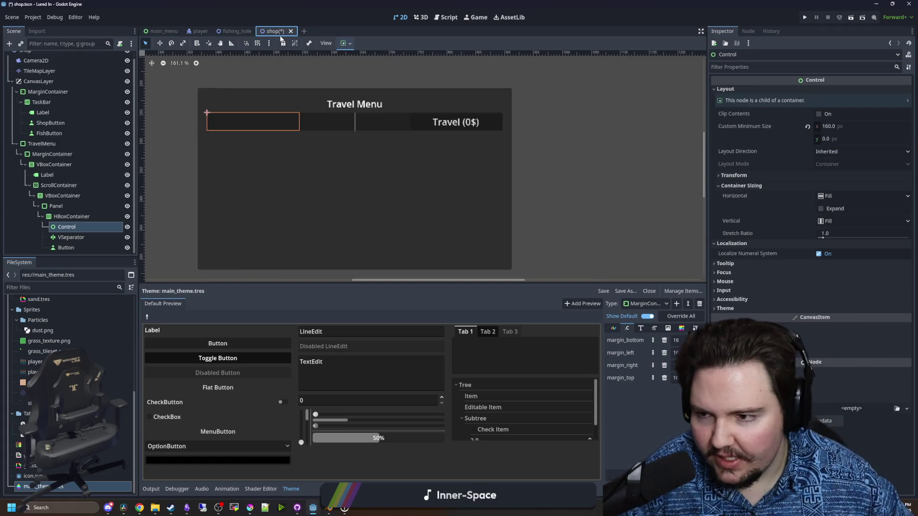
Save the scene, add a RichTextLabel to the HBoxContainer, and delete the placeholder Control
{"action": "key", "text": "ctrl+s"}
{"action": "scroll", "coordinate": [377, 164], "scroll_direction": "down", "scroll_amount": 3}
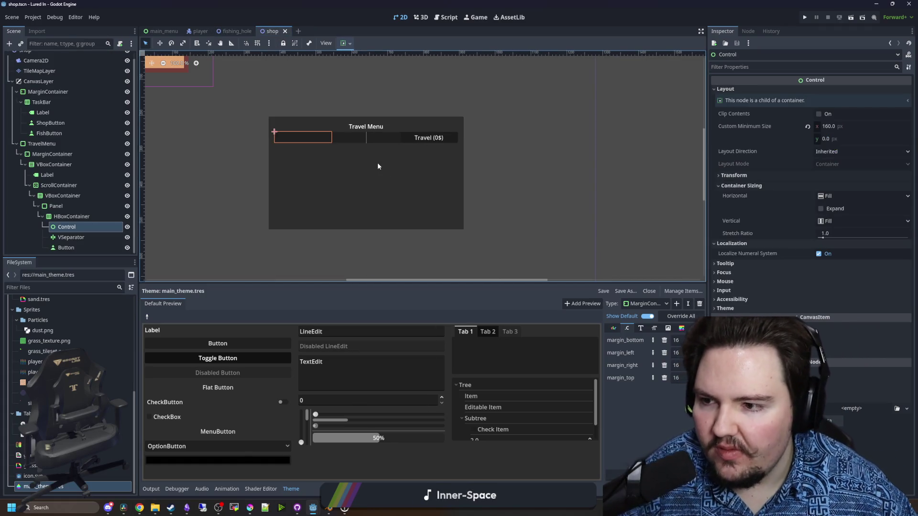
{"action": "right_click", "coordinate": [82, 231]}
{"action": "left_click", "coordinate": [90, 232]}
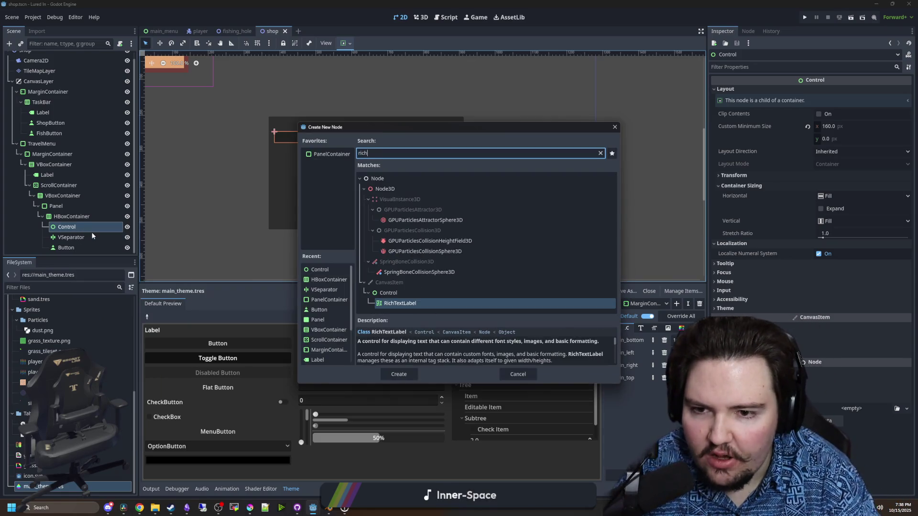
{"action": "key", "text": "Escape"}
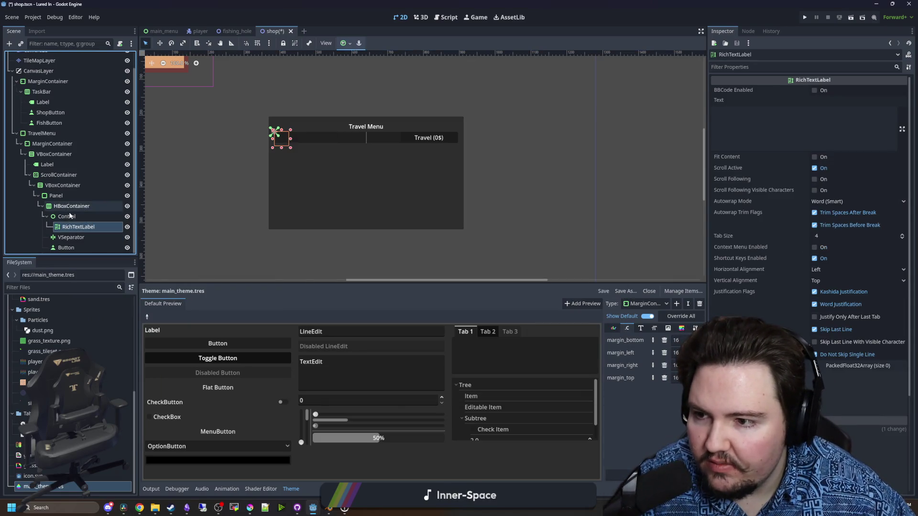
{"action": "left_click_drag", "start_coordinate": [70, 216], "coordinate": [71, 218]}
{"action": "right_click", "coordinate": [74, 227]}
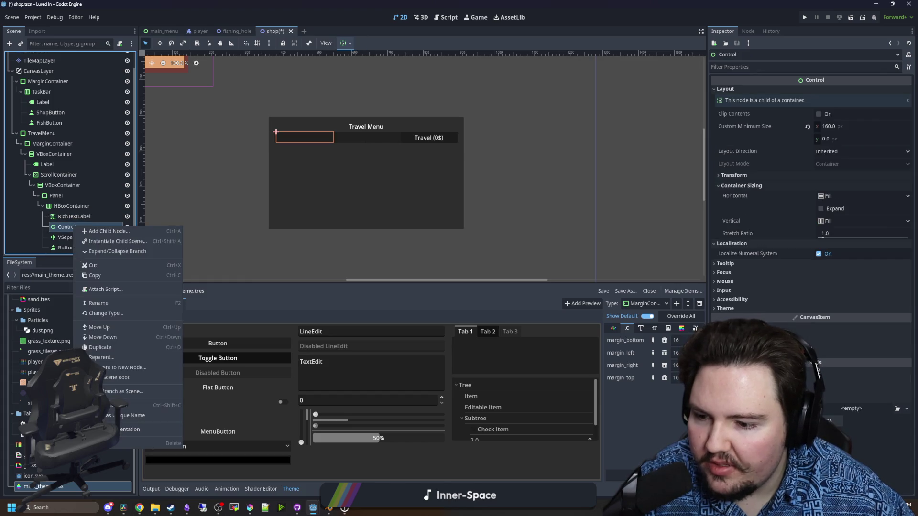
{"action": "key", "text": "Delete"}
{"action": "key", "text": "Return"}
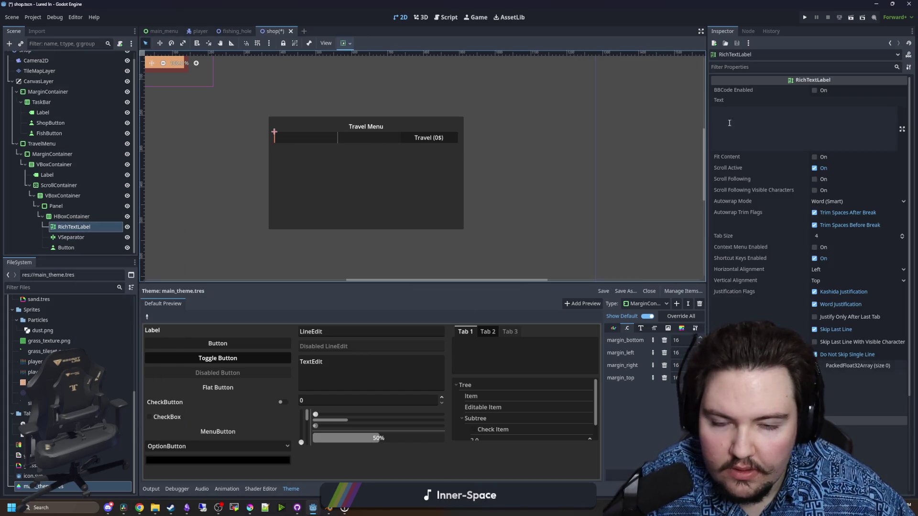
Set the Travel button's vertical container sizing to Shrink Center
{"action": "left_click", "coordinate": [66, 248]}
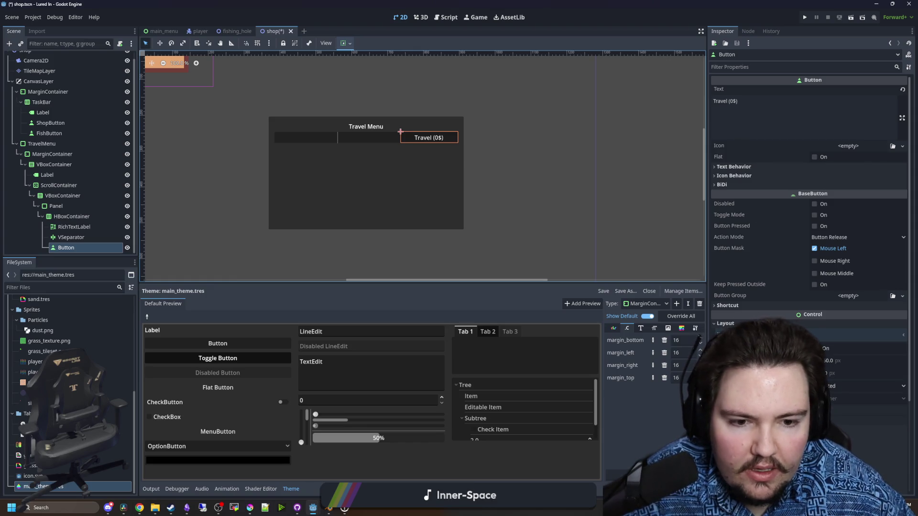
{"action": "scroll", "coordinate": [776, 227], "scroll_direction": "down", "scroll_amount": 3}
{"action": "left_click", "coordinate": [749, 316]}
{"action": "left_click", "coordinate": [860, 351]}
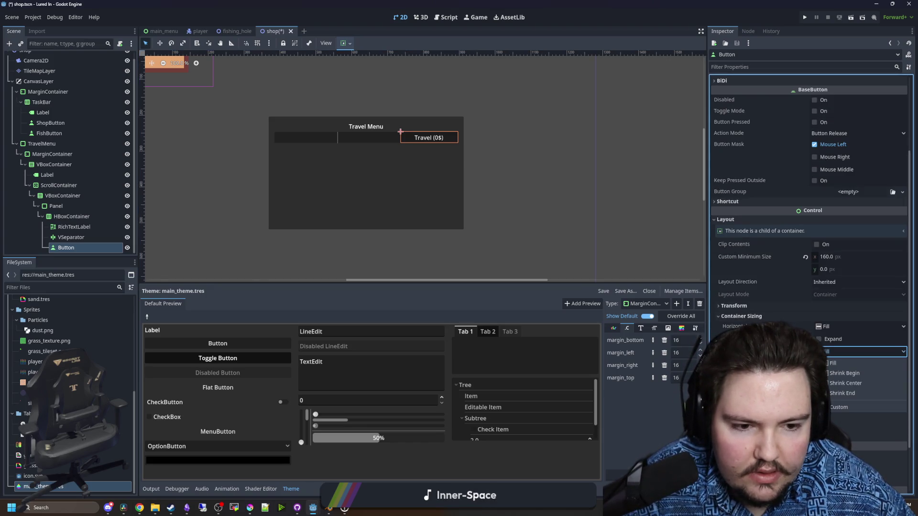
{"action": "left_click", "coordinate": [845, 387]}
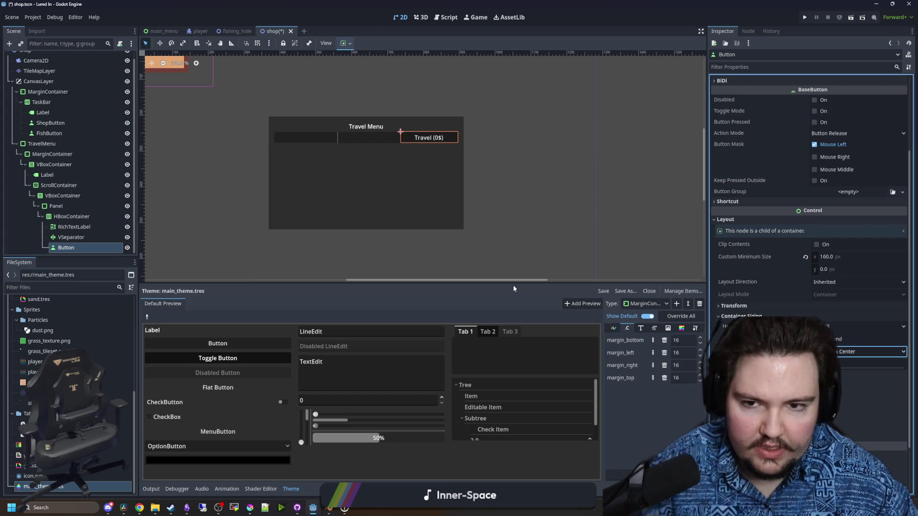
Make the RichTextLabel Fit Content, with scrolling disabled and Autowrap Mode Off
{"action": "left_click", "coordinate": [74, 226]}
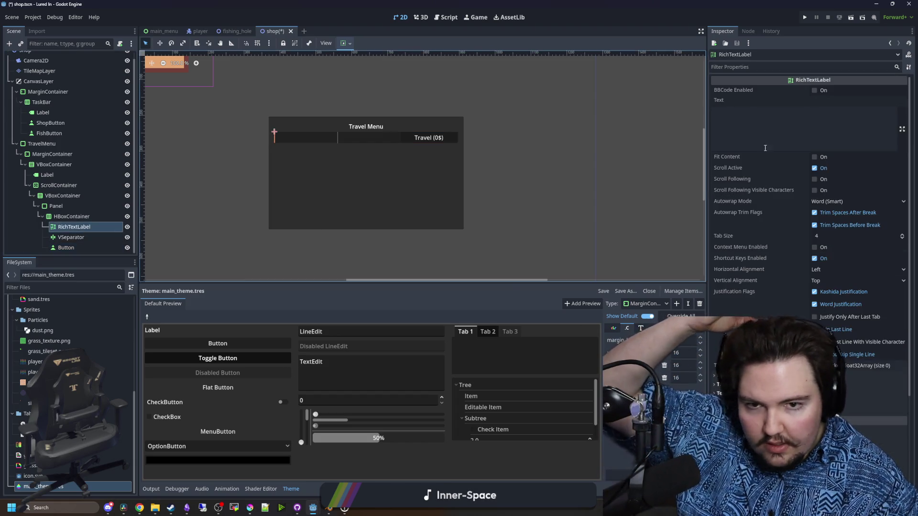
{"action": "left_click", "coordinate": [814, 168]}
{"action": "left_click", "coordinate": [813, 157]}
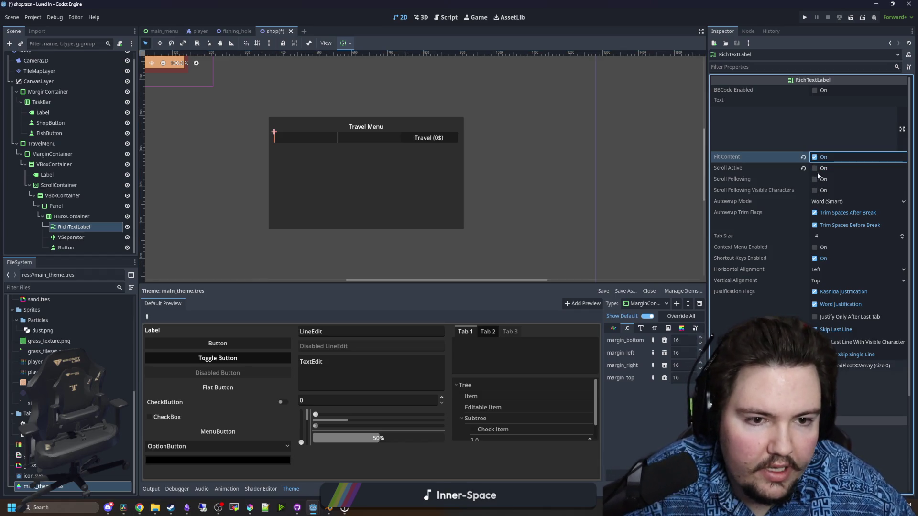
{"action": "left_click", "coordinate": [824, 200]}
{"action": "left_click", "coordinate": [827, 212]}
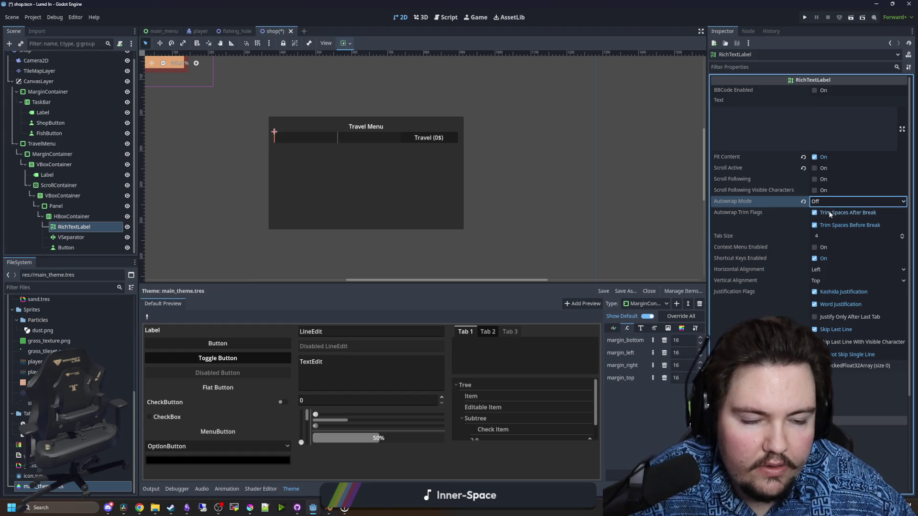
Give the RichTextLabel a custom minimum size of 160 × 64 px
{"action": "scroll", "coordinate": [769, 262], "scroll_direction": "down", "scroll_amount": 3}
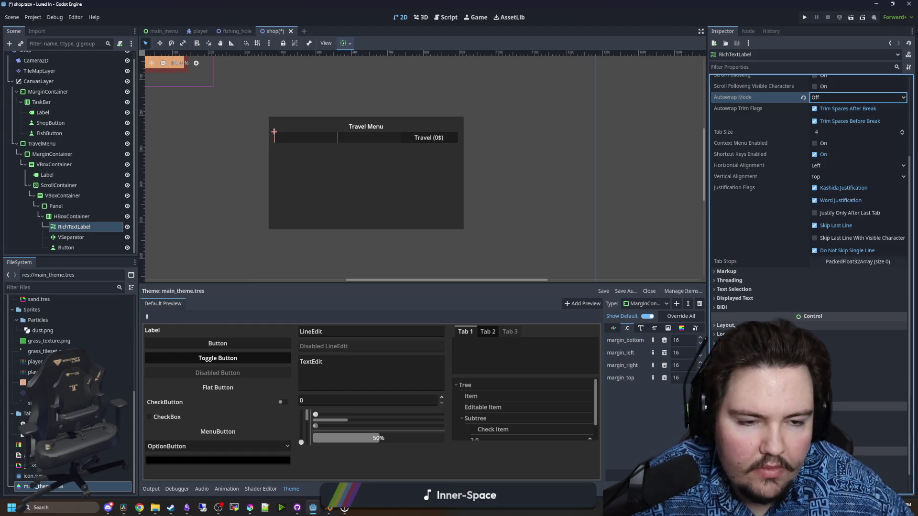
{"action": "left_click", "coordinate": [725, 325]}
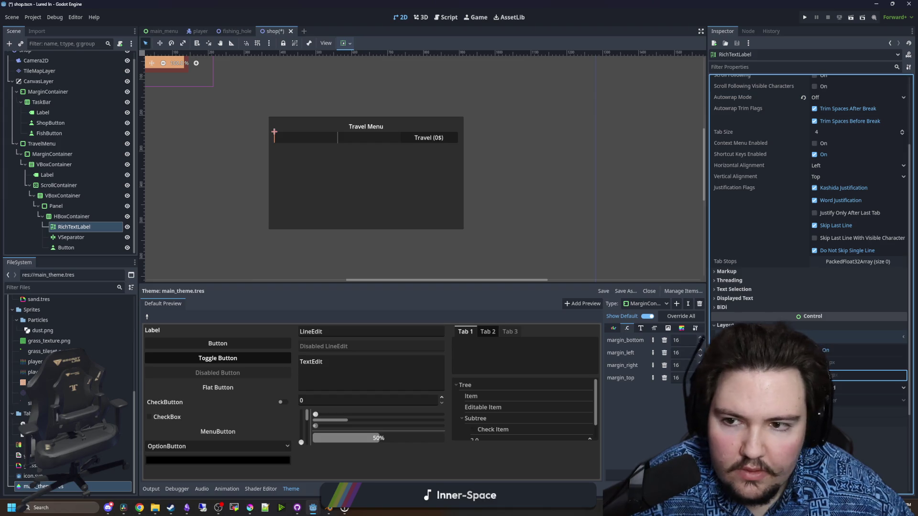
{"action": "left_click", "coordinate": [828, 363]}
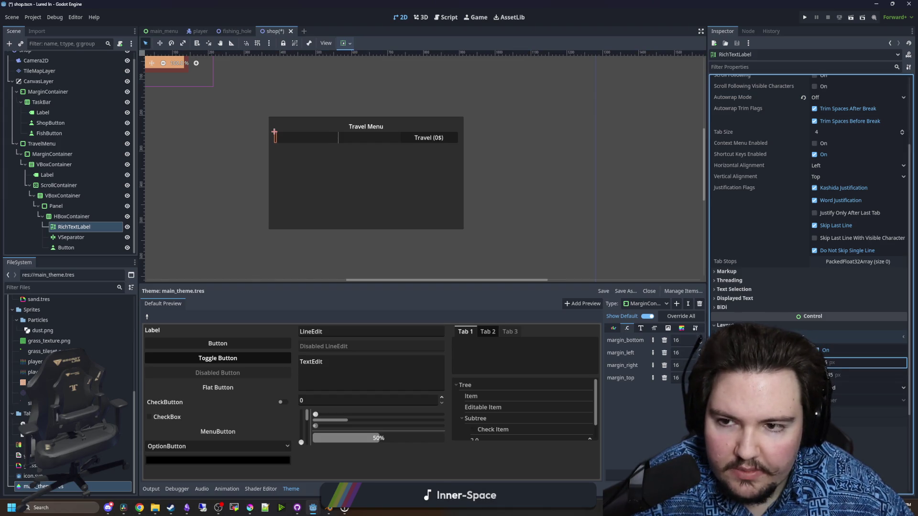
{"action": "type", "text": "160"}
{"action": "key", "text": "Return"}
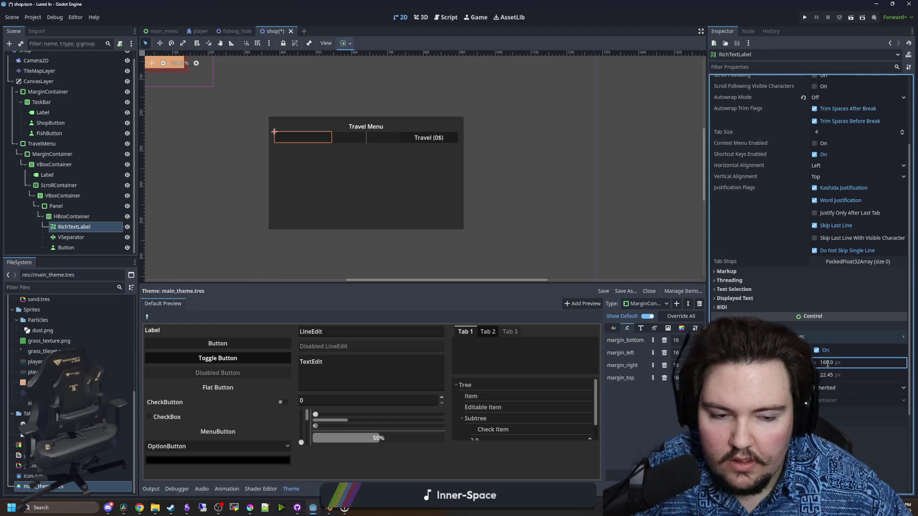
{"action": "left_click", "coordinate": [838, 379]}
{"action": "type", "text": "43"}
{"action": "key", "text": "Return"}
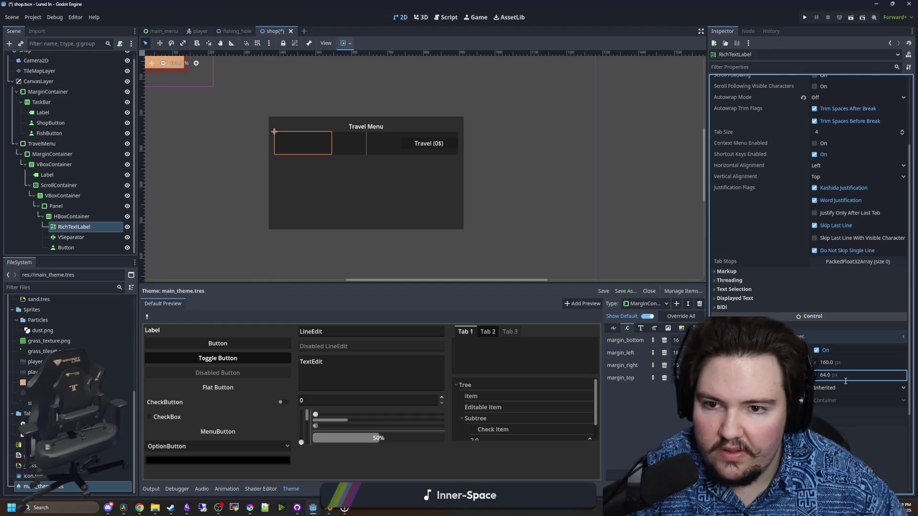
{"action": "scroll", "coordinate": [473, 121], "scroll_direction": "up", "scroll_amount": 2}
{"action": "scroll", "coordinate": [285, 140], "scroll_direction": "up", "scroll_amount": 5}
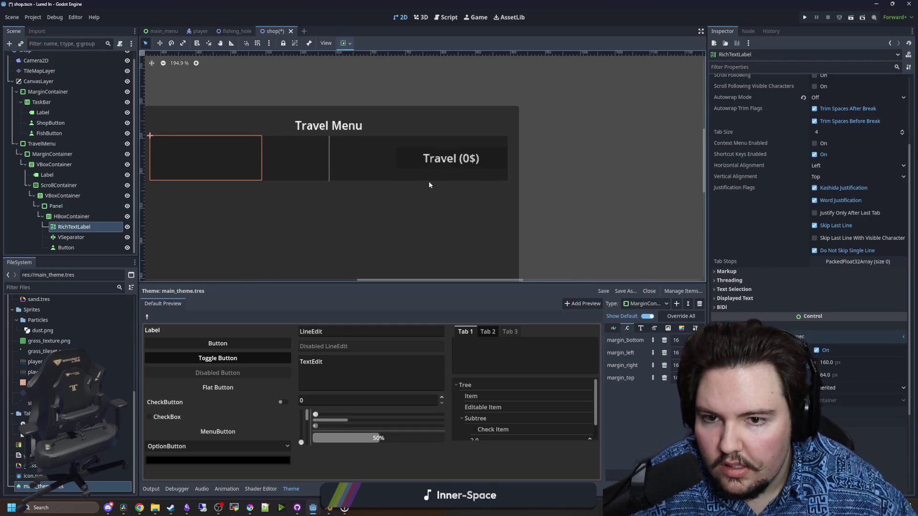
{"action": "scroll", "coordinate": [381, 195], "scroll_direction": "down", "scroll_amount": 3}
{"action": "scroll", "coordinate": [382, 210], "scroll_direction": "up", "scroll_amount": 1}
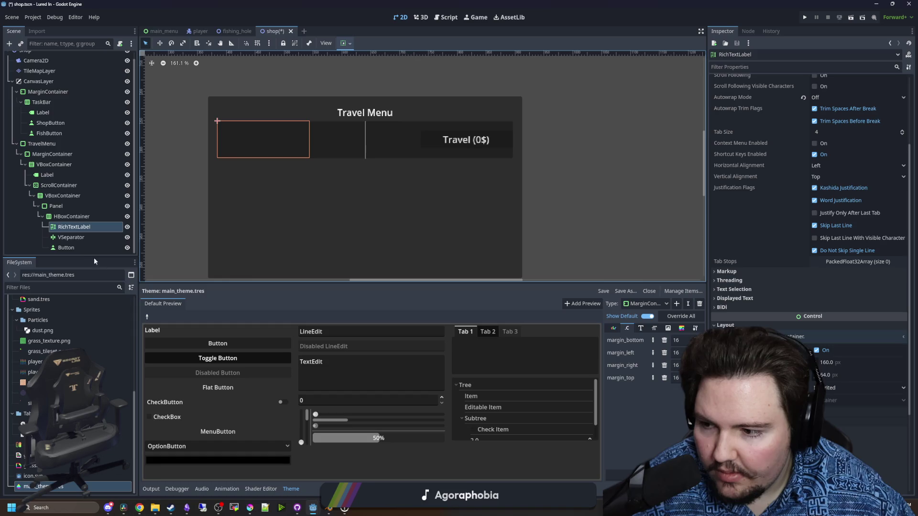
{"action": "left_click", "coordinate": [56, 207]}
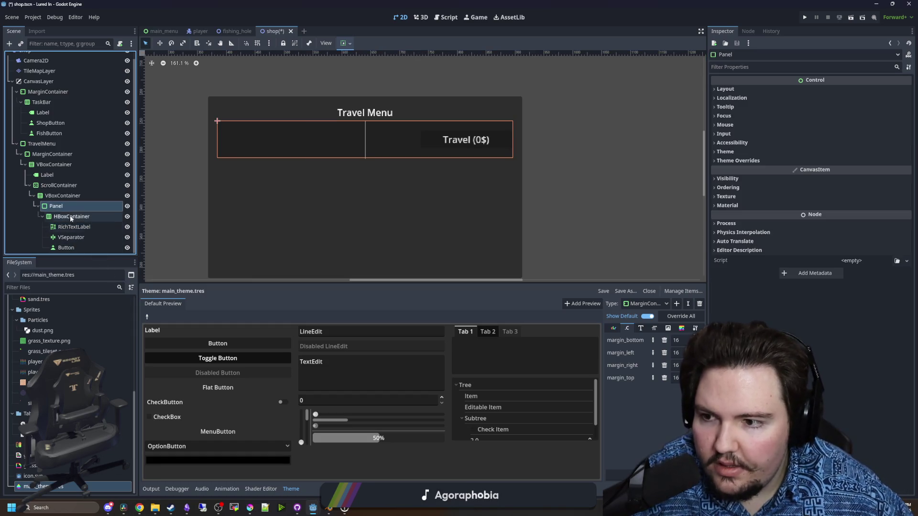
Switch the Theme editor to the PanelContainer type and view its StyleBox items
{"action": "left_click", "coordinate": [71, 217]}
{"action": "left_click", "coordinate": [74, 206]}
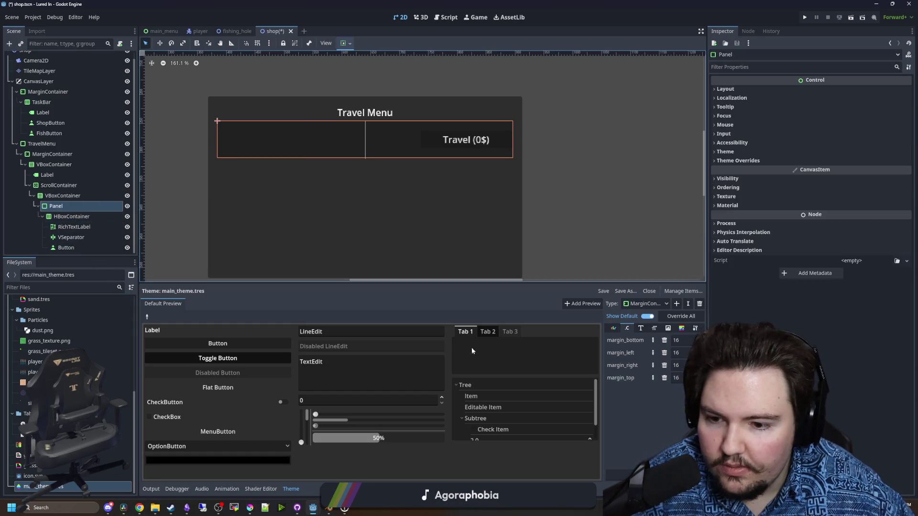
{"action": "left_click", "coordinate": [645, 303]}
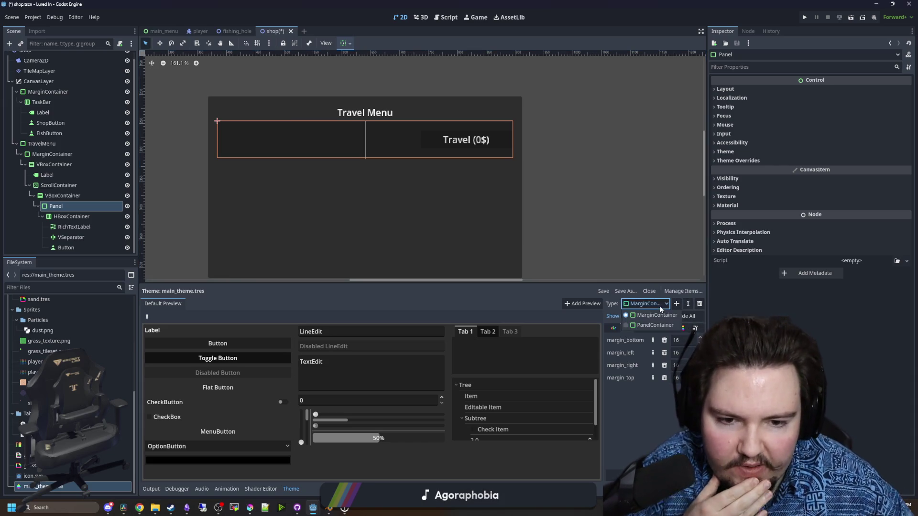
{"action": "left_click", "coordinate": [643, 325]}
{"action": "left_click", "coordinate": [681, 328]}
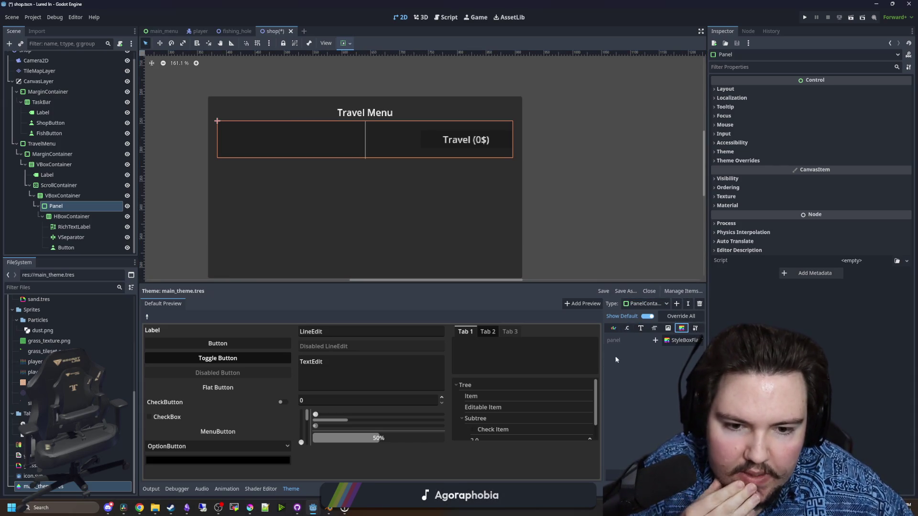
{"action": "left_click", "coordinate": [688, 340]}
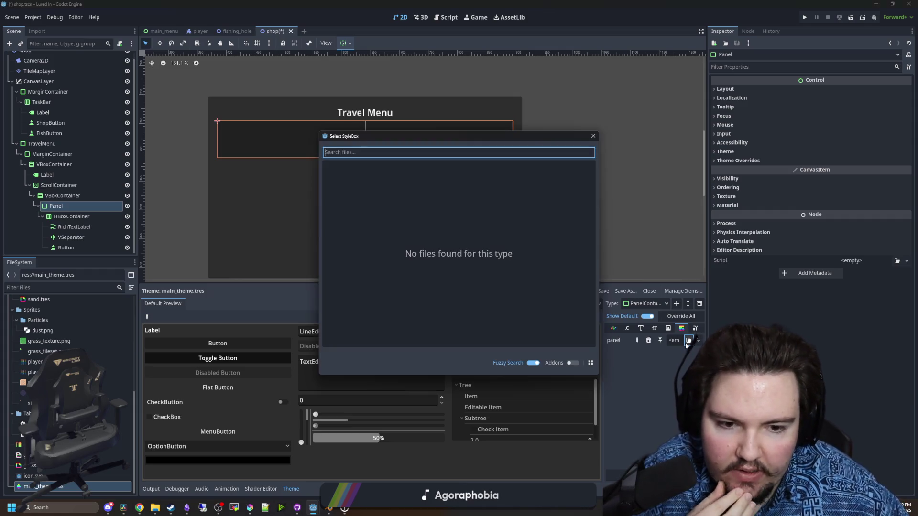
{"action": "left_click", "coordinate": [593, 135]}
Assign a new StyleBoxFlat to the PanelContainer panel style and open it for editing
{"action": "left_click", "coordinate": [698, 340]}
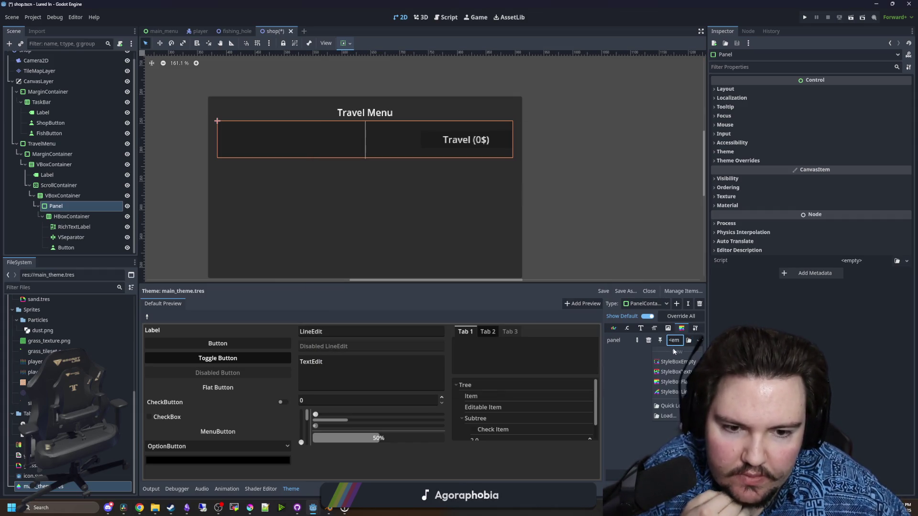
{"action": "left_click", "coordinate": [671, 372]}
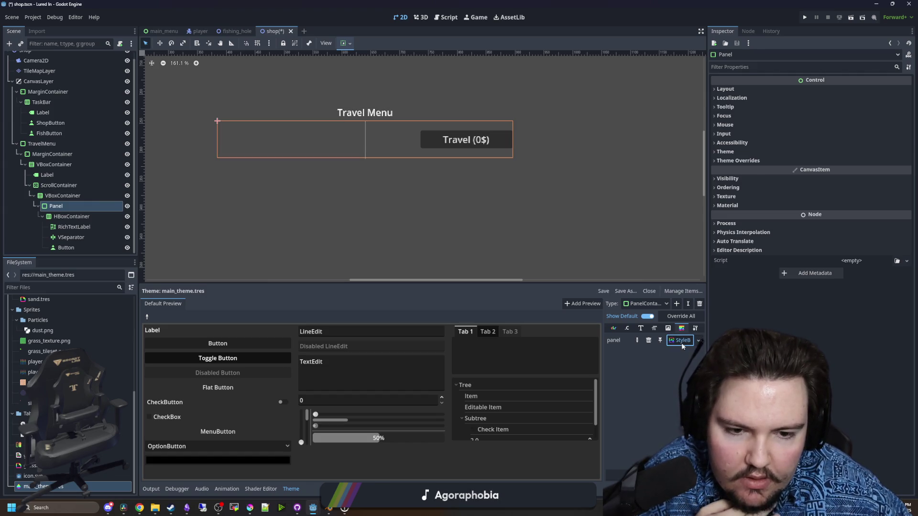
{"action": "left_click", "coordinate": [681, 341]}
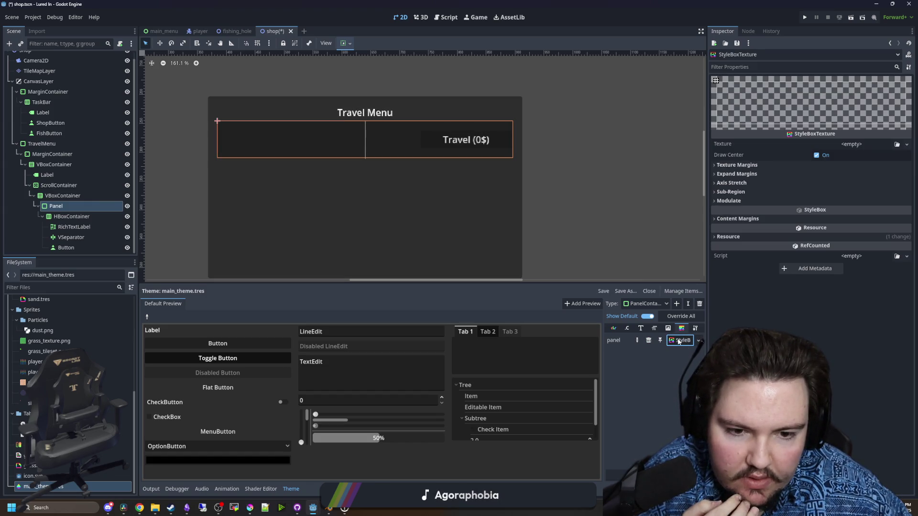
{"action": "left_click", "coordinate": [699, 340]}
{"action": "left_click", "coordinate": [682, 382]}
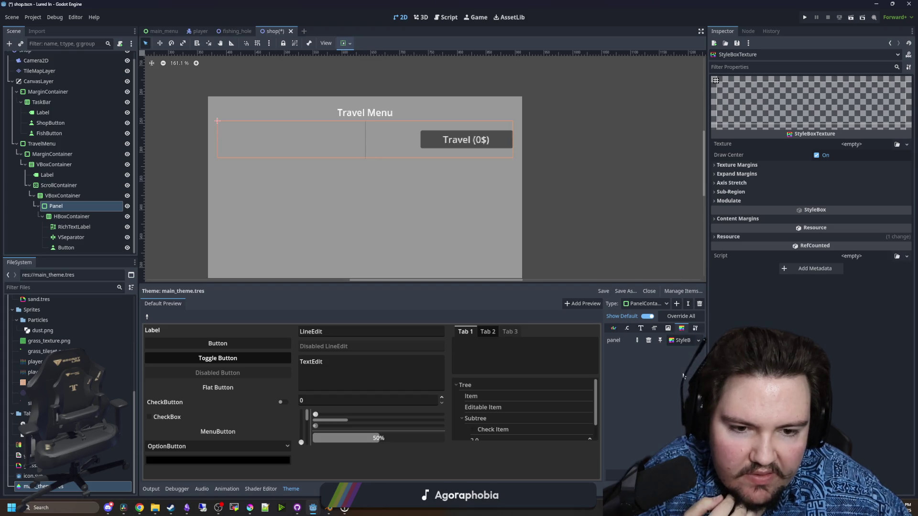
{"action": "left_click", "coordinate": [682, 341]}
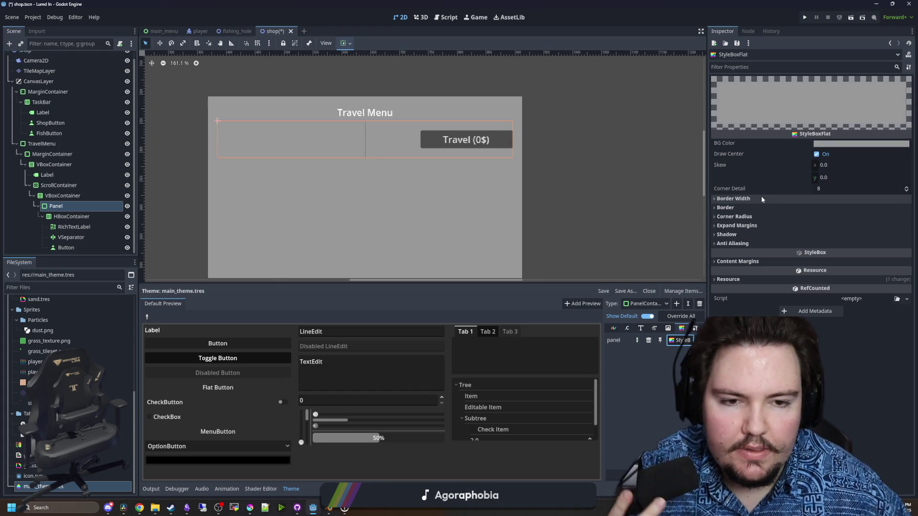
Leave the style's left expand margin at 0 after briefly trying 6
{"action": "left_click", "coordinate": [737, 225]}
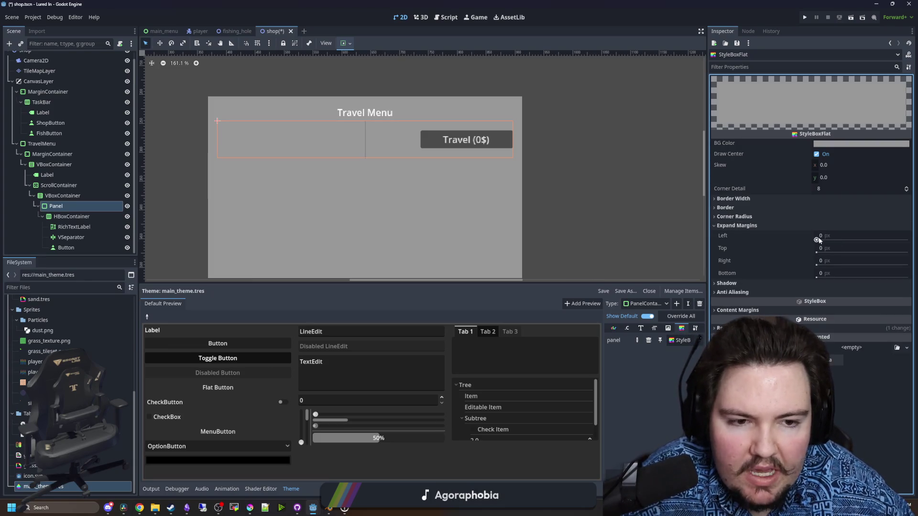
{"action": "left_click", "coordinate": [826, 235]}
{"action": "type", "text": "6"}
{"action": "left_click_drag", "start_coordinate": [826, 240], "coordinate": [818, 241]}
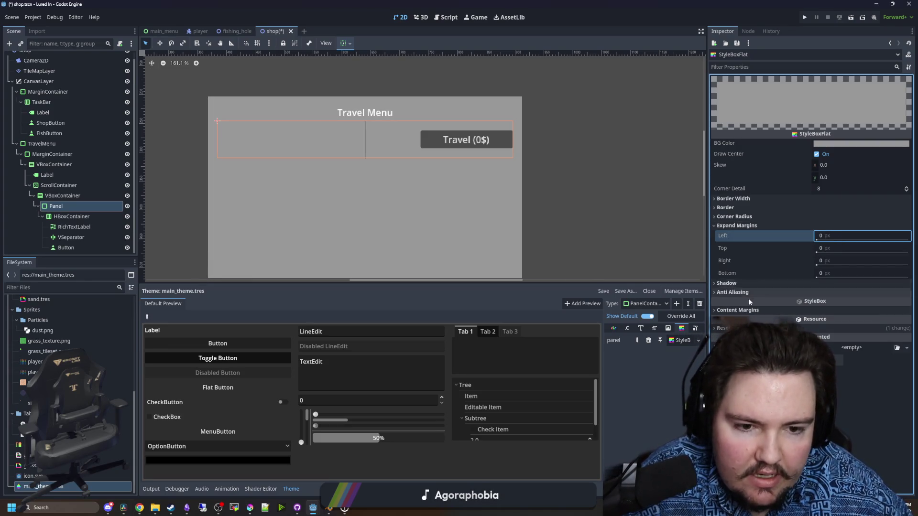
Set the content margins to 8 px, after first entering 16 on every side
{"action": "left_click", "coordinate": [821, 310]}
{"action": "left_click", "coordinate": [817, 325]}
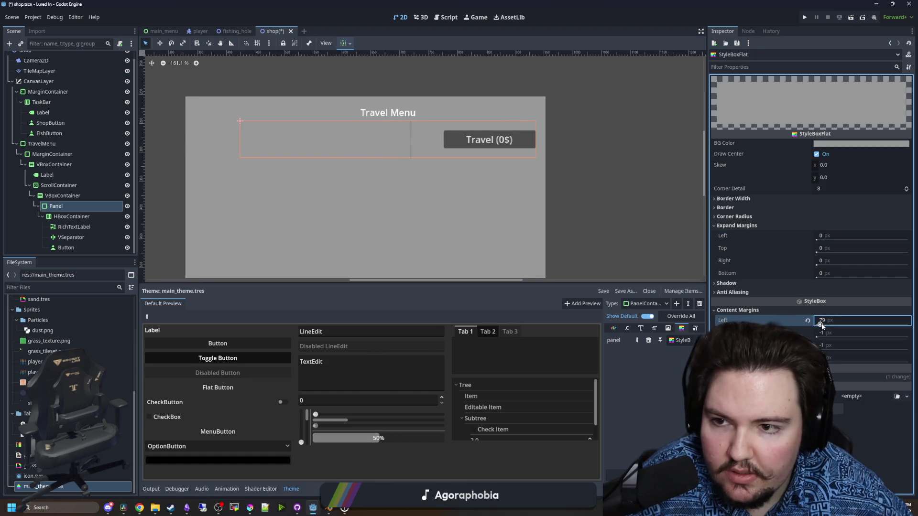
{"action": "left_click_drag", "start_coordinate": [817, 325], "coordinate": [825, 323]}
{"action": "left_click", "coordinate": [825, 322]}
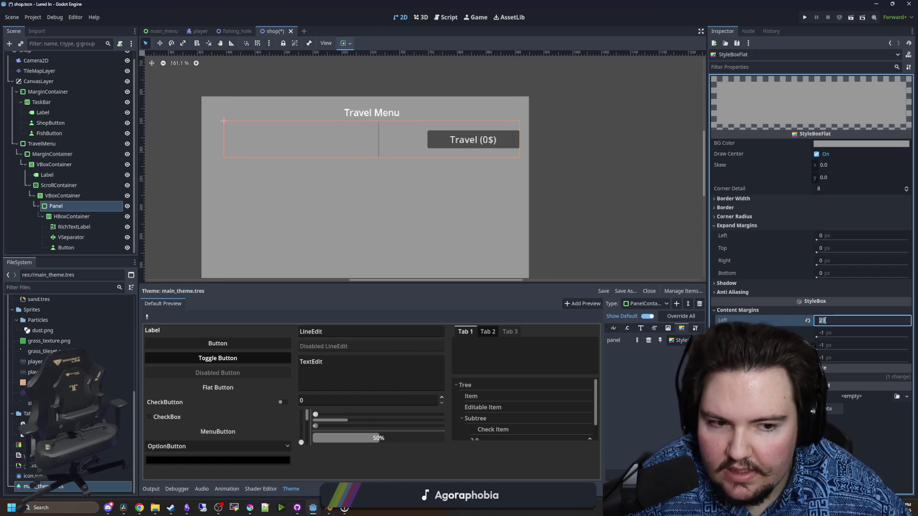
{"action": "type", "text": "16"}
{"action": "key", "text": "Tab"}
{"action": "type", "text": "16"}
{"action": "key", "text": "Tab"}
{"action": "type", "text": "16"}
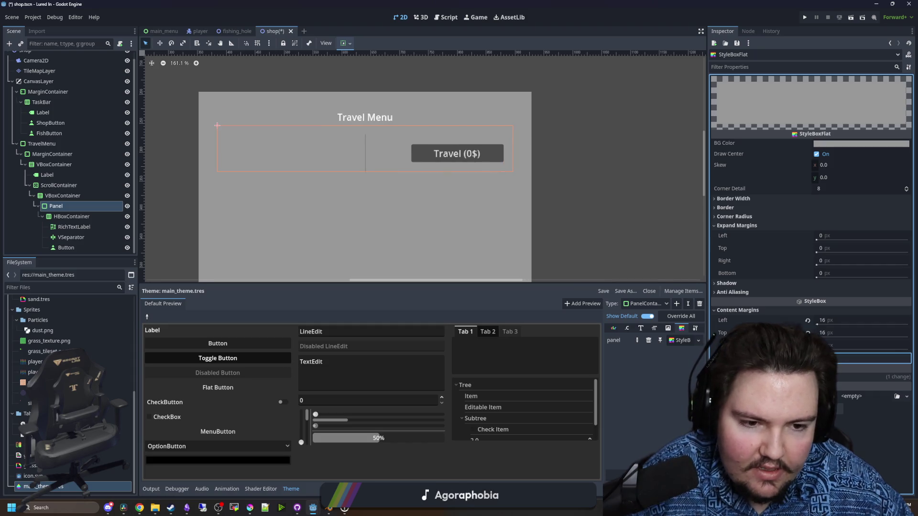
{"action": "key", "text": "Tab"}
{"action": "type", "text": "16"}
{"action": "key", "text": "Return"}
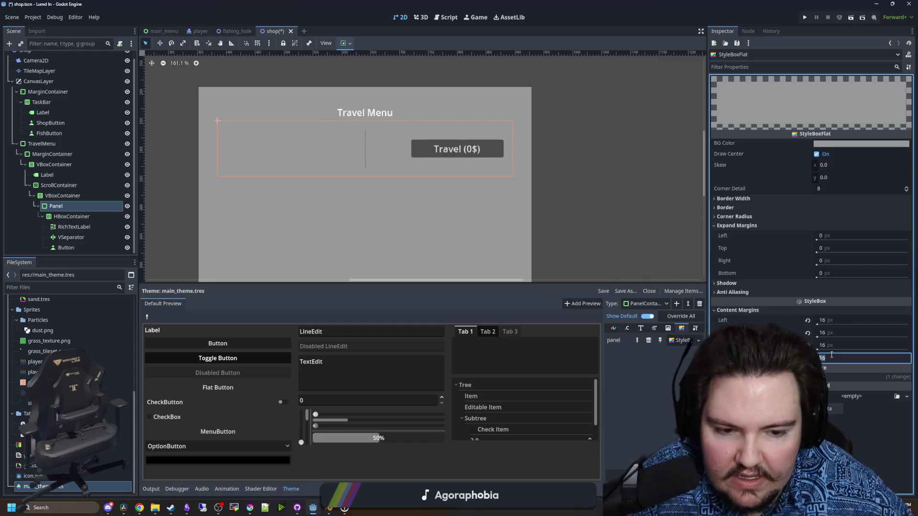
{"action": "left_click", "coordinate": [833, 319]}
{"action": "key", "text": "BackSpace"}
{"action": "key", "text": "BackSpace"}
{"action": "type", "text": "8"}
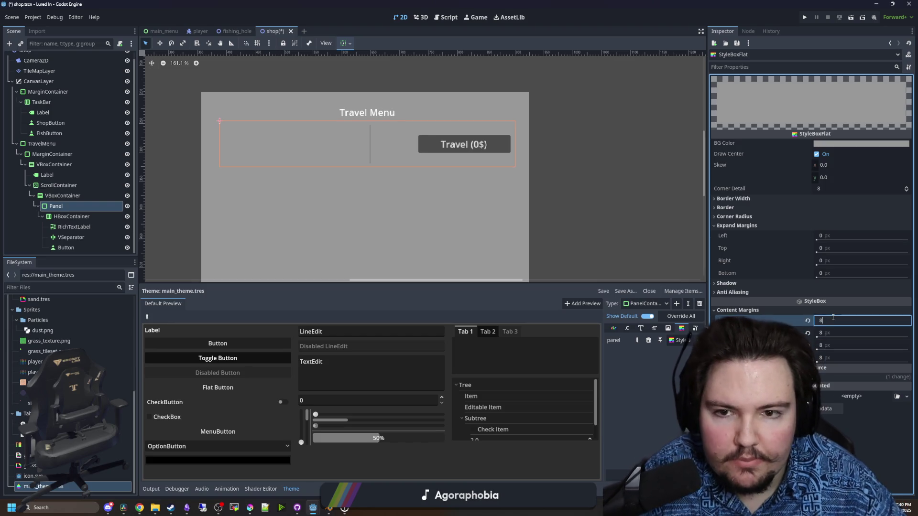
{"action": "key", "text": "Return"}
Make the background colour black with alpha 0
{"action": "left_click", "coordinate": [860, 142]}
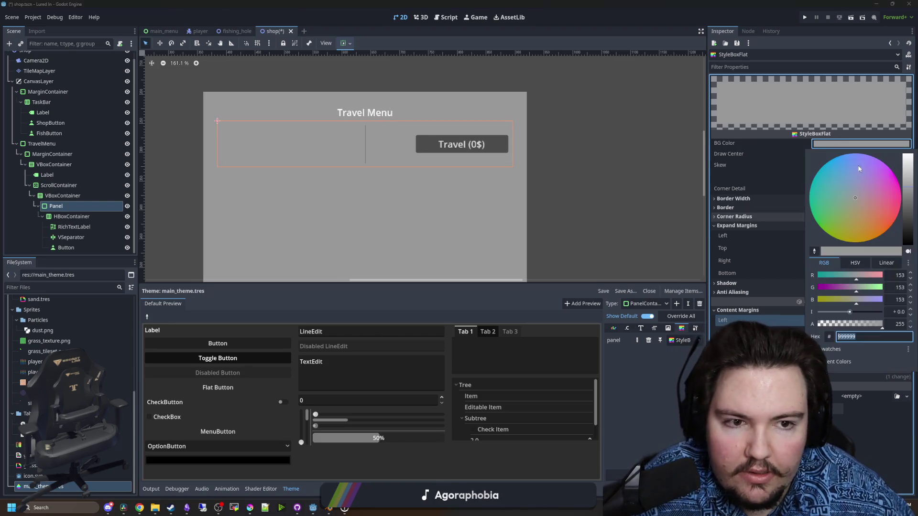
{"action": "left_click_drag", "start_coordinate": [906, 158], "coordinate": [906, 243]}
{"action": "left_click_drag", "start_coordinate": [855, 325], "coordinate": [815, 325]}
{"action": "left_click", "coordinate": [718, 319]}
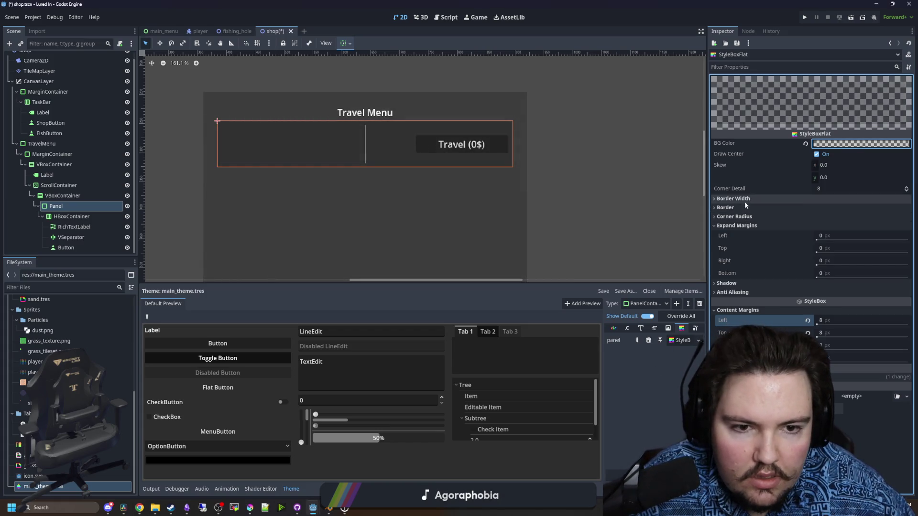
Set all four corner radius values to 8
{"action": "left_click", "coordinate": [736, 216]}
{"action": "left_click", "coordinate": [828, 227]}
{"action": "type", "text": "8"}
{"action": "left_click", "coordinate": [831, 239]}
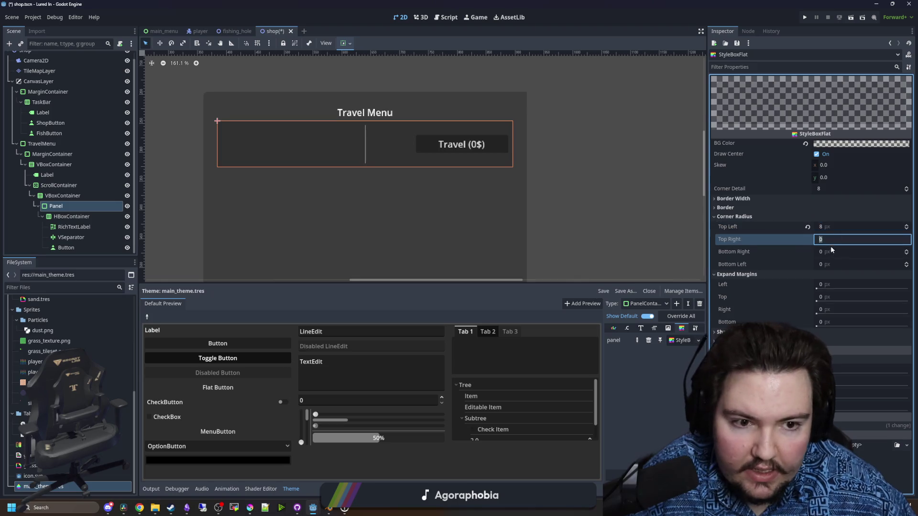
{"action": "type", "text": "8"}
{"action": "left_click", "coordinate": [827, 252]}
{"action": "type", "text": "8"}
{"action": "left_click", "coordinate": [824, 269]}
{"action": "type", "text": "8"}
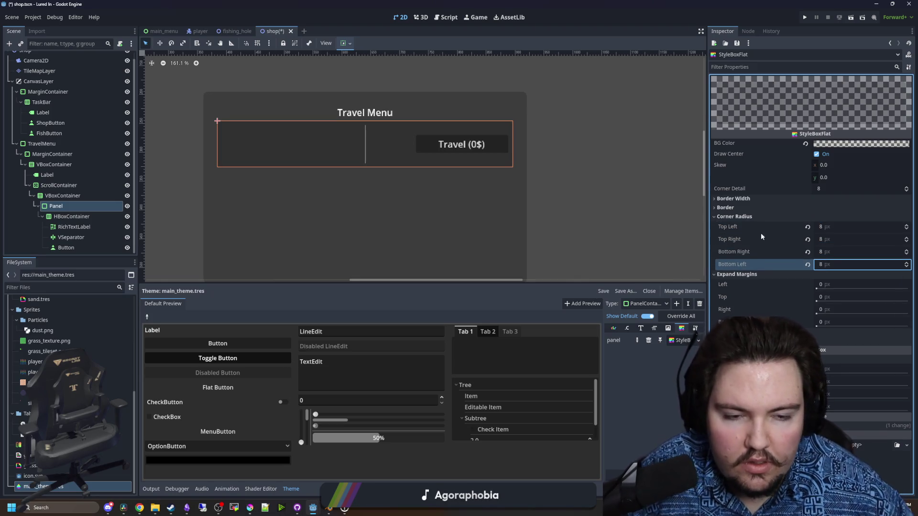
{"action": "left_click", "coordinate": [739, 216]}
Check the border settings and preview the restyled Travel Menu panel
{"action": "left_click", "coordinate": [738, 208]}
{"action": "left_click", "coordinate": [738, 208]}
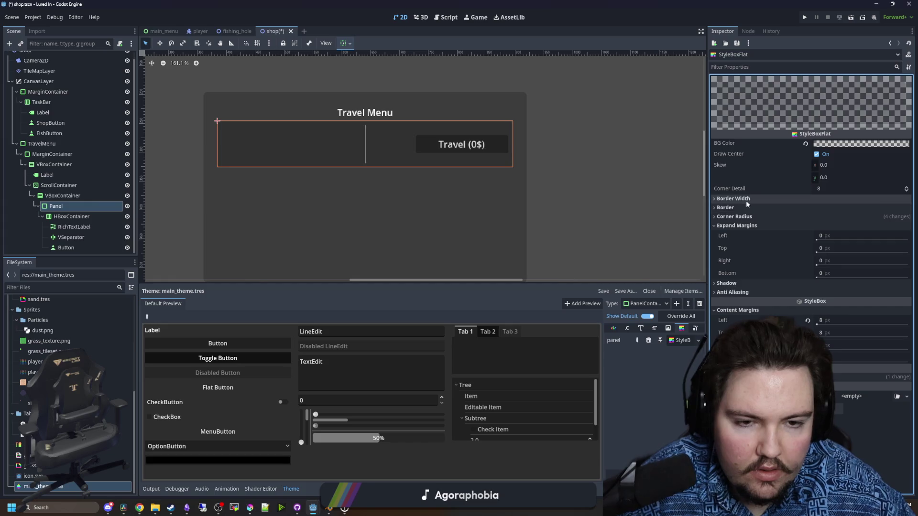
{"action": "left_click", "coordinate": [522, 228]}
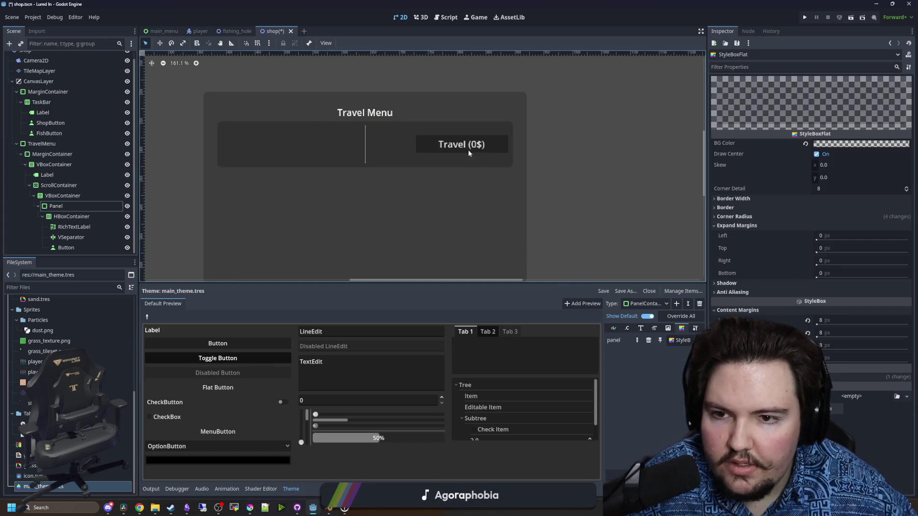
{"action": "scroll", "coordinate": [324, 180], "scroll_direction": "up", "scroll_amount": 2}
{"action": "left_click", "coordinate": [69, 217]}
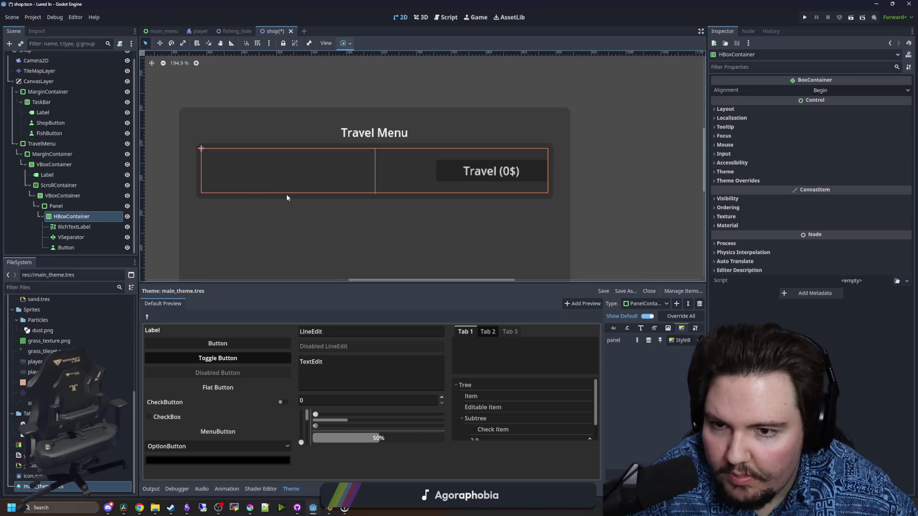
Delete the MarginContainer node from the Travel Menu's scene tree
{"action": "scroll", "coordinate": [287, 197], "scroll_direction": "down", "scroll_amount": 3}
{"action": "left_click", "coordinate": [74, 227]}
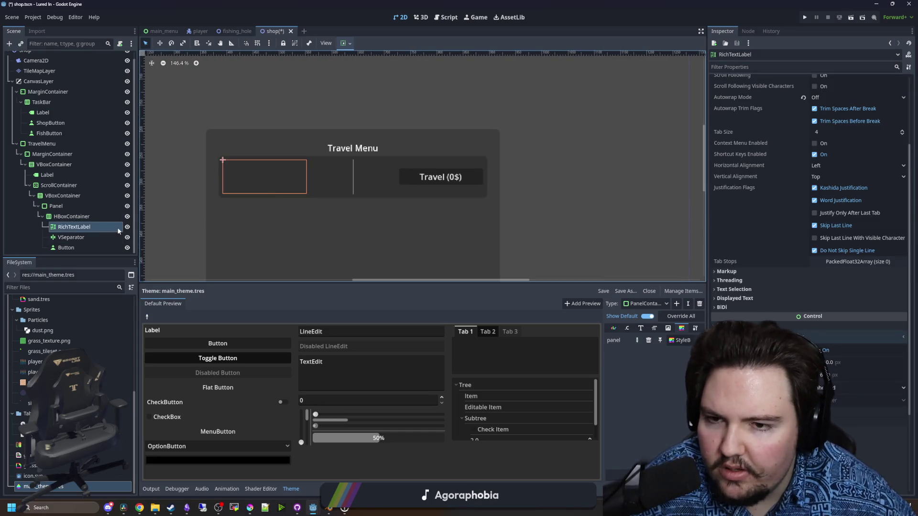
{"action": "left_click", "coordinate": [62, 196]}
{"action": "left_click", "coordinate": [48, 164]}
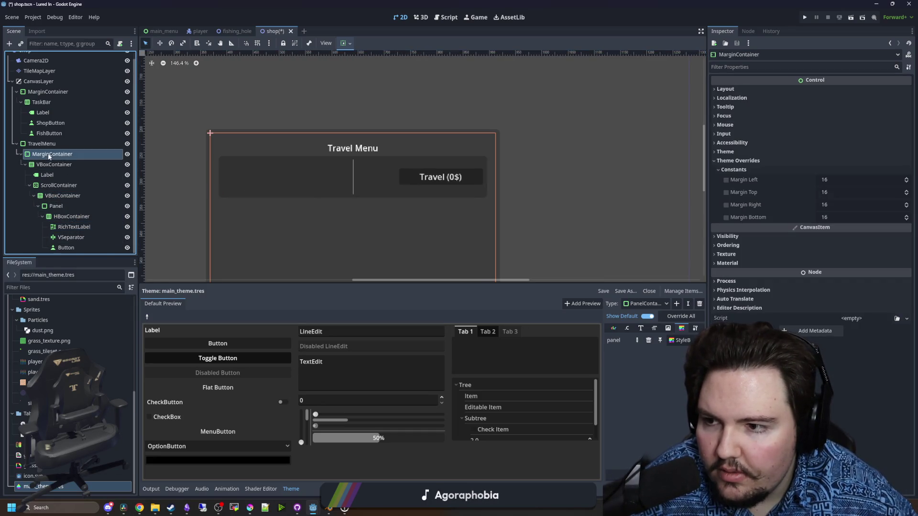
{"action": "left_click", "coordinate": [68, 155]}
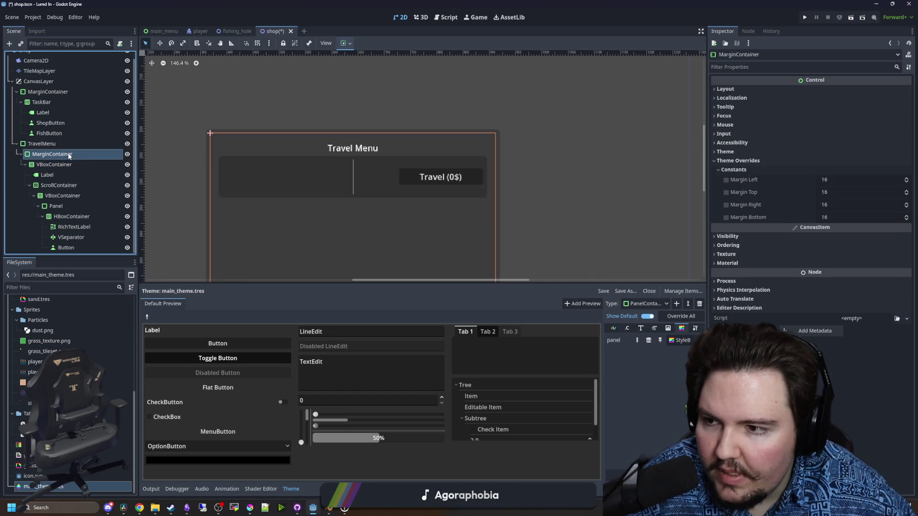
{"action": "left_click", "coordinate": [48, 165]}
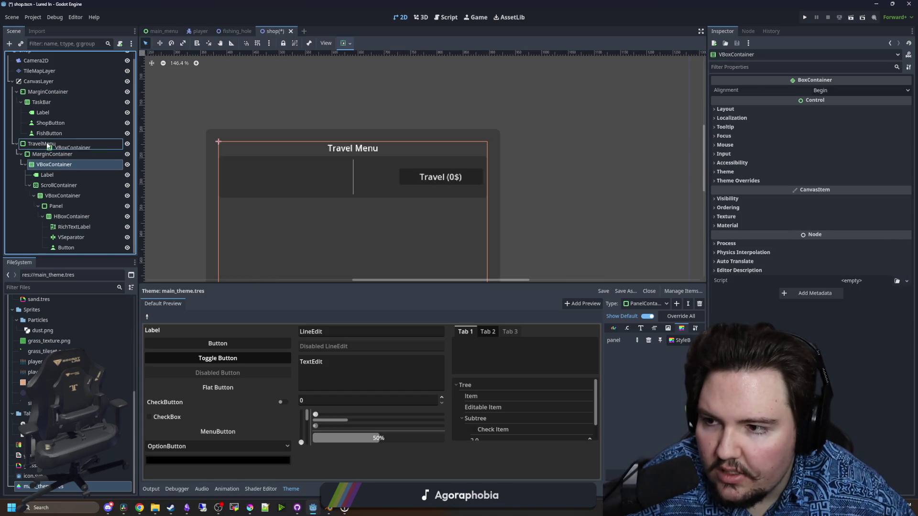
{"action": "left_click", "coordinate": [47, 154]}
{"action": "right_click", "coordinate": [47, 152]}
{"action": "left_click", "coordinate": [146, 369]}
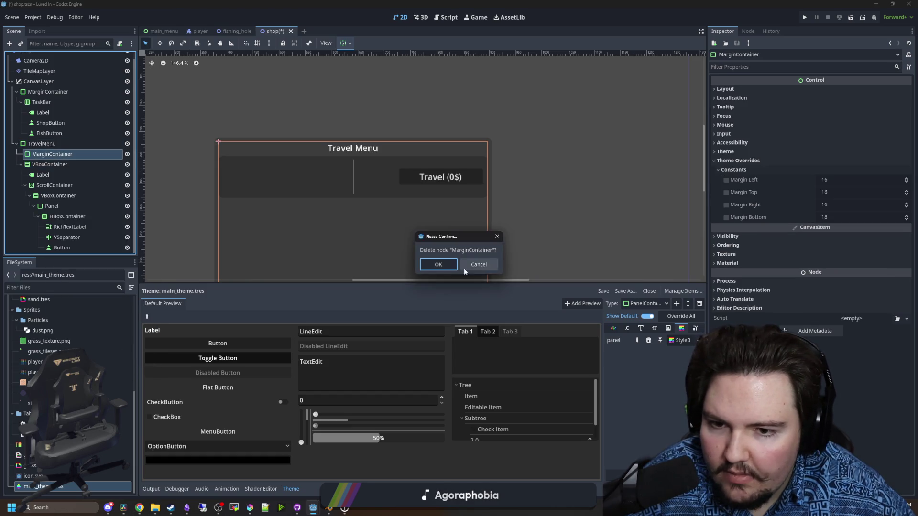
{"action": "left_click", "coordinate": [448, 269]}
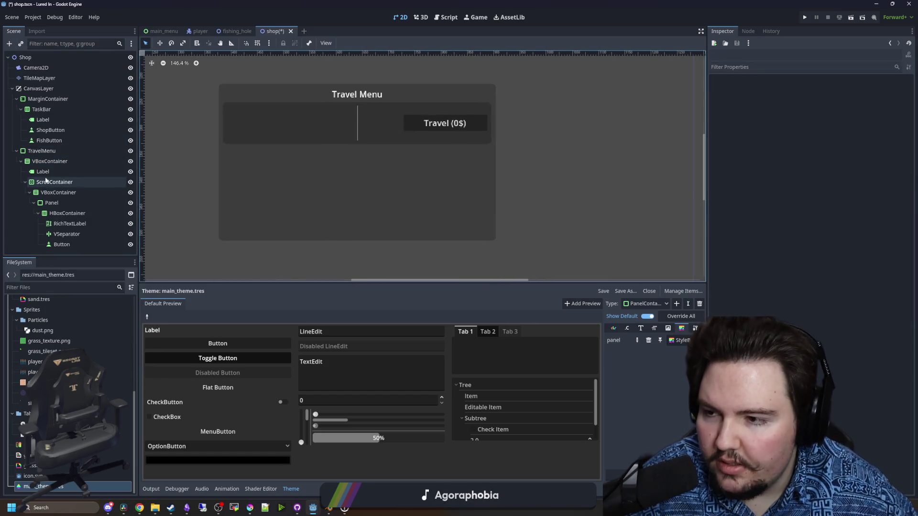
Create an HSeparator and place it between the title Label and the ScrollContainer
{"action": "left_click", "coordinate": [50, 161]}
{"action": "left_click", "coordinate": [50, 172]}
{"action": "left_click", "coordinate": [49, 181]}
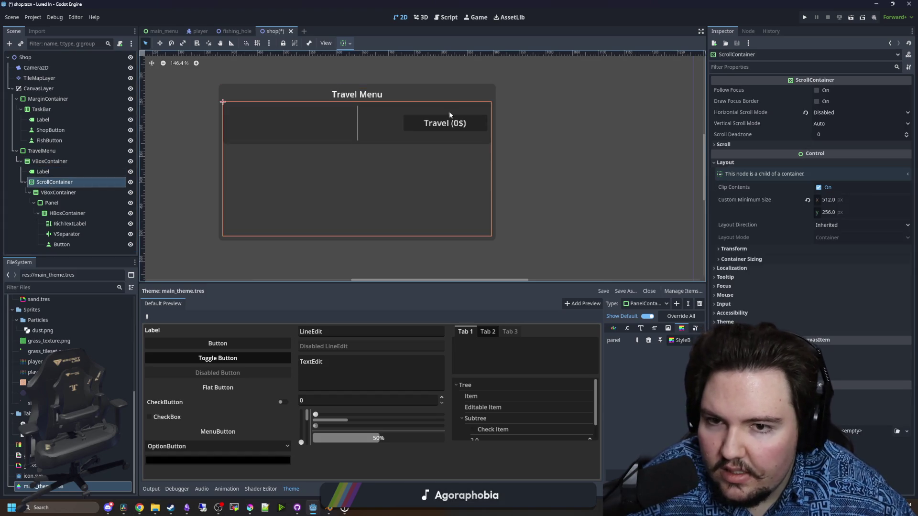
{"action": "left_click", "coordinate": [556, 144]}
{"action": "scroll", "coordinate": [495, 116], "scroll_direction": "up", "scroll_amount": 5}
{"action": "scroll", "coordinate": [501, 117], "scroll_direction": "down", "scroll_amount": 3}
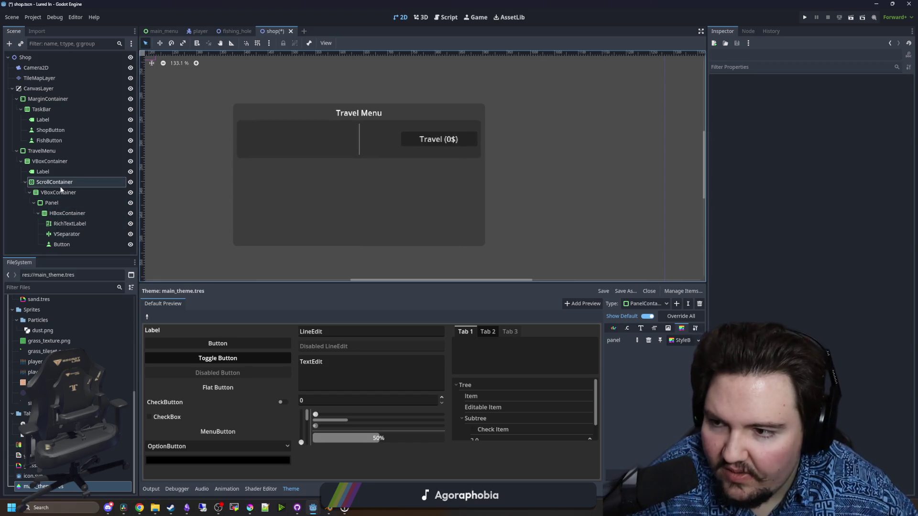
{"action": "left_click", "coordinate": [56, 162]}
{"action": "left_click", "coordinate": [58, 171]}
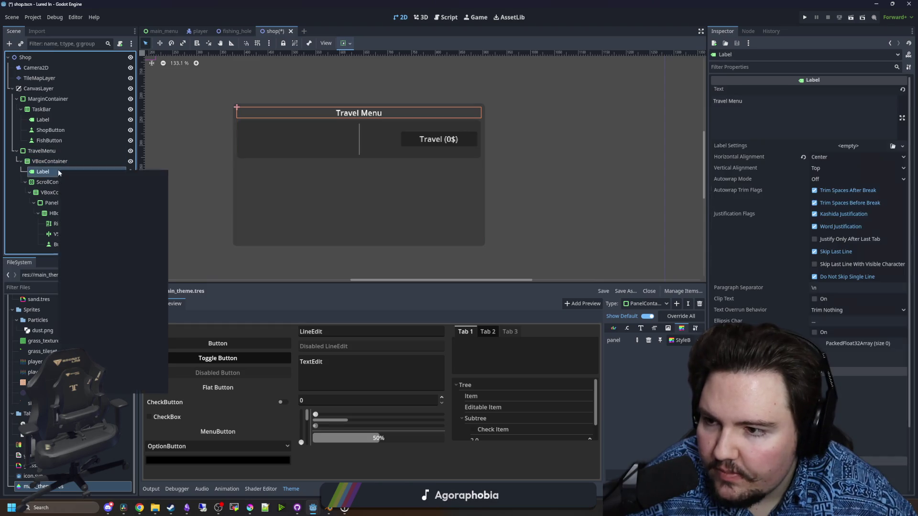
{"action": "left_click", "coordinate": [78, 173]}
{"action": "type", "text": "separ"}
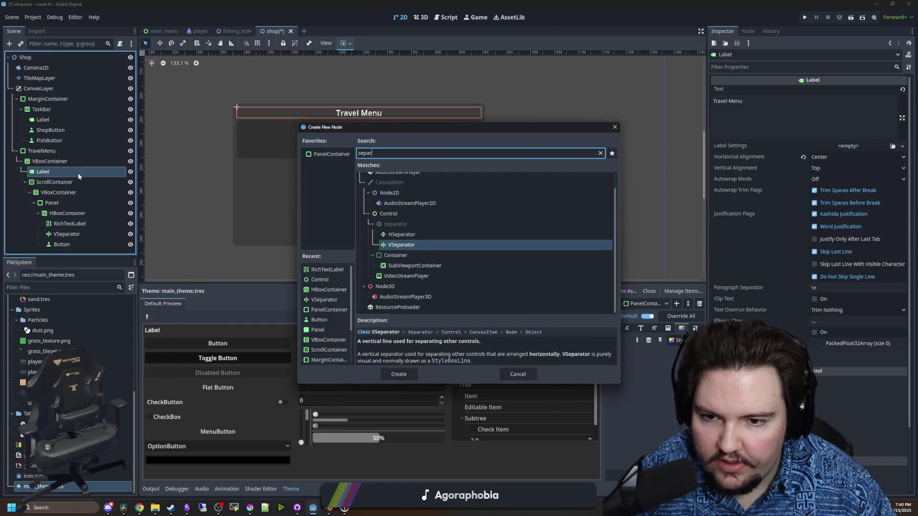
{"action": "key", "text": "Up"}
{"action": "key", "text": "Return"}
{"action": "left_click_drag", "start_coordinate": [78, 173], "coordinate": [45, 168]}
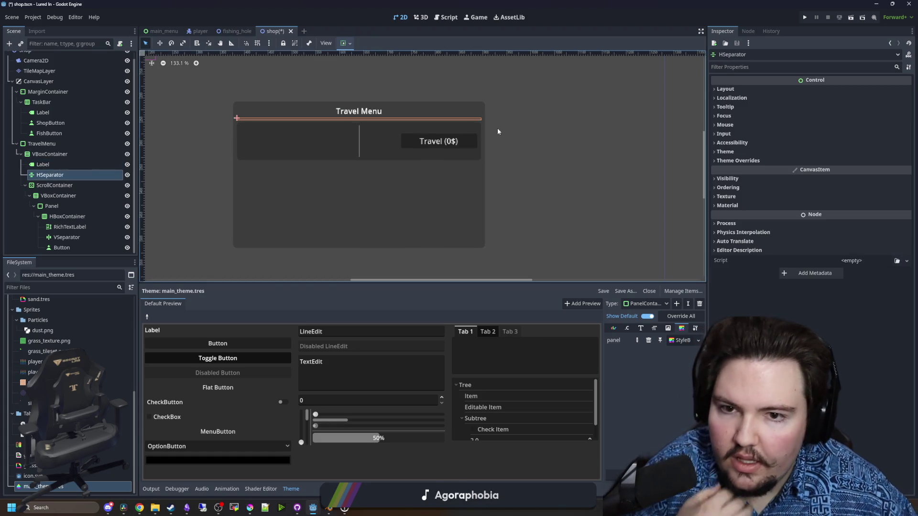
Inspect the ScrollContainer's layout beneath the new HSeparator
{"action": "left_click", "coordinate": [497, 132]}
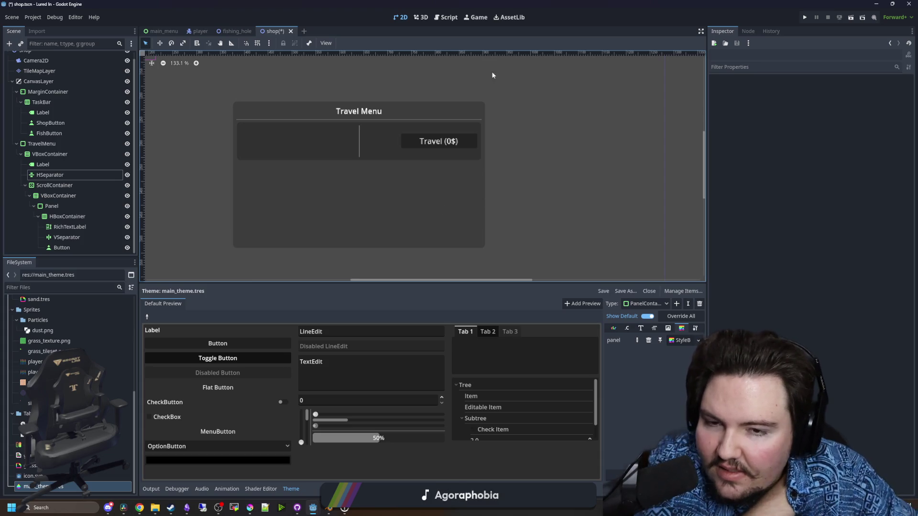
{"action": "left_click", "coordinate": [55, 185]}
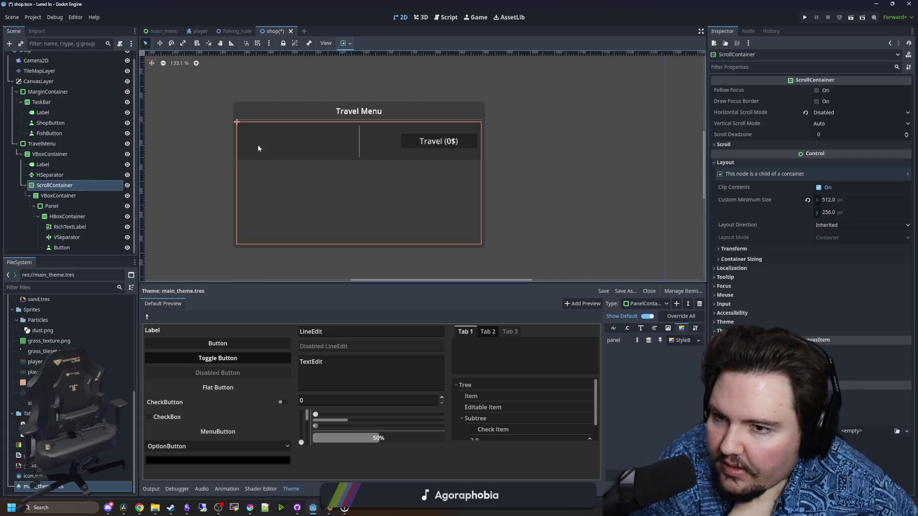
{"action": "left_click", "coordinate": [529, 165]}
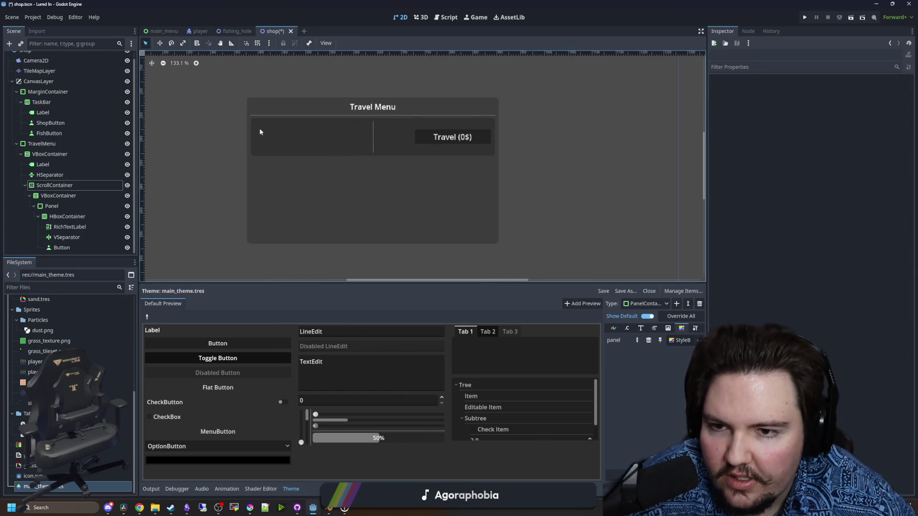
{"action": "scroll", "coordinate": [410, 139], "scroll_direction": "up", "scroll_amount": 3}
{"action": "scroll", "coordinate": [334, 196], "scroll_direction": "down", "scroll_amount": 4}
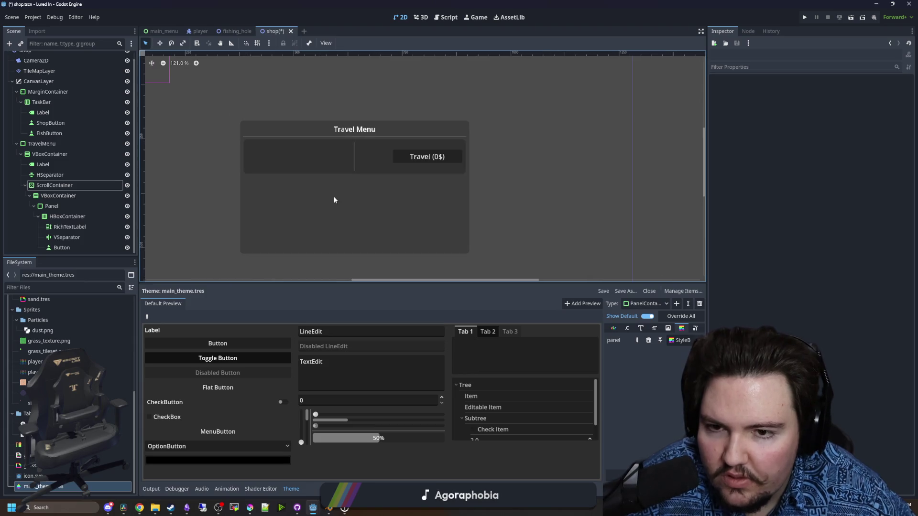
Edit the Travel button's Inspector text so the price reads 'Travel ($0)'
{"action": "left_click", "coordinate": [76, 227]}
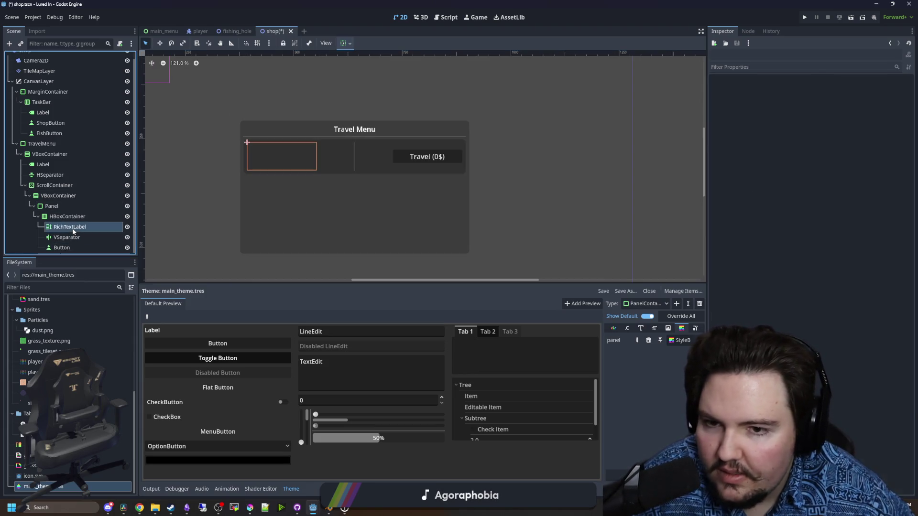
{"action": "left_click", "coordinate": [65, 247]}
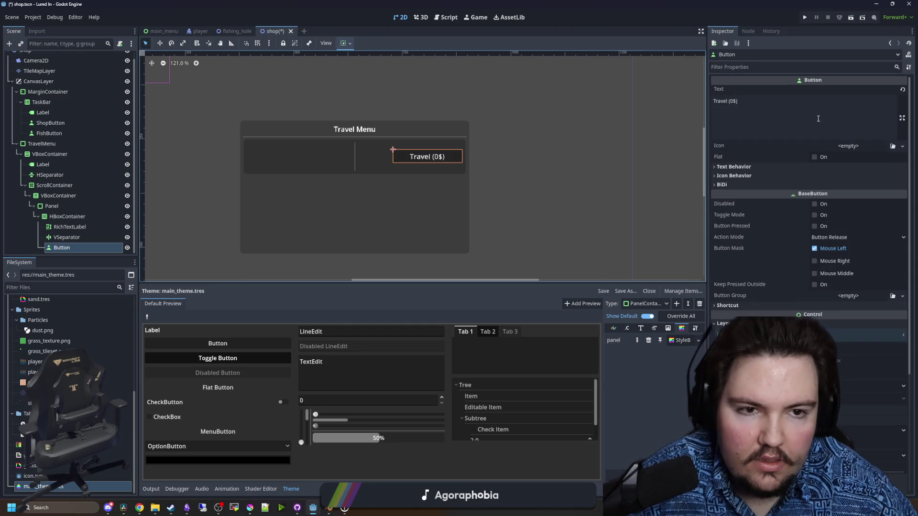
{"action": "left_click", "coordinate": [736, 108]}
{"action": "key", "text": "Left"}
{"action": "key", "text": "BackSpace"}
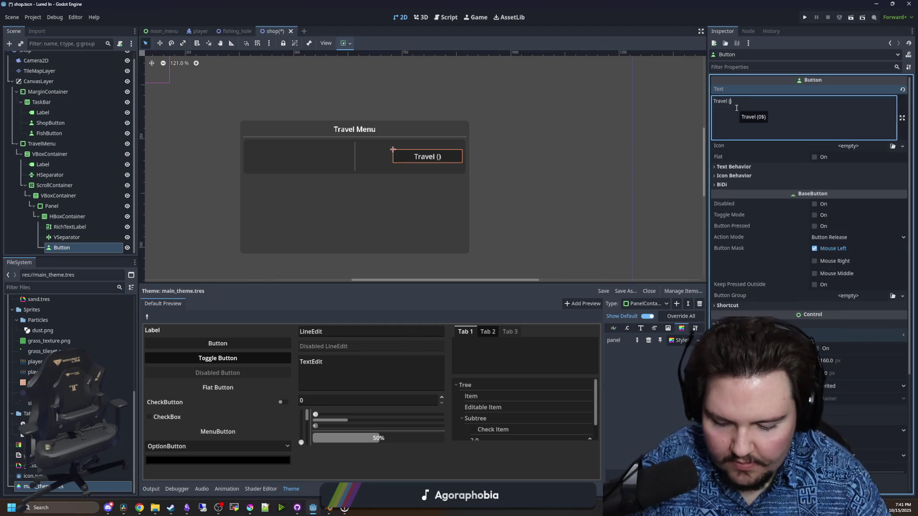
{"action": "type", "text": "0"}
{"action": "left_click", "coordinate": [97, 175]}
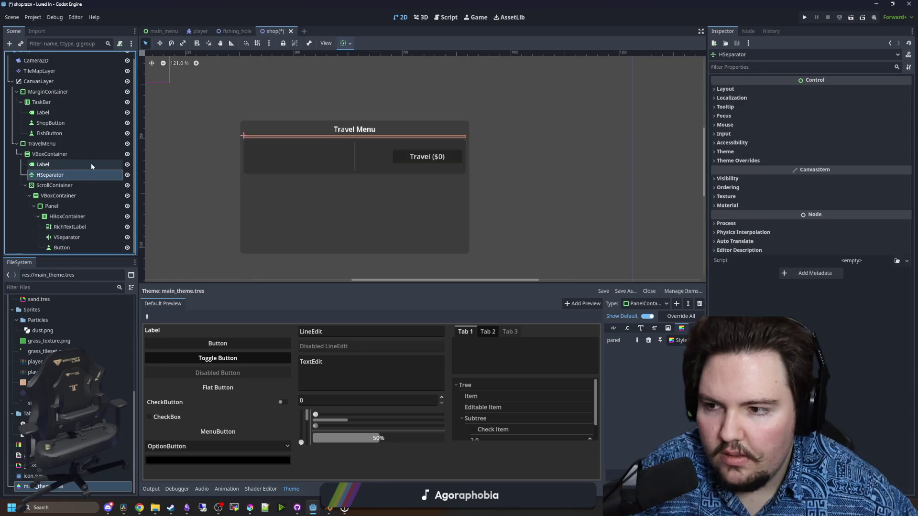
Save the shop scene and rename the Panel node to RegionPanel
{"action": "key", "text": "ctrl+s"}
{"action": "left_click", "coordinate": [94, 184]}
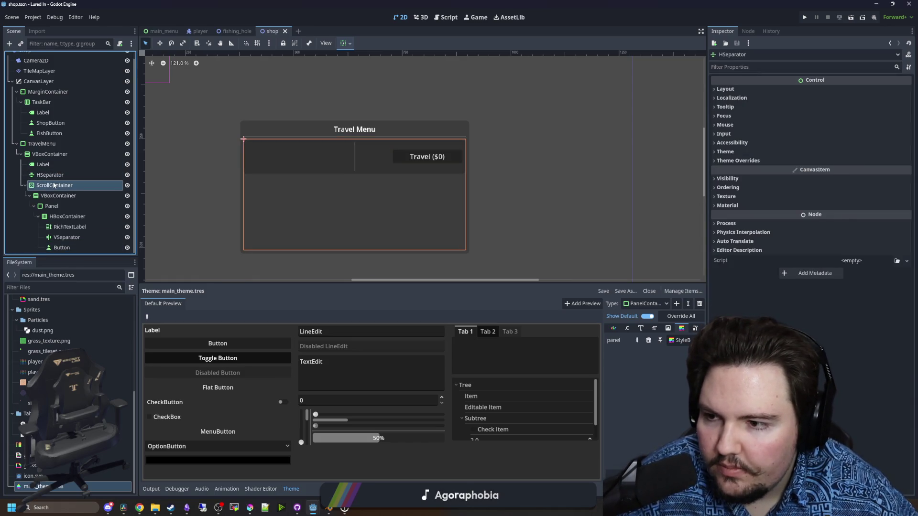
{"action": "scroll", "coordinate": [381, 136], "scroll_direction": "down", "scroll_amount": 1}
{"action": "left_click", "coordinate": [81, 195]}
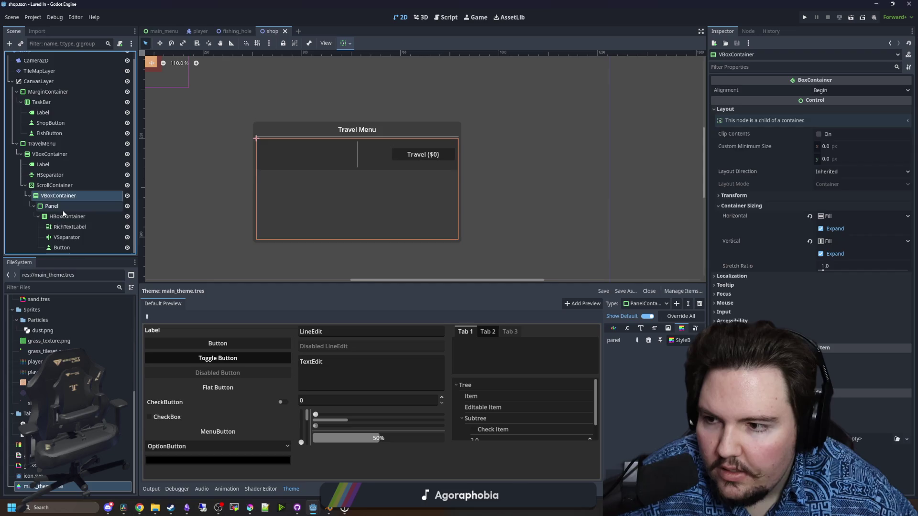
{"action": "left_click", "coordinate": [65, 208]}
{"action": "left_click", "coordinate": [51, 206]}
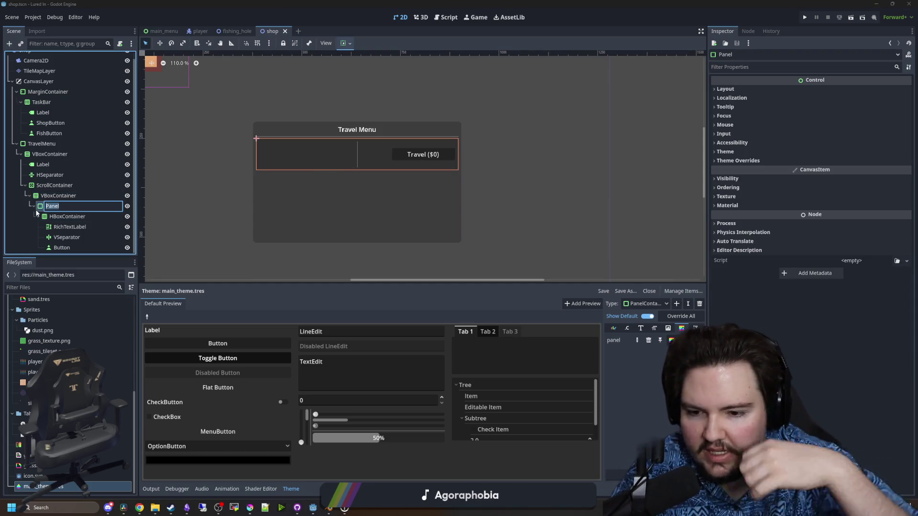
{"action": "type", "text": "Region"}
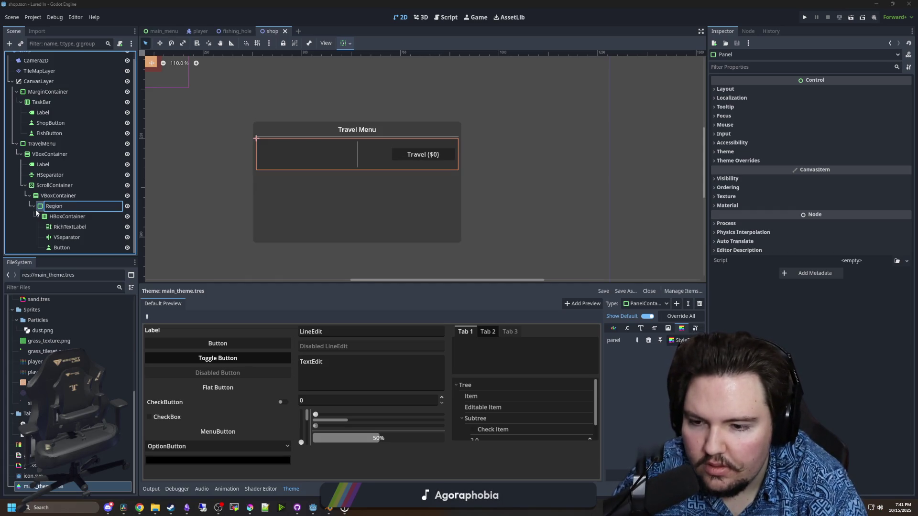
{"action": "type", "text": "Panel"}
{"action": "key", "text": "Return"}
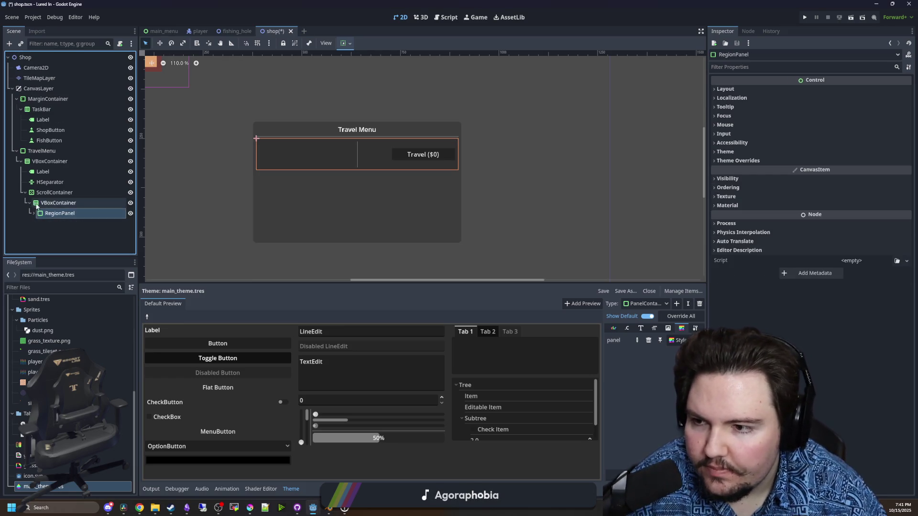
Save RegionPanel as region_panel.tscn, then delete it from the shop scene
{"action": "right_click", "coordinate": [51, 213]}
{"action": "left_click", "coordinate": [96, 377]}
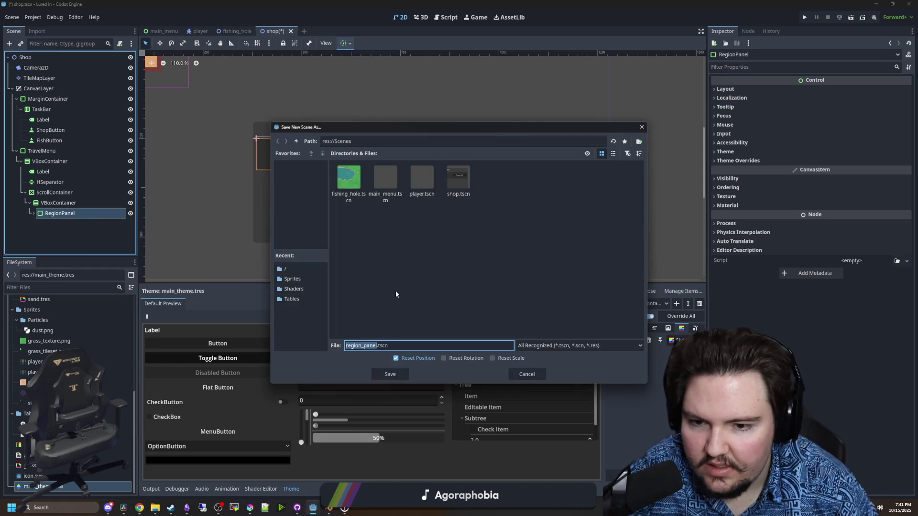
{"action": "left_click", "coordinate": [400, 369]}
{"action": "right_click", "coordinate": [88, 213]}
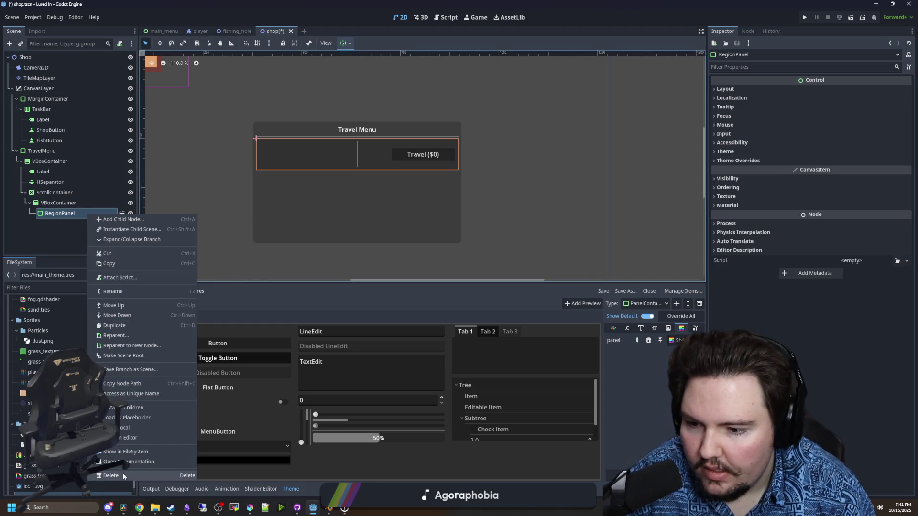
{"action": "left_click", "coordinate": [111, 475]}
{"action": "left_click", "coordinate": [438, 265]}
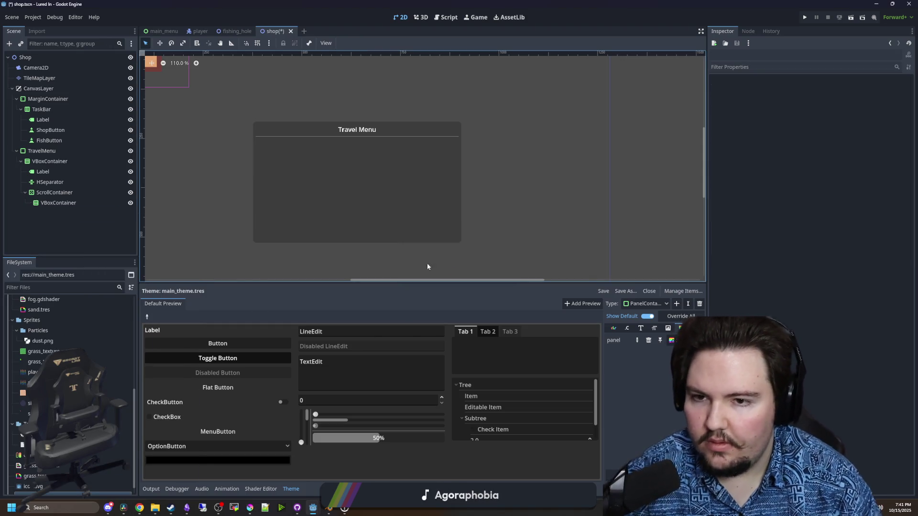
{"action": "left_click", "coordinate": [80, 200]}
{"action": "left_click", "coordinate": [62, 90]}
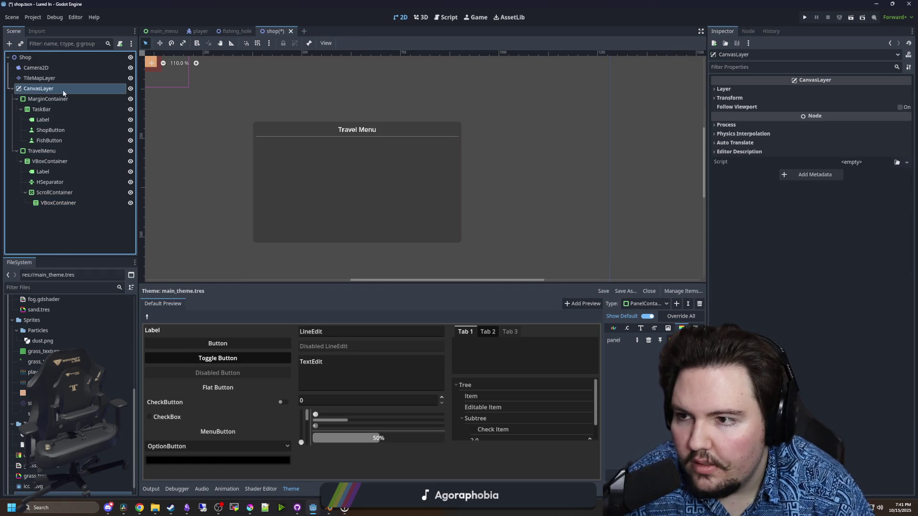
Attach a new travel_menu.gd script to the TravelMenu node
{"action": "left_click", "coordinate": [50, 149]}
{"action": "left_click", "coordinate": [121, 43]}
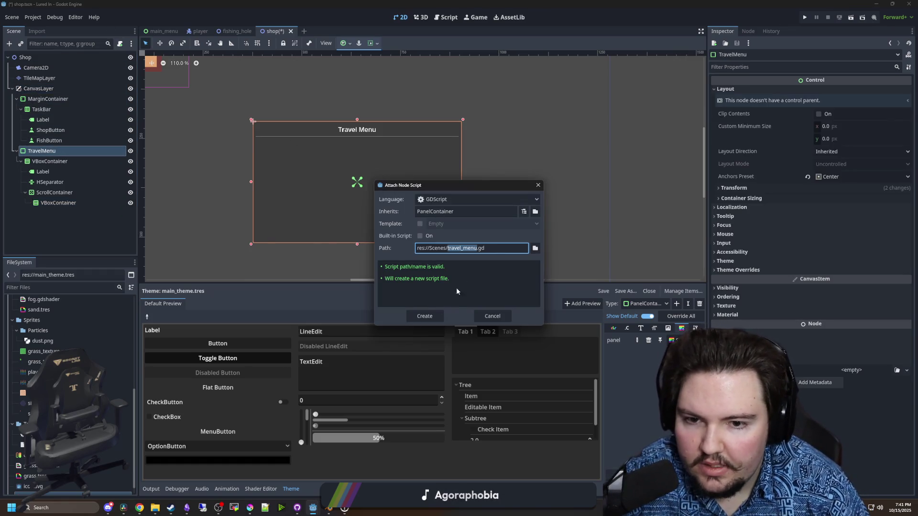
{"action": "left_click", "coordinate": [421, 316]}
Write a func _ready() stub and comment the line out with Ctrl+K
{"action": "left_click", "coordinate": [315, 82]}
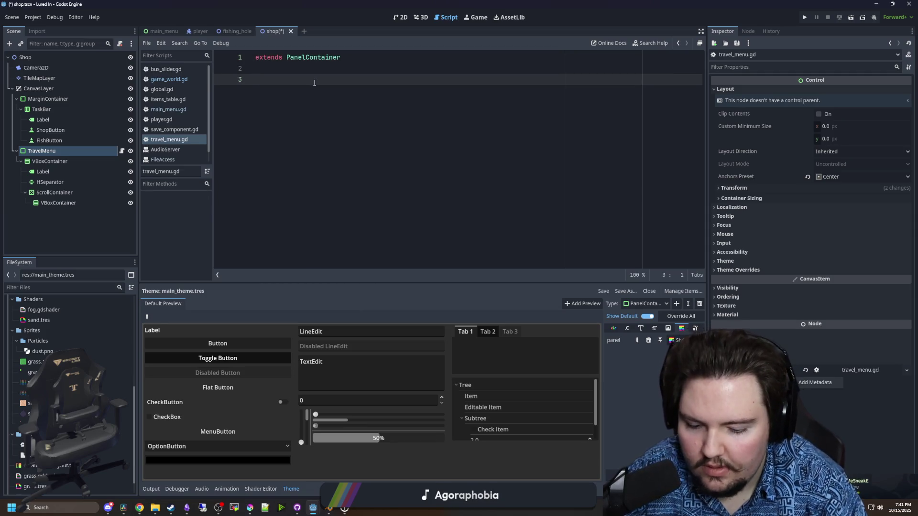
{"action": "type", "text": "func _re"}
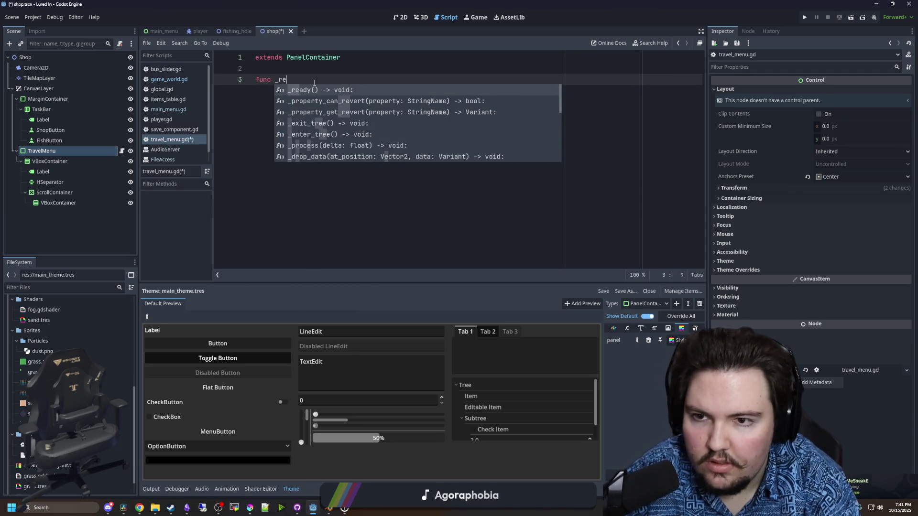
{"action": "key", "text": "Return"}
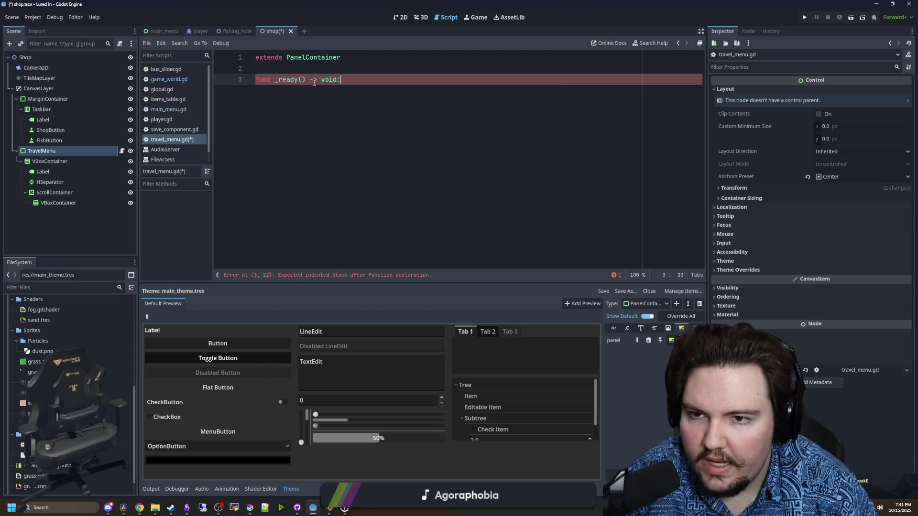
{"action": "key", "text": "Return"}
{"action": "type", "text": "for i in"}
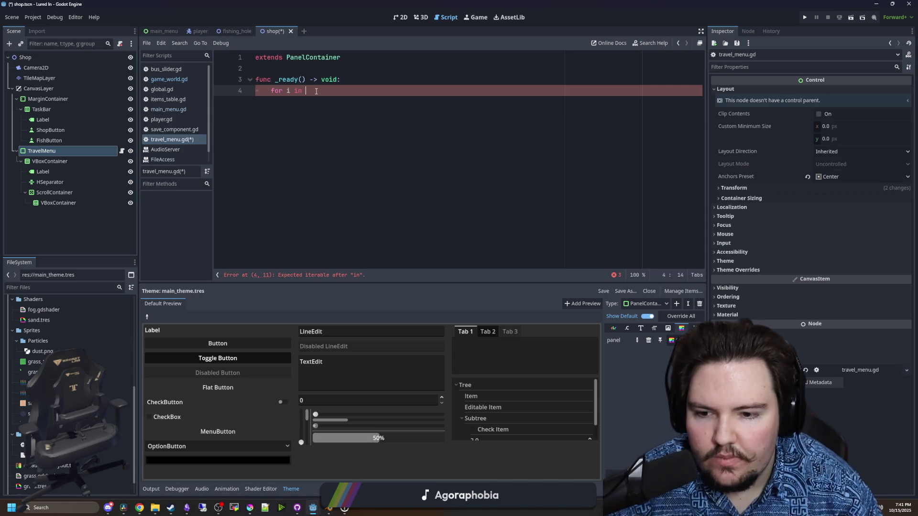
{"action": "key", "text": "BackSpace"}
{"action": "key", "text": "BackSpace"}
{"action": "key", "text": "BackSpace"}
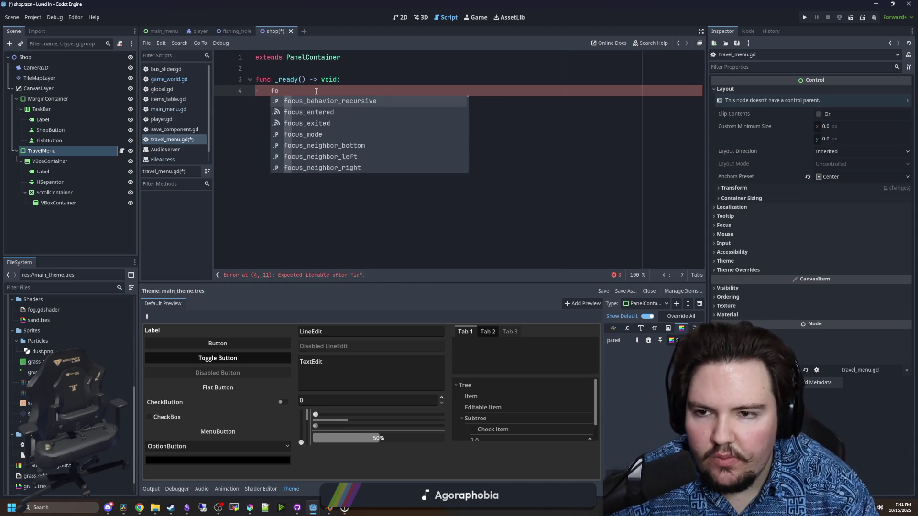
{"action": "key", "text": "BackSpace"}
{"action": "key", "text": "BackSpace"}
{"action": "key", "text": "ctrl+k"}
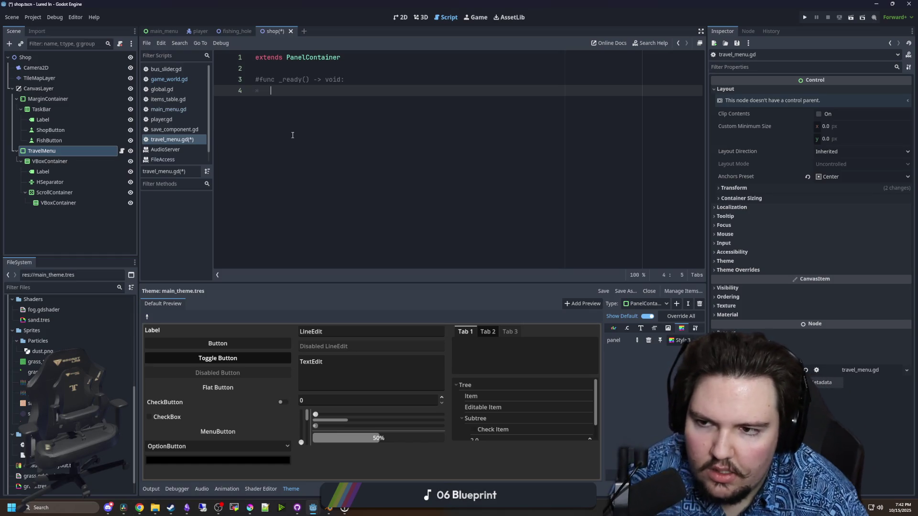
Open global.gd from the FileSystem and add blank lines at the end of the file
{"action": "left_click", "coordinate": [92, 287]}
{"action": "type", "text": "glob"}
{"action": "double_click", "coordinate": [39, 332]}
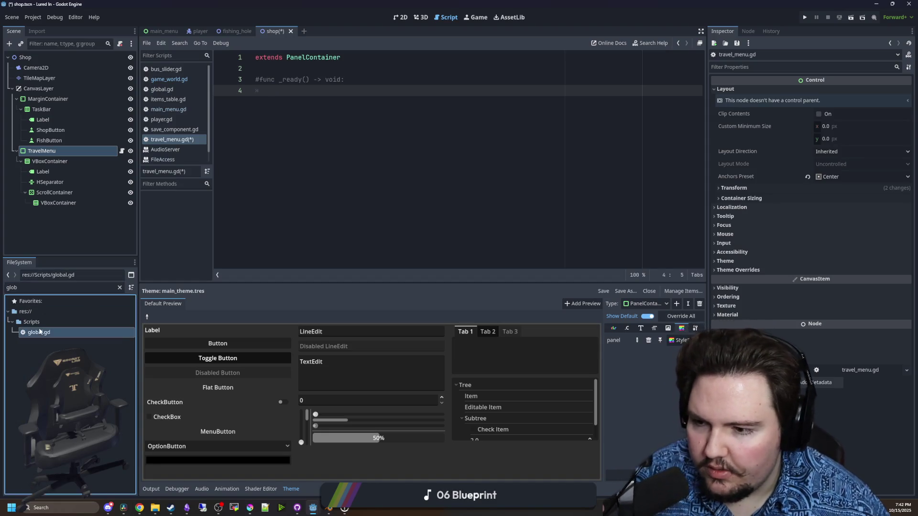
{"action": "scroll", "coordinate": [392, 87], "scroll_direction": "down", "scroll_amount": 10}
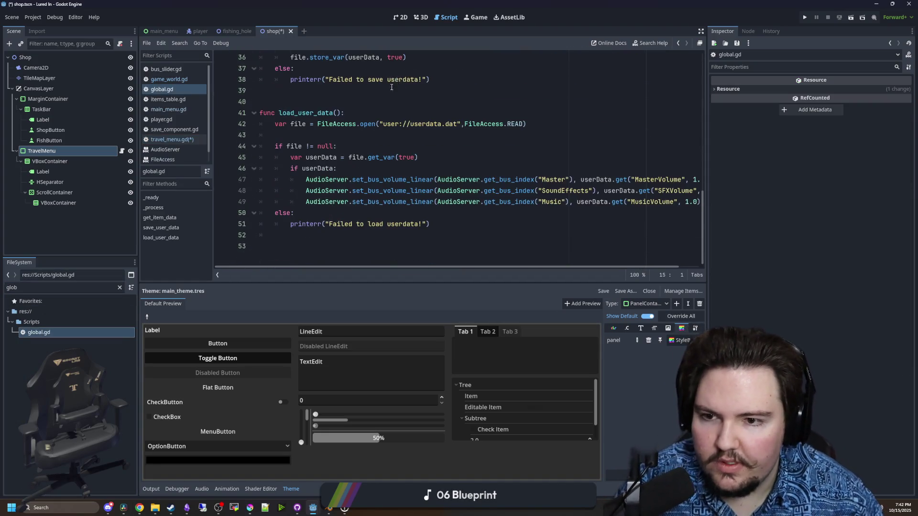
{"action": "left_click", "coordinate": [275, 232]}
{"action": "key", "text": "Return"}
{"action": "key", "text": "Return"}
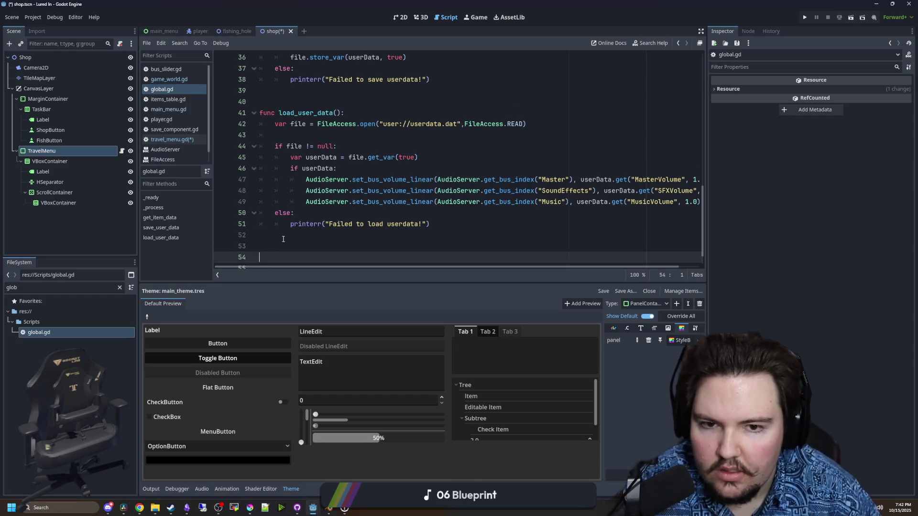
{"action": "scroll", "coordinate": [426, 202], "scroll_direction": "up", "scroll_amount": 8}
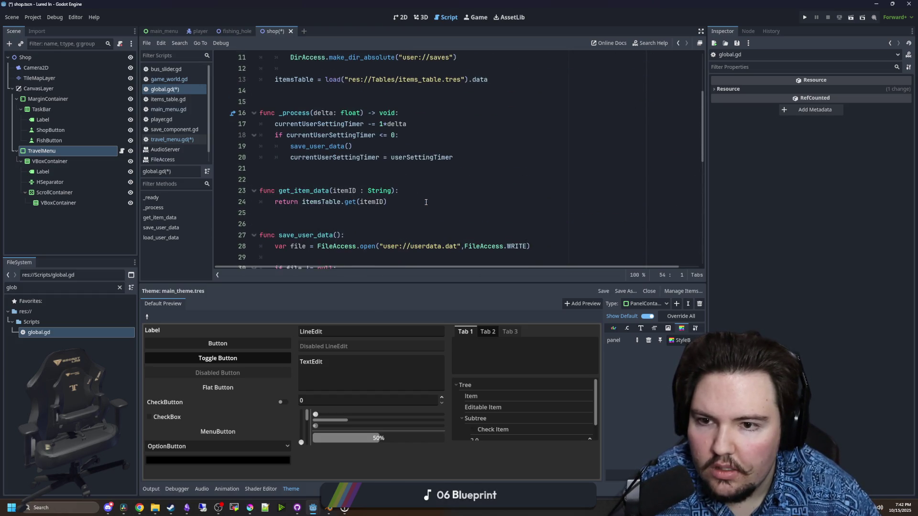
{"action": "scroll", "coordinate": [426, 203], "scroll_direction": "up", "scroll_amount": 2}
{"action": "scroll", "coordinate": [381, 227], "scroll_direction": "down", "scroll_amount": 1}
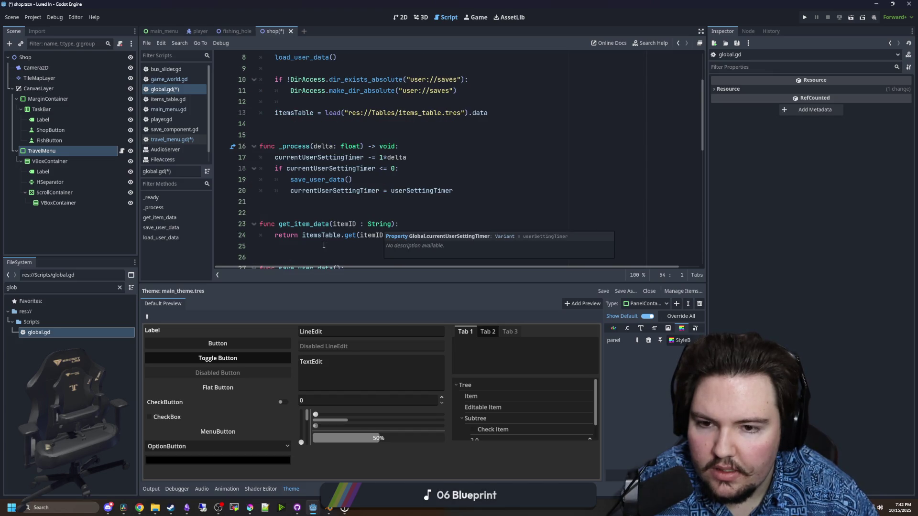
{"action": "scroll", "coordinate": [330, 243], "scroll_direction": "down", "scroll_amount": 10}
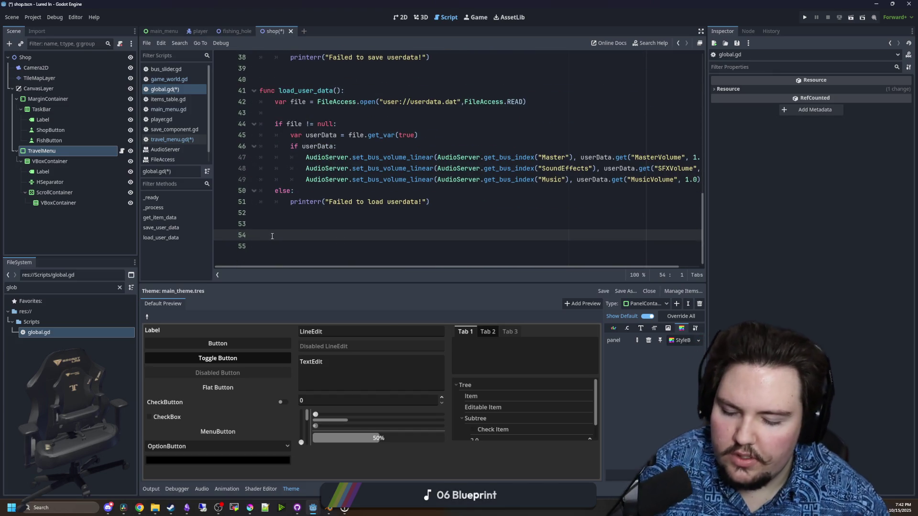
{"action": "type", "text": "func"}
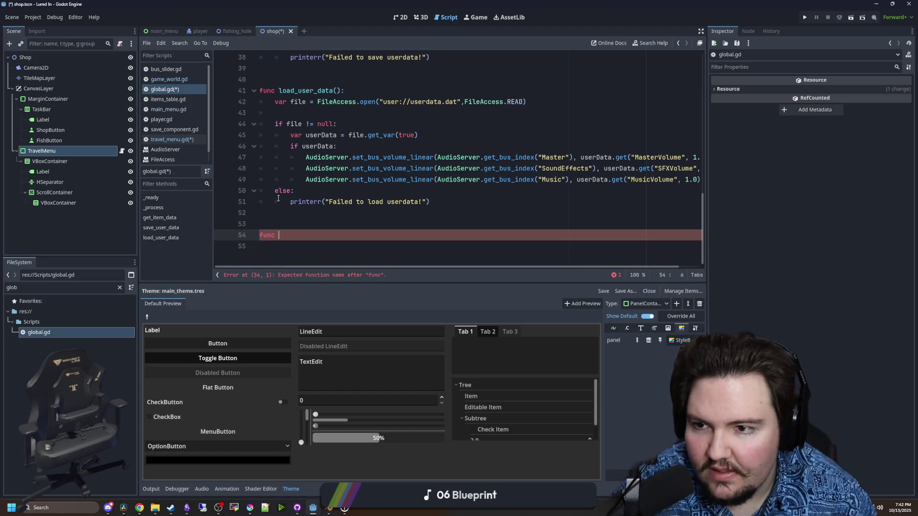
{"action": "scroll", "coordinate": [278, 198], "scroll_direction": "up", "scroll_amount": 12}
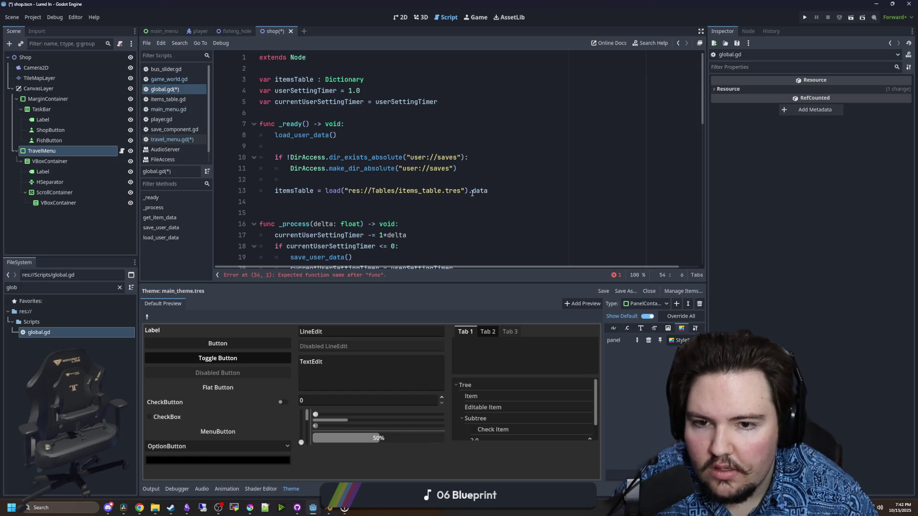
Duplicate the itemsTable load line and declare 'var regionsTable : Dictionary'
{"action": "left_click_drag", "start_coordinate": [488, 190], "coordinate": [274, 191]}
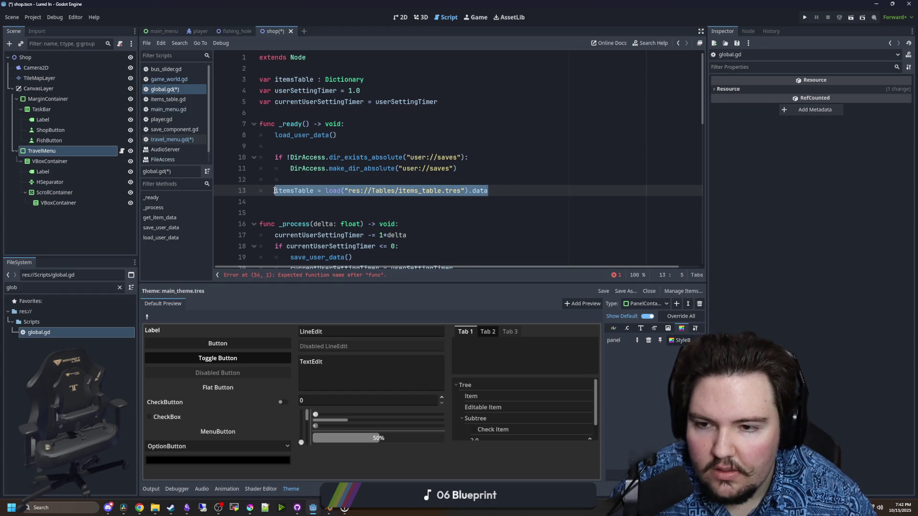
{"action": "key", "text": "ctrl+c"}
{"action": "left_click", "coordinate": [514, 186]}
{"action": "key", "text": "Return"}
{"action": "key", "text": "ctrl+v"}
{"action": "left_click", "coordinate": [365, 81]}
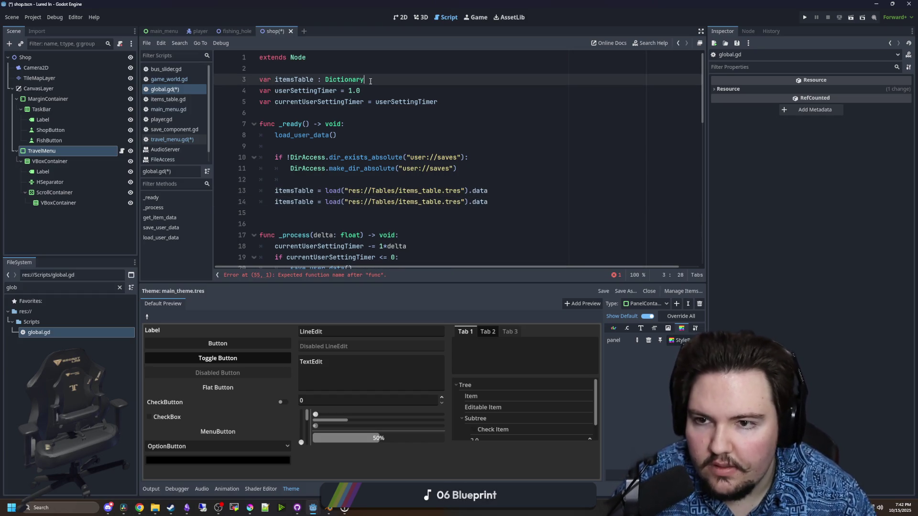
{"action": "key", "text": "Return"}
{"action": "type", "text": "var regionsT"}
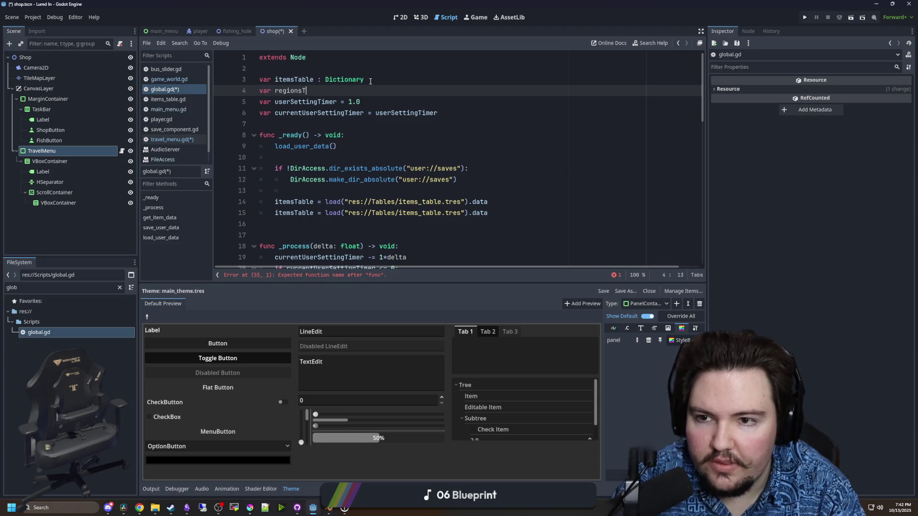
{"action": "type", "text": "able : Dictionary"}
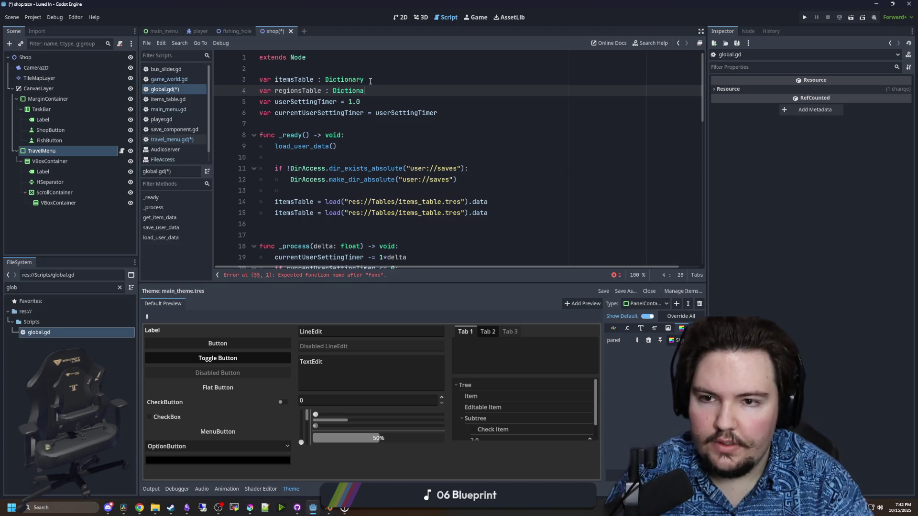
{"action": "key", "text": "Return"}
Change the duplicated load line's target from itemsTable to regionsTable
{"action": "scroll", "coordinate": [388, 216], "scroll_direction": "down", "scroll_amount": 1}
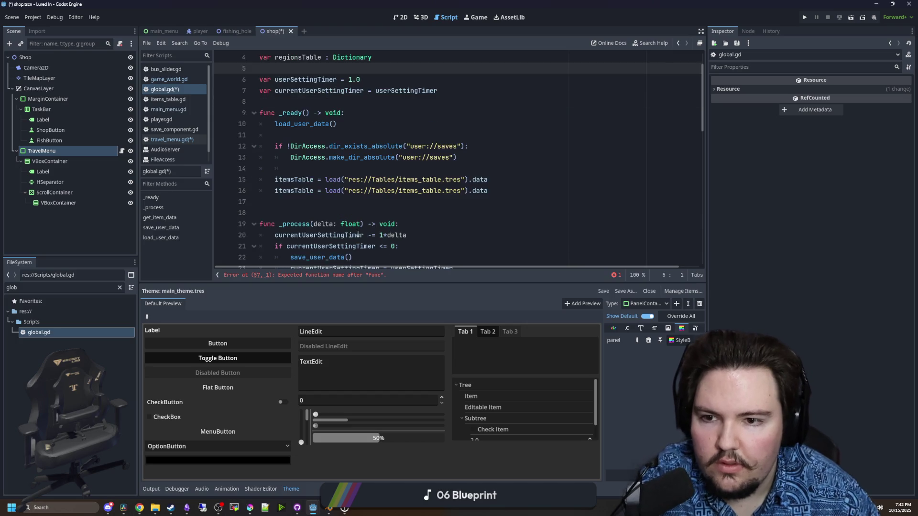
{"action": "double_click", "coordinate": [293, 190]}
{"action": "type", "text": "regionsTable"}
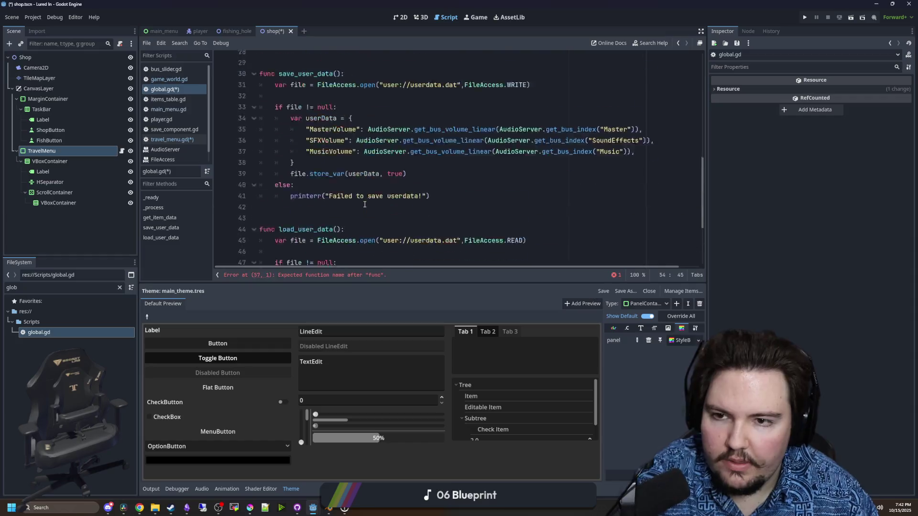
{"action": "scroll", "coordinate": [381, 202], "scroll_direction": "up", "scroll_amount": 3}
{"action": "left_click", "coordinate": [382, 190]}
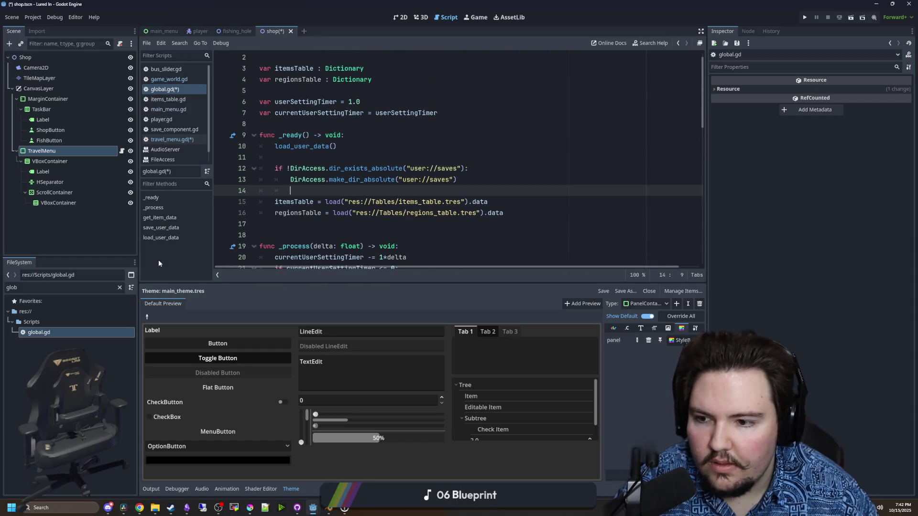
Filter the FileSystem for 'items' and open items_table.gd
{"action": "left_click", "coordinate": [119, 287]}
{"action": "type", "text": "items"}
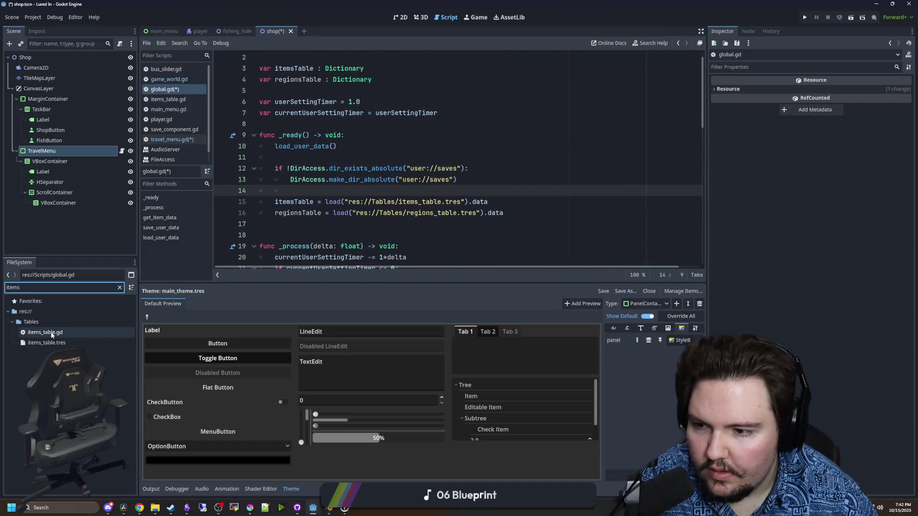
{"action": "double_click", "coordinate": [52, 335]}
{"action": "left_click", "coordinate": [310, 92]}
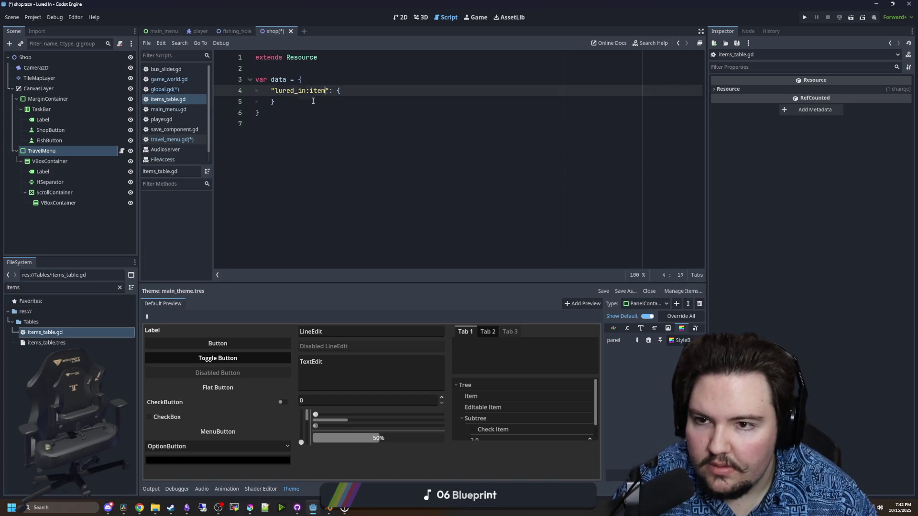
Replace 'lured_in' with 'li' in the item key, then search 'windows disallowed characters' in the browser
{"action": "key", "text": "Down"}
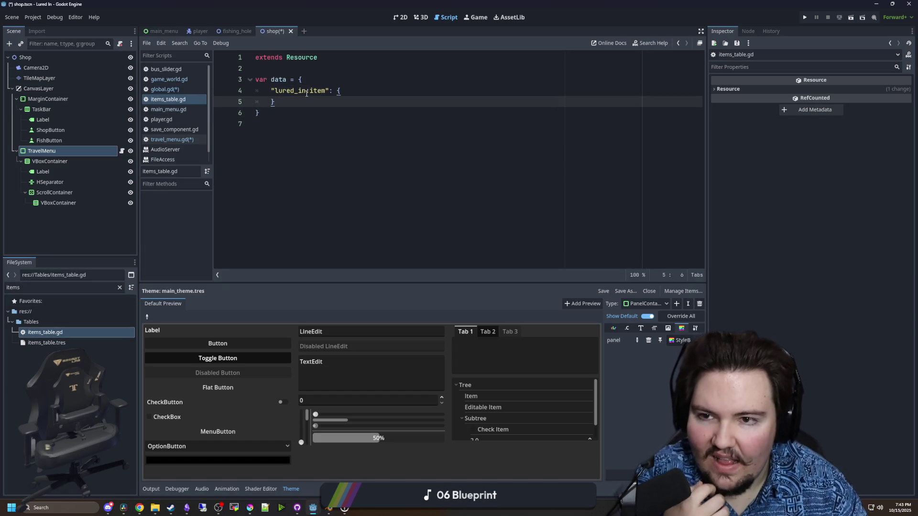
{"action": "left_click_drag", "start_coordinate": [306, 93], "coordinate": [279, 94]}
{"action": "type", "text": "li"}
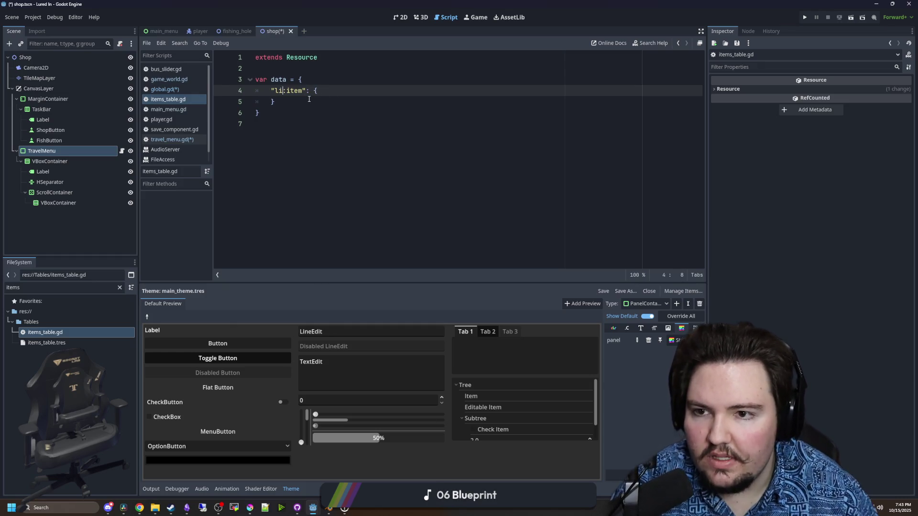
{"action": "type", "text": "_"}
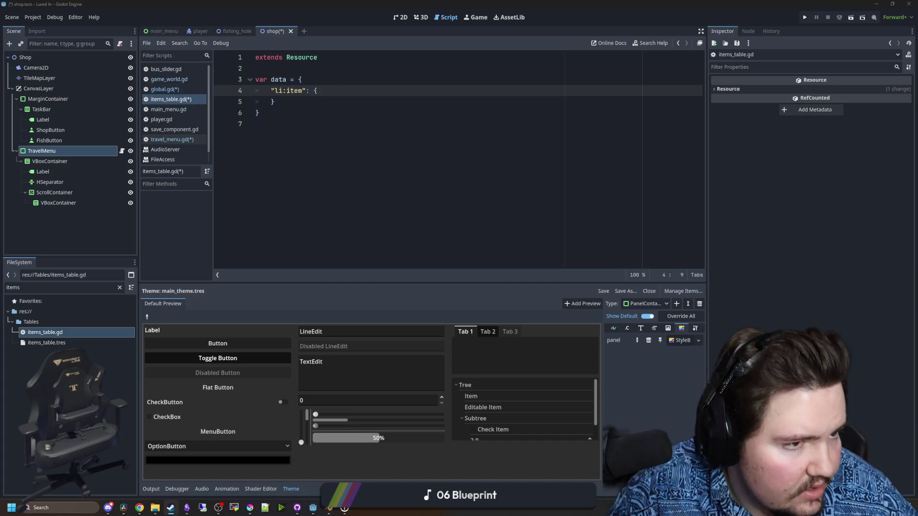
{"action": "left_click_drag", "start_coordinate": [917, 120], "coordinate": [523, 116]}
{"action": "type", "text": "ows "}
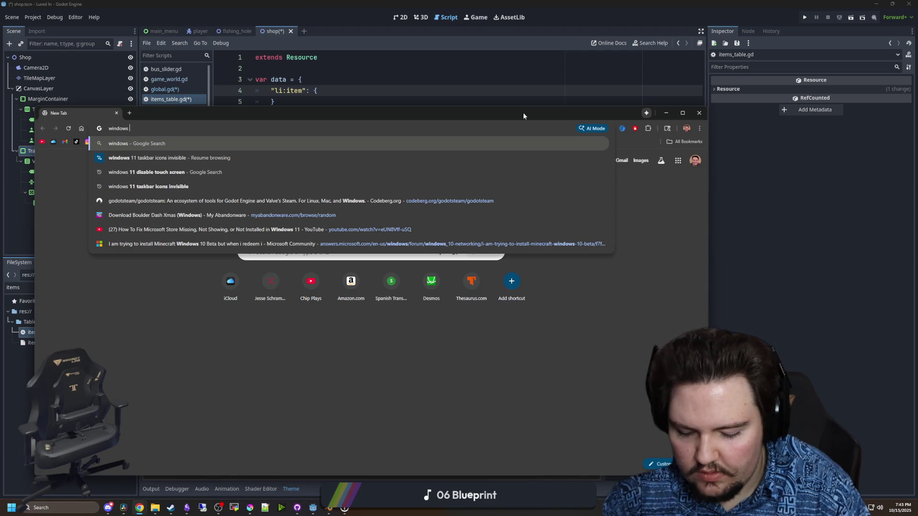
{"action": "type", "text": "dissalowed characters"}
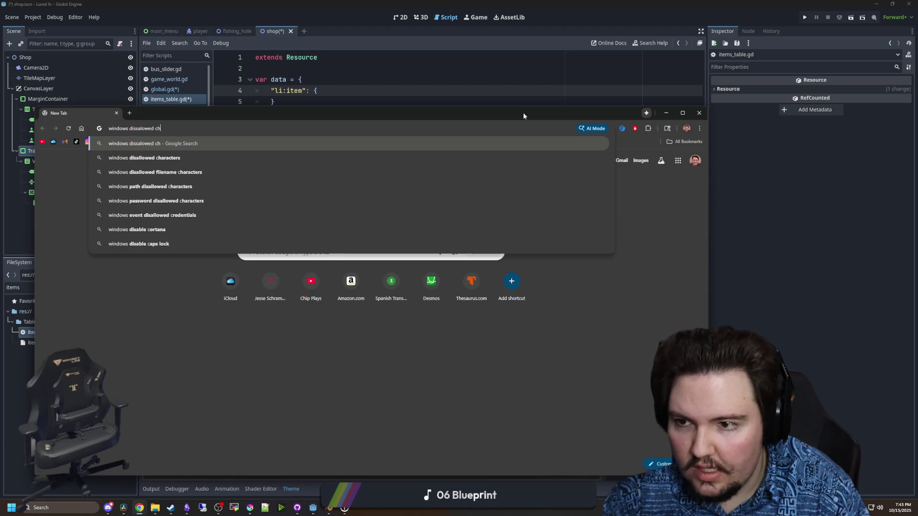
Open the Stack Overflow answer listing Windows forbidden filename characters and review the list
{"action": "key", "text": "Return"}
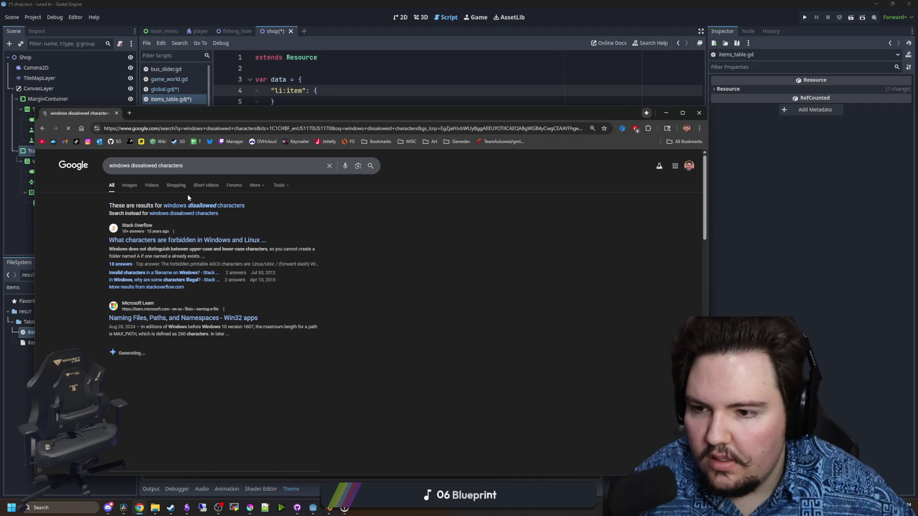
{"action": "left_click", "coordinate": [201, 241]}
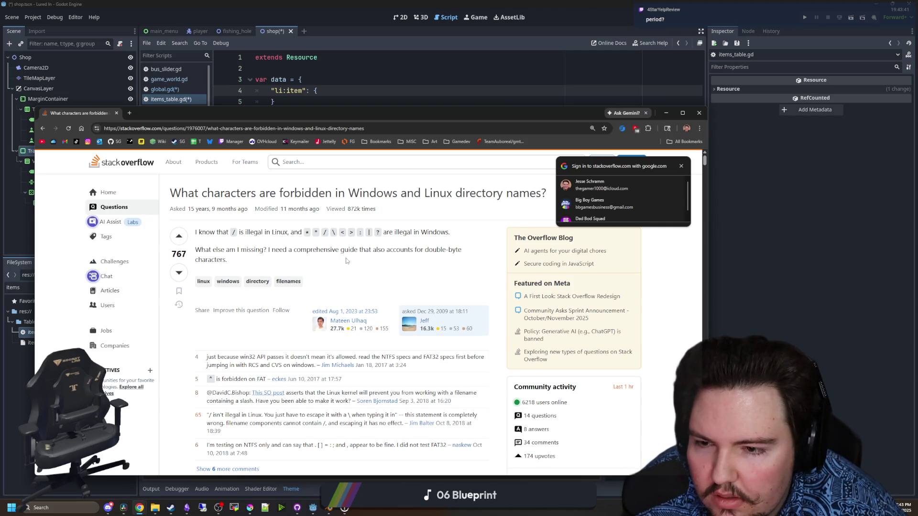
{"action": "left_click", "coordinate": [681, 166]}
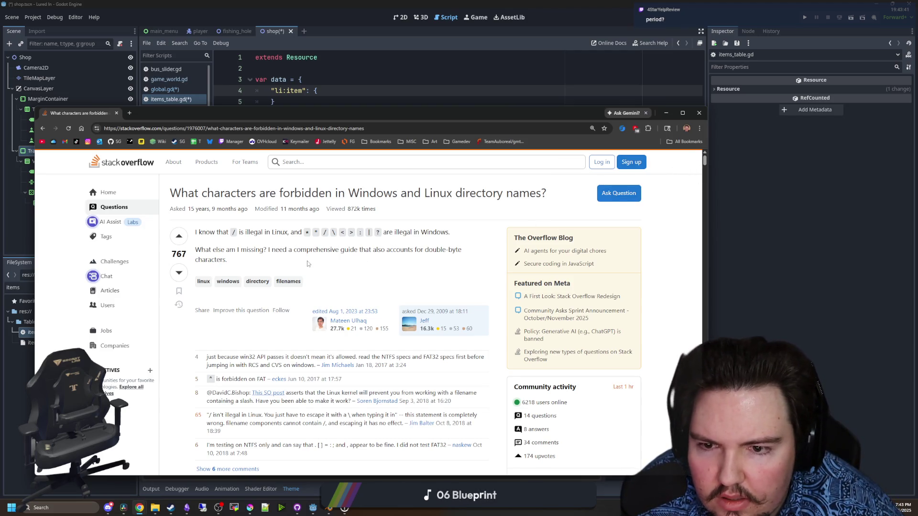
{"action": "scroll", "coordinate": [307, 263], "scroll_direction": "down", "scroll_amount": 5}
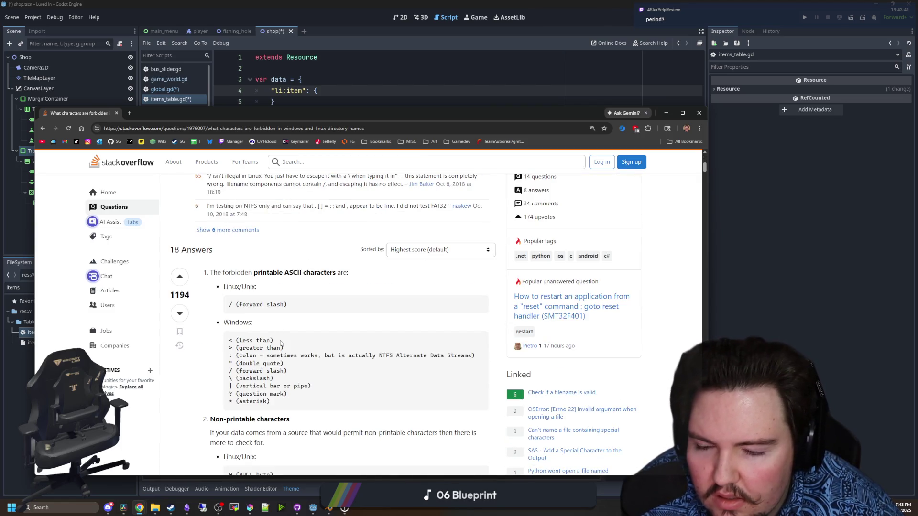
{"action": "scroll", "coordinate": [269, 367], "scroll_direction": "down", "scroll_amount": 1}
{"action": "mouse_move", "coordinate": [270, 368]}
{"action": "left_mouse_down"}
{"action": "mouse_move", "coordinate": [313, 335]}
{"action": "mouse_move", "coordinate": [222, 294]}
{"action": "left_mouse_up"}
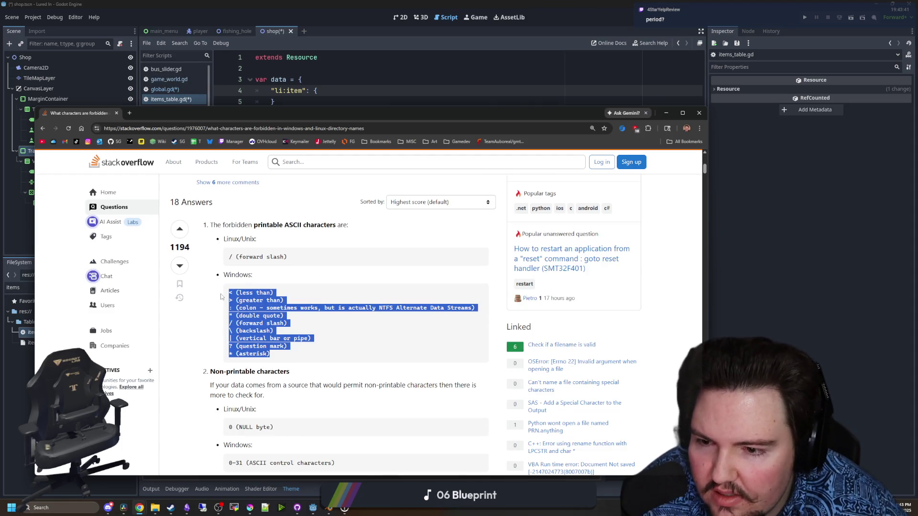
{"action": "left_click", "coordinate": [315, 326]}
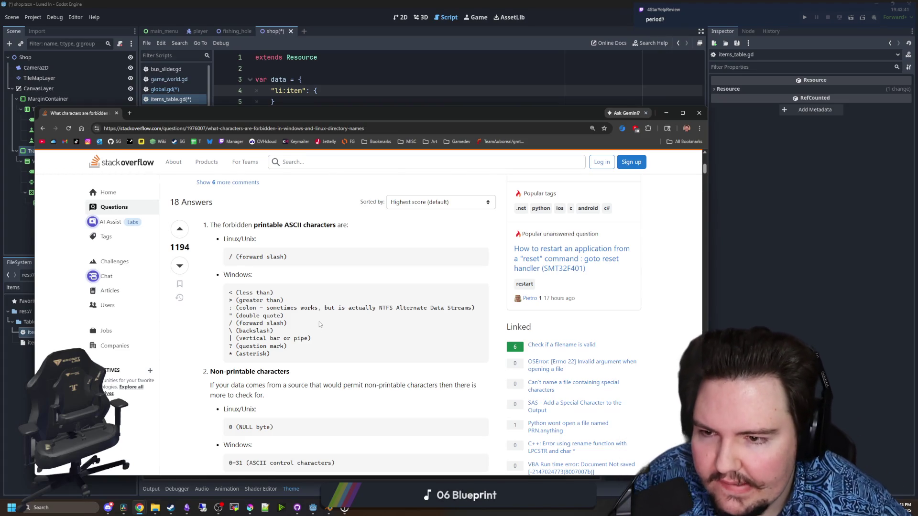
Move Chrome off-screen and bring the Godot script editor back into focus
{"action": "scroll", "coordinate": [319, 321], "scroll_direction": "up", "scroll_amount": 3}
{"action": "scroll", "coordinate": [319, 321], "scroll_direction": "down", "scroll_amount": 8}
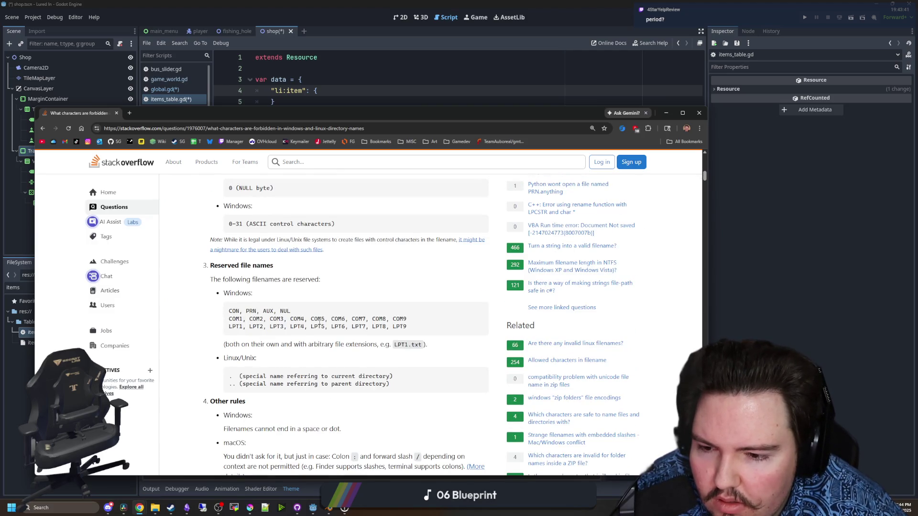
{"action": "scroll", "coordinate": [319, 322], "scroll_direction": "down", "scroll_amount": 8}
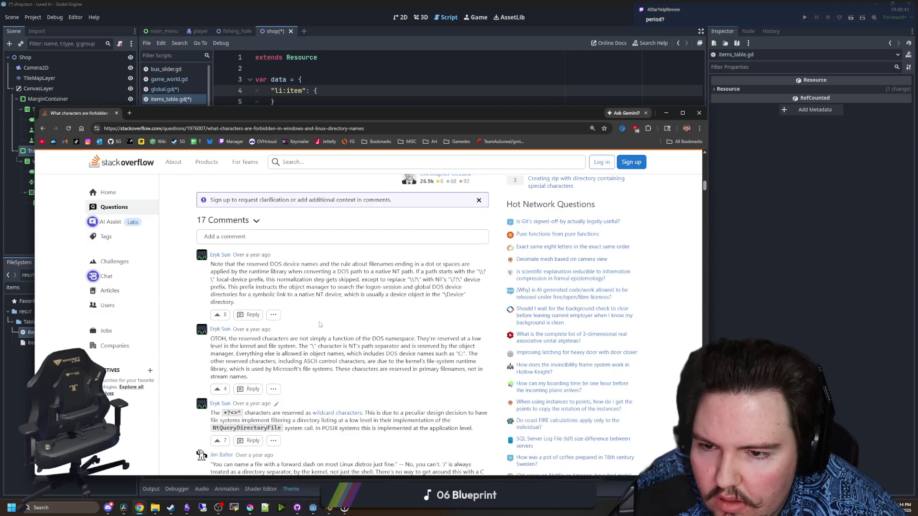
{"action": "scroll", "coordinate": [319, 324], "scroll_direction": "up", "scroll_amount": 15}
{"action": "left_click_drag", "start_coordinate": [313, 114], "coordinate": [917, 133]}
{"action": "left_click", "coordinate": [287, 91]}
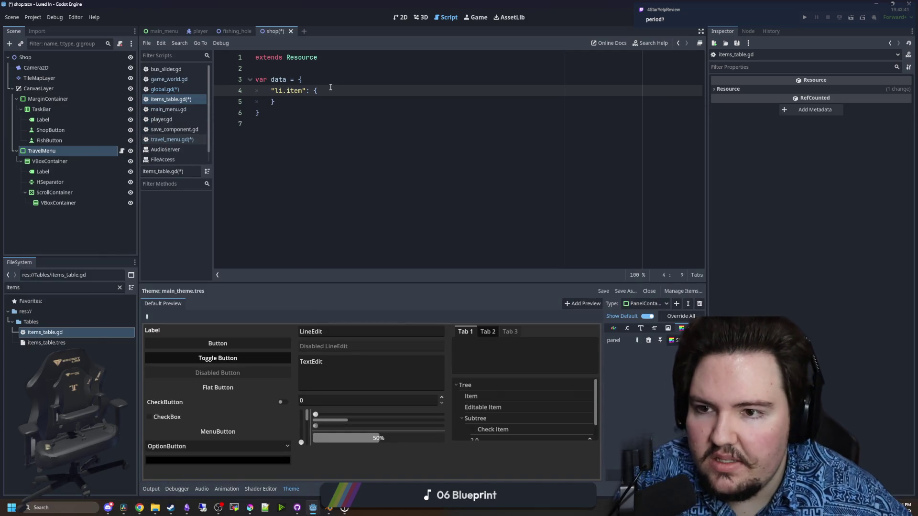
Try alternative separators in the li.item key, settling back on 'li.'
{"action": "left_click", "coordinate": [303, 94]}
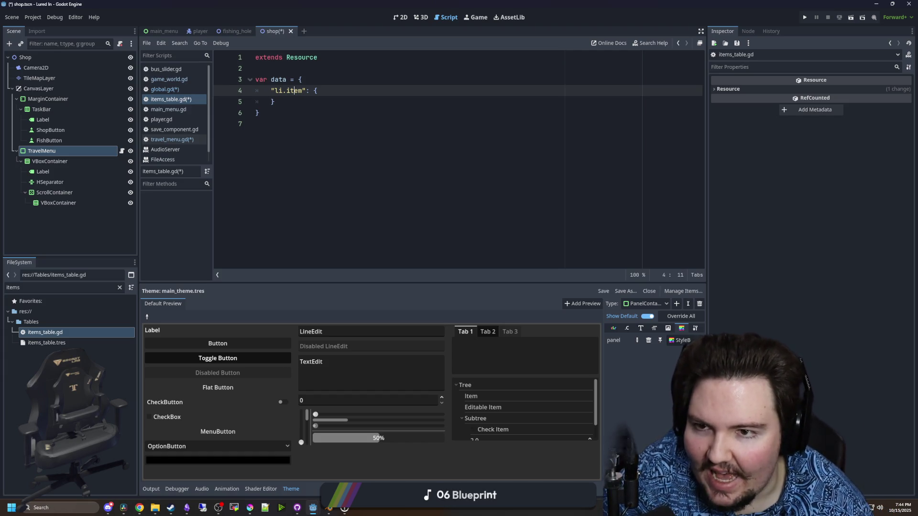
{"action": "key", "text": "Left"}
{"action": "key", "text": "Left"}
{"action": "key", "text": "Left"}
{"action": "key", "text": "BackSpace"}
{"action": "type", "text": "_item"}
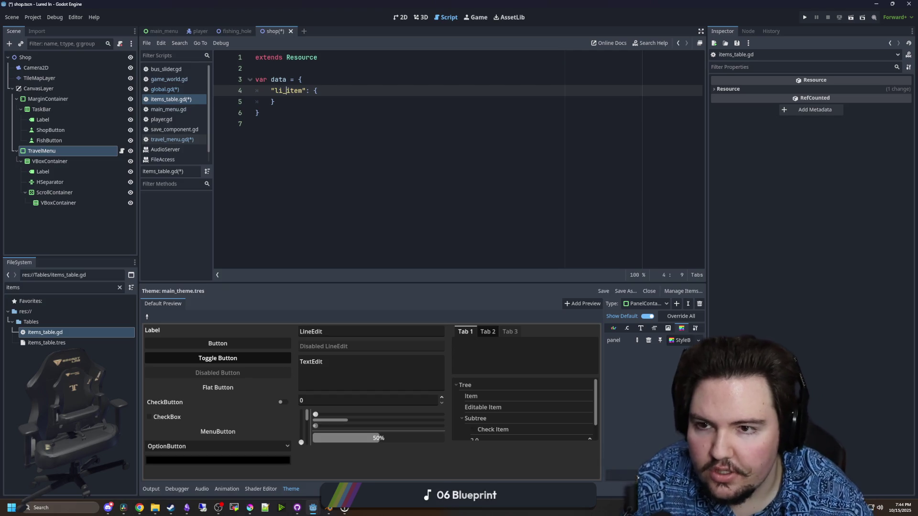
{"action": "type", "text": "_dwasder"}
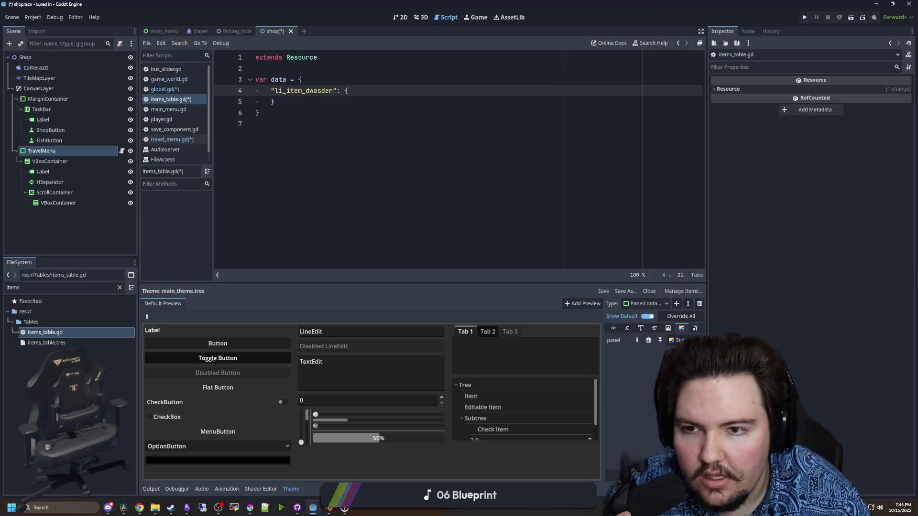
{"action": "key", "text": "BackSpace"}
{"action": "key", "text": "BackSpace"}
{"action": "key", "text": "BackSpace"}
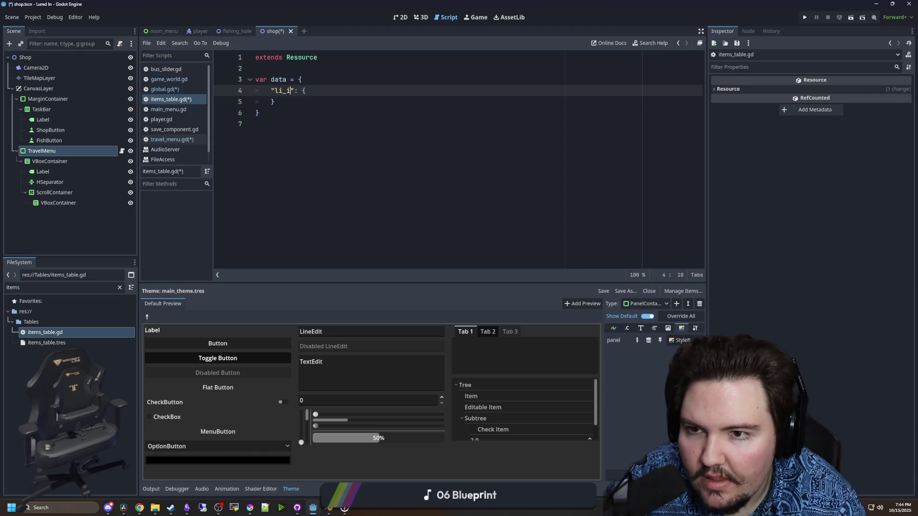
{"action": "type", "text": "."}
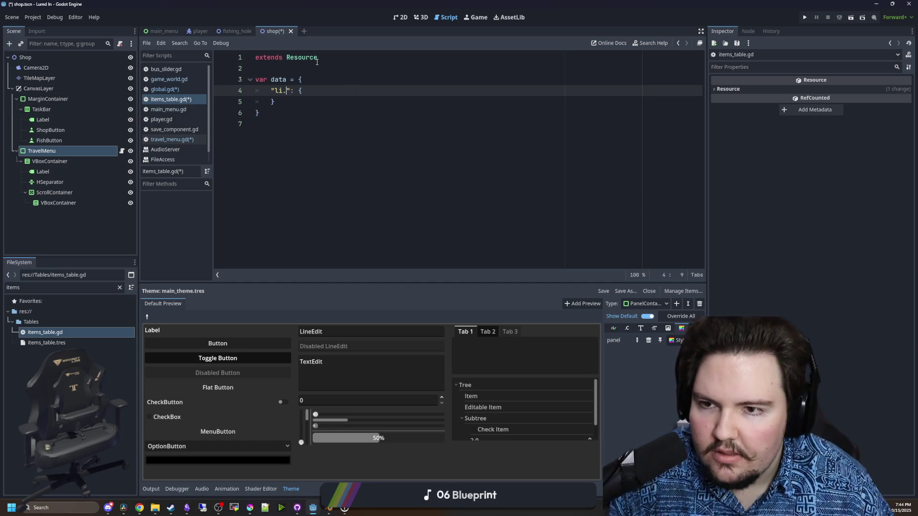
{"action": "key", "text": "End"}
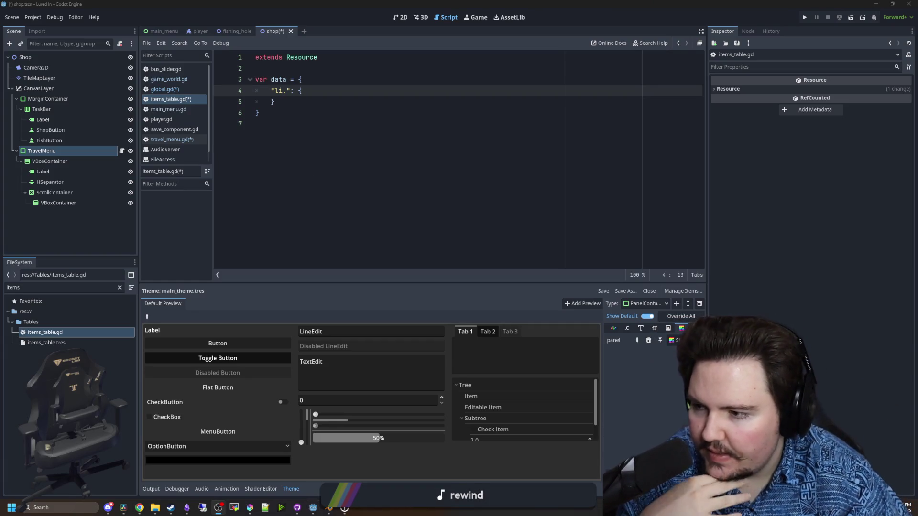
{"action": "left_click", "coordinate": [342, 167]}
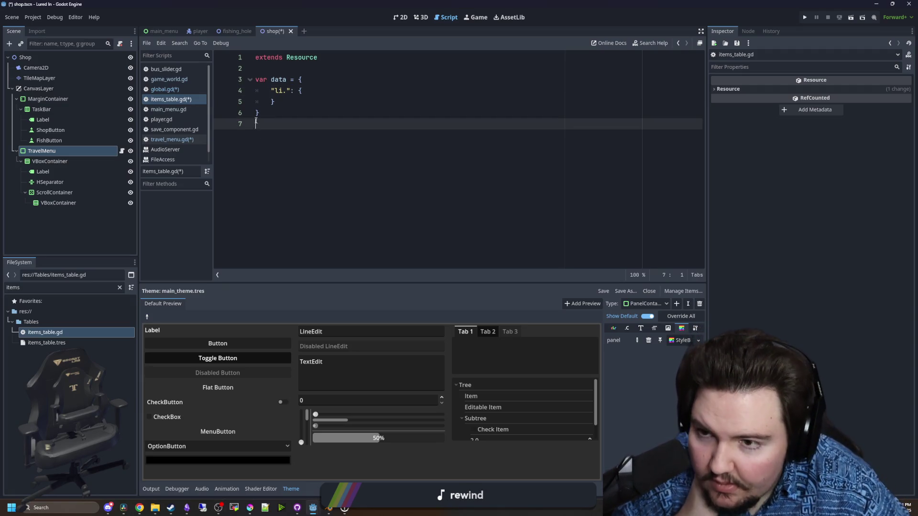
{"action": "key", "text": "alt+Tab"}
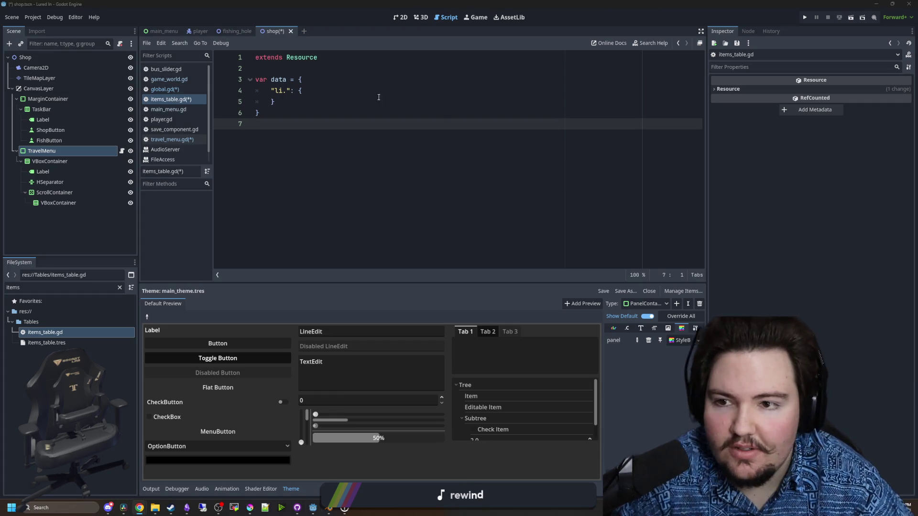
Complete the data key as 'li.fish' and save with Ctrl+S
{"action": "left_click", "coordinate": [288, 94]}
{"action": "type", "text": "ne"}
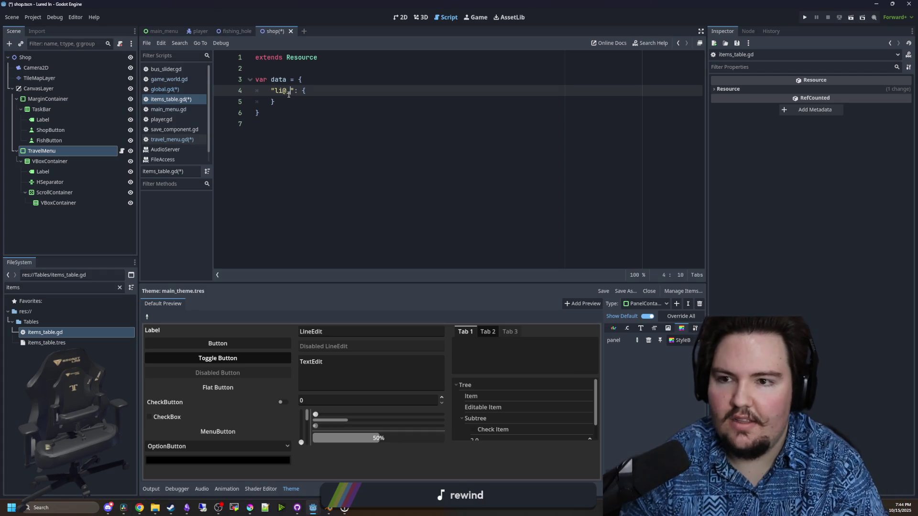
{"action": "key", "text": "BackSpace"}
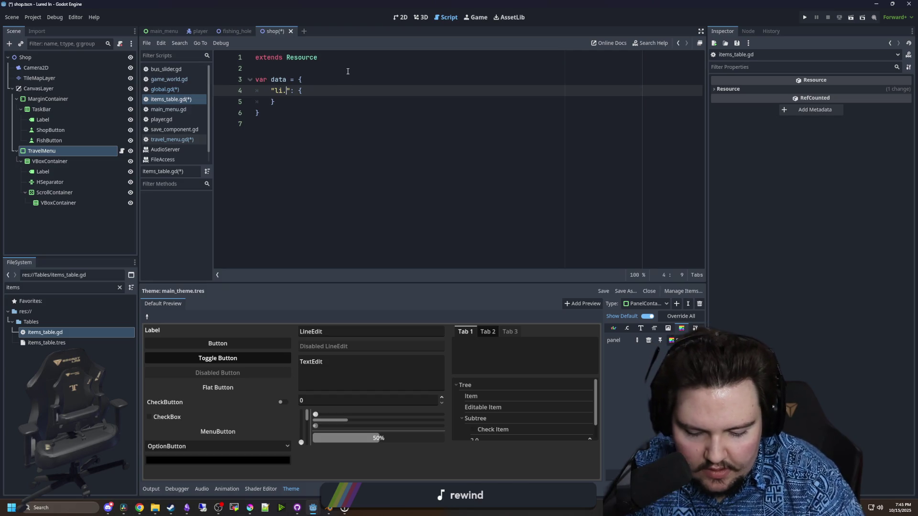
{"action": "type", "text": "fish"}
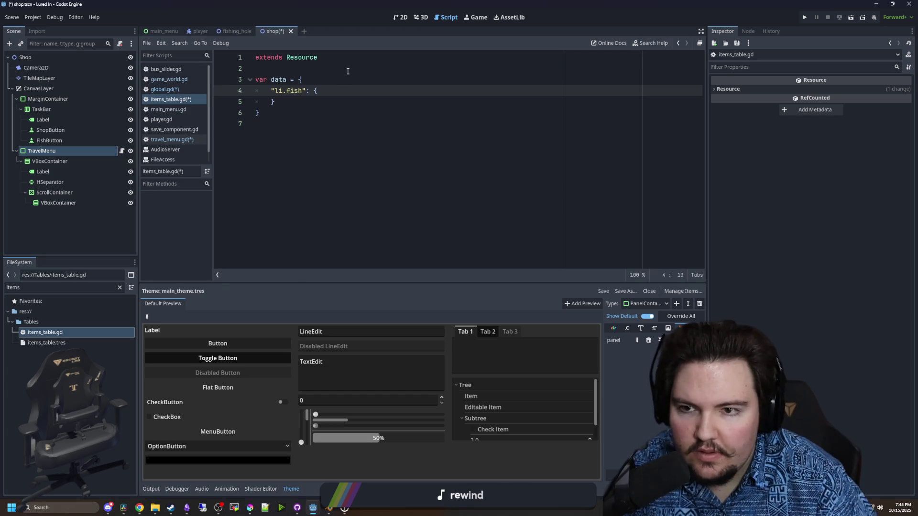
{"action": "left_click", "coordinate": [294, 113]}
{"action": "left_click", "coordinate": [266, 135]}
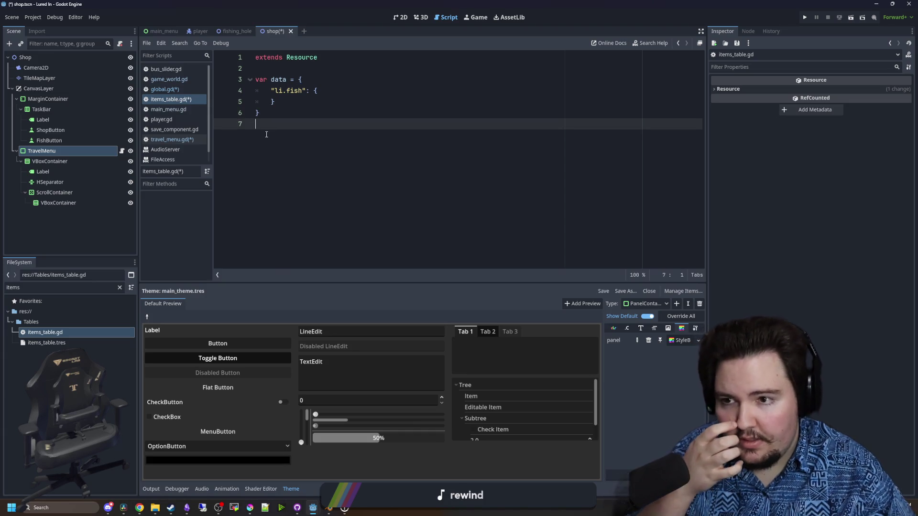
{"action": "key", "text": "Left"}
{"action": "key", "text": "ctrl+s"}
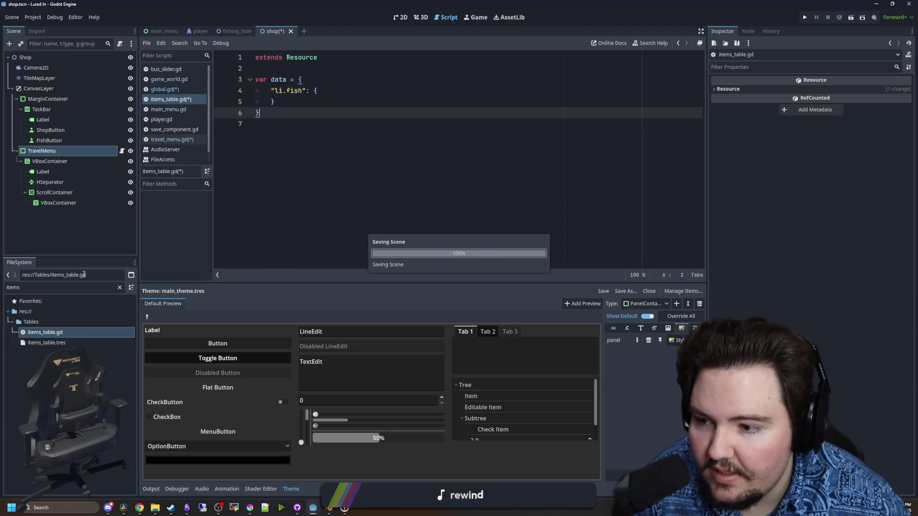
Duplicate items_table.gd in the Tables folder as regions_table.gd
{"action": "right_click", "coordinate": [77, 331]}
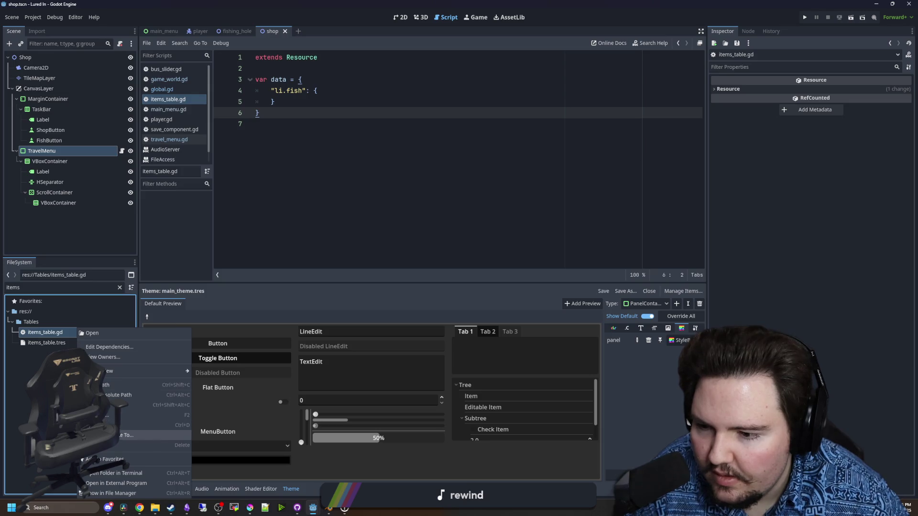
{"action": "left_click", "coordinate": [158, 430]}
{"action": "type", "text": "fish_table"}
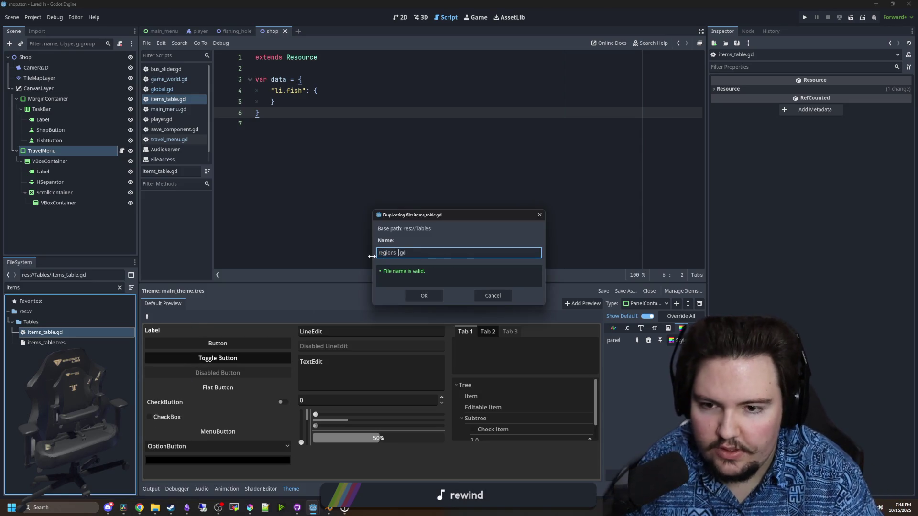
{"action": "key", "text": "Return"}
Filter the FileSystem for 'region' and open regions_table.gd in the script editor
{"action": "double_click", "coordinate": [101, 287]}
{"action": "type", "text": "region"}
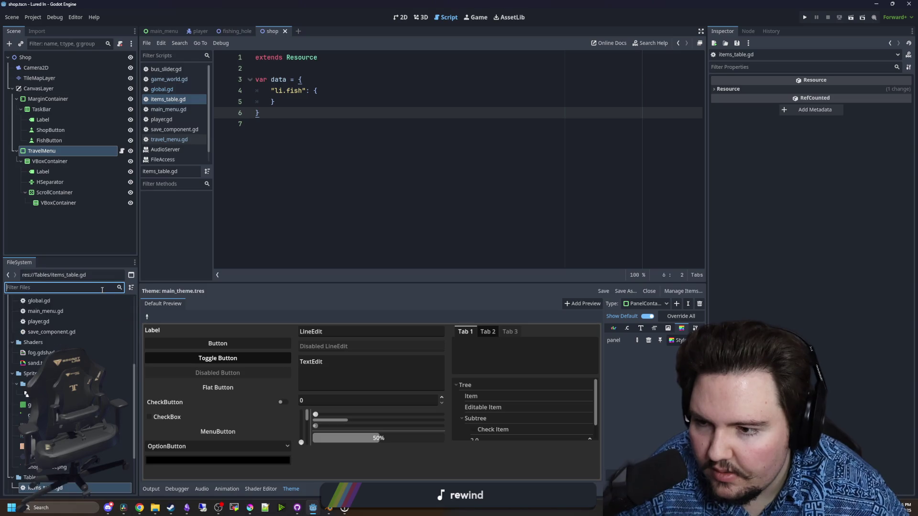
{"action": "double_click", "coordinate": [101, 354]}
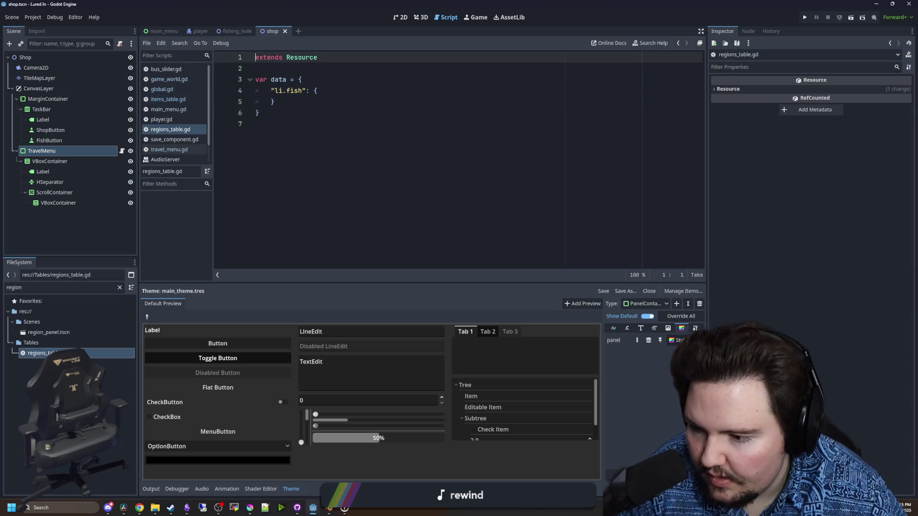
{"action": "left_click", "coordinate": [315, 164]}
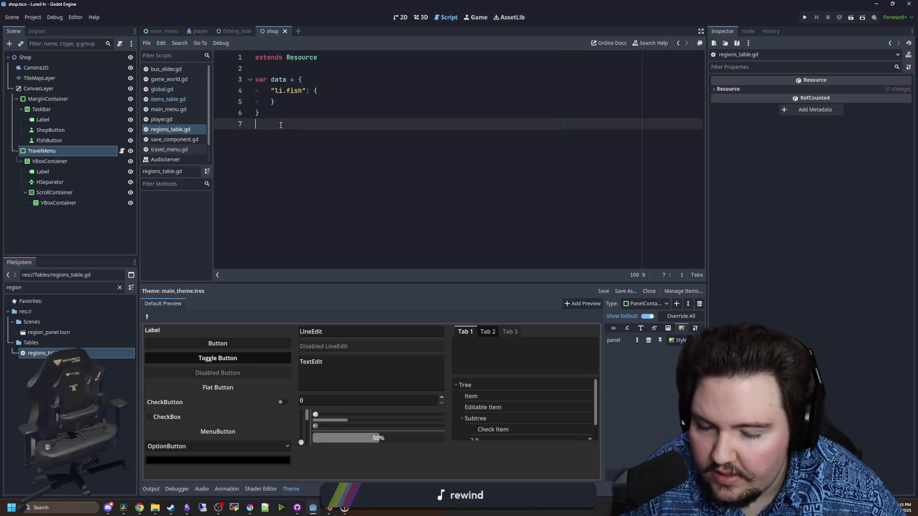
{"action": "left_click", "coordinate": [296, 107]}
{"action": "left_click", "coordinate": [304, 78]}
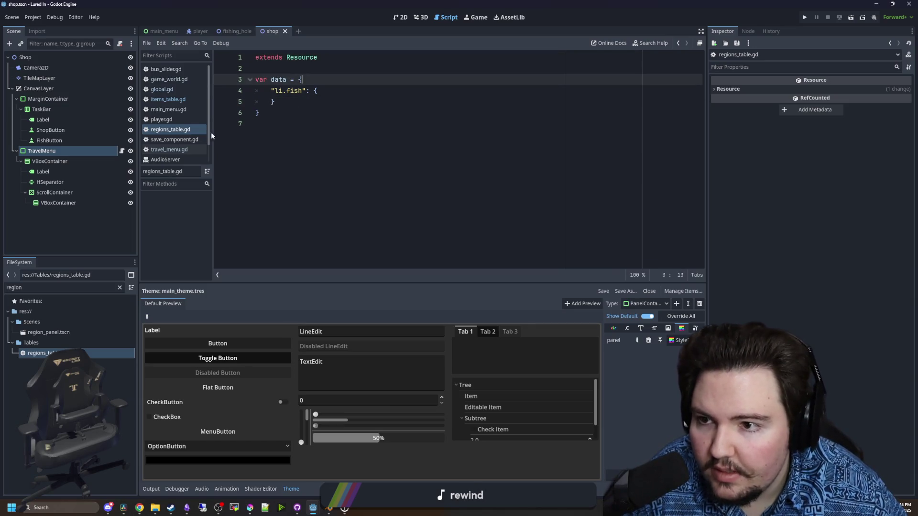
Replace 'fish' with 'region_pond' in the line-4 key, giving "li.region_pond", and save regions_table.gd
{"action": "key", "text": "Down"}
{"action": "key", "text": "Down"}
{"action": "left_click_drag", "start_coordinate": [304, 91], "coordinate": [287, 91]}
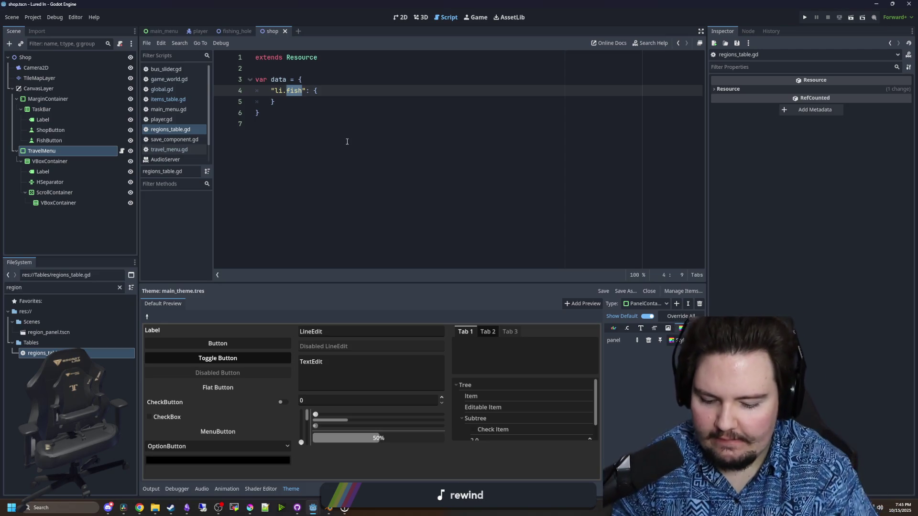
{"action": "type", "text": "g"}
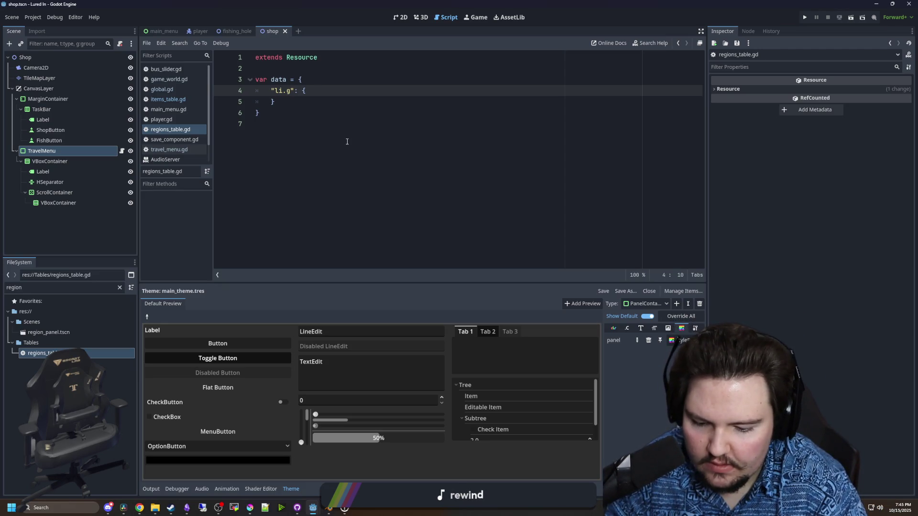
{"action": "key", "text": "BackSpace"}
{"action": "type", "text": "region_"}
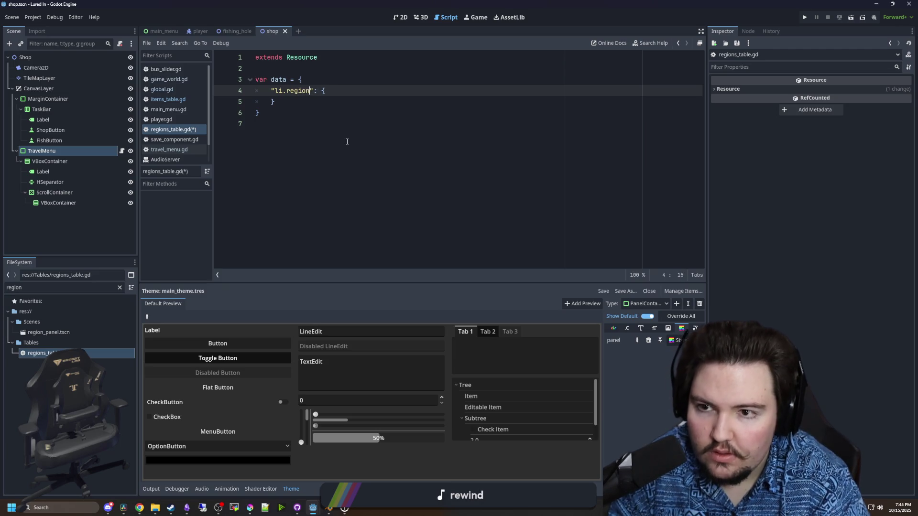
{"action": "type", "text": "pond"}
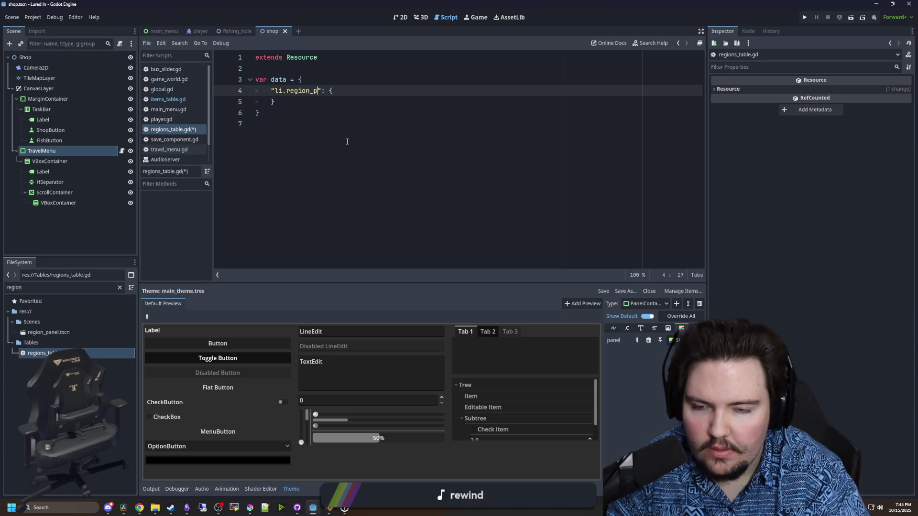
{"action": "left_click", "coordinate": [347, 141]}
{"action": "key", "text": "ctrl+s"}
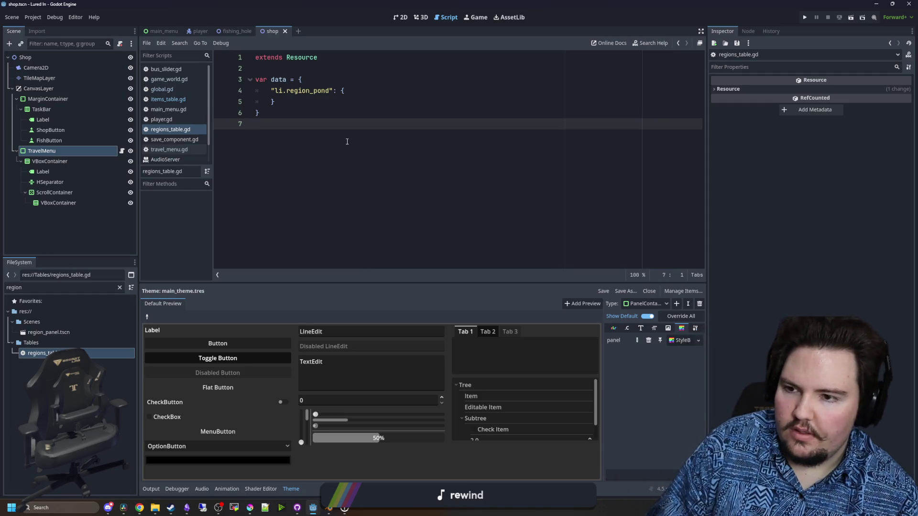